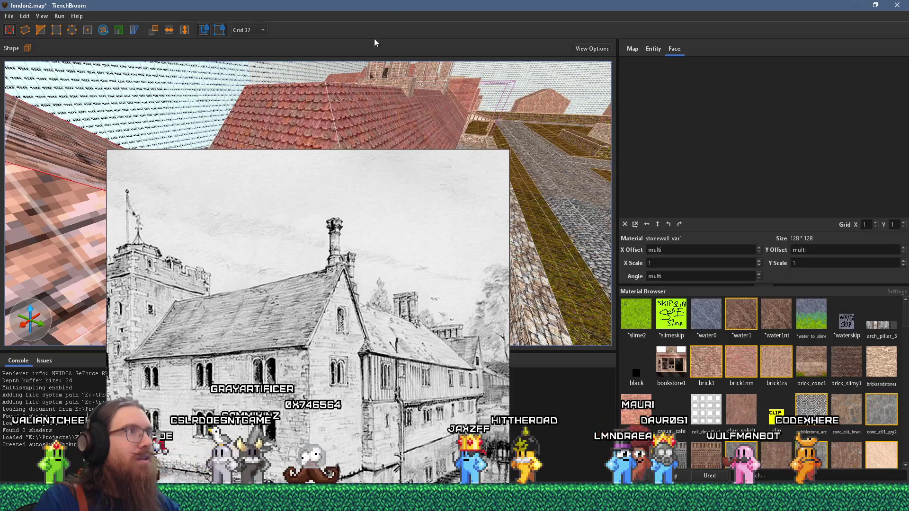
Step: Select the roof faces by the wall and change the grid from 32 to 4 units
left_click_drag(351, 119, 320, 16)
scroll(273, 199, "up", 6)
scroll(290, 204, "up", 2)
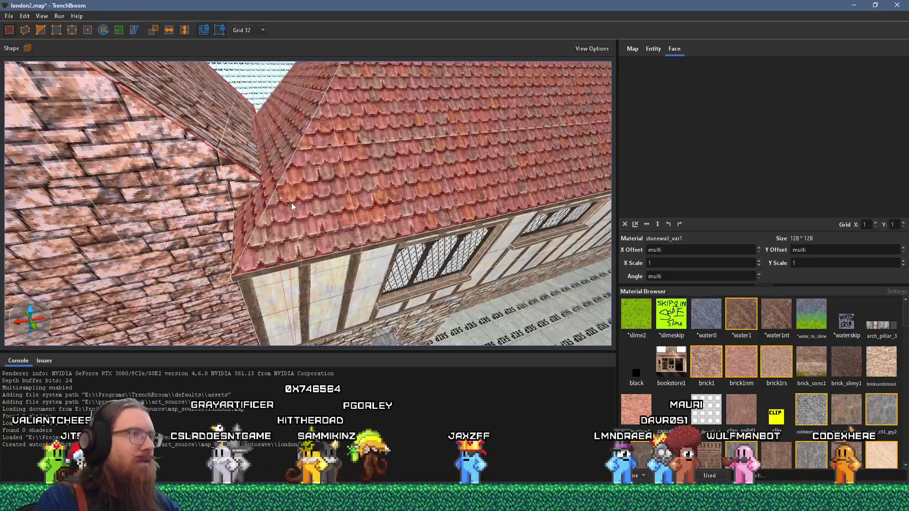
scroll(288, 197, "up", 4)
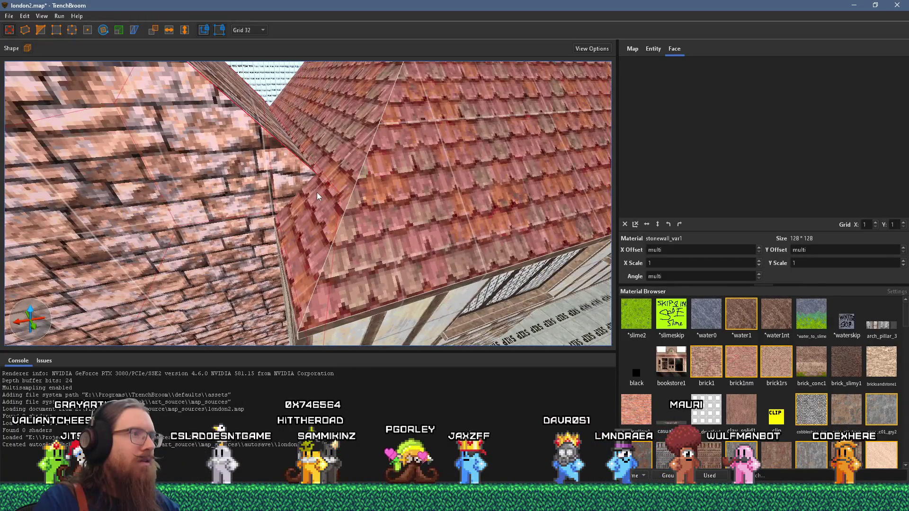
scroll(317, 192, "down", 3)
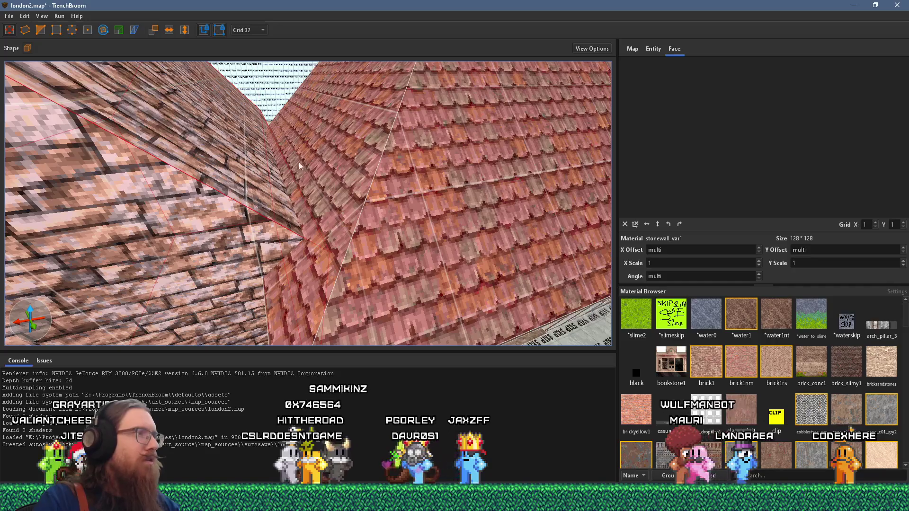
scroll(292, 159, "up", 3)
left_click(291, 226, "ctrl+shift")
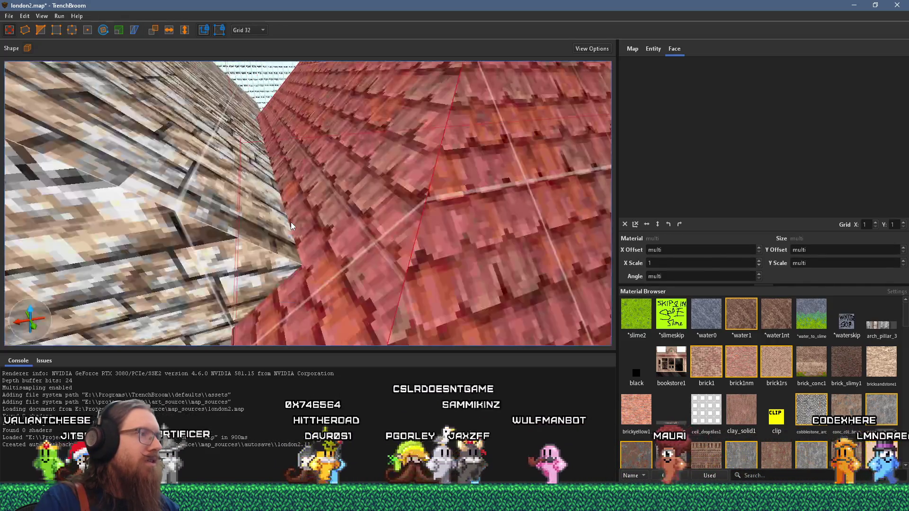
left_click(249, 30)
left_click(249, 66)
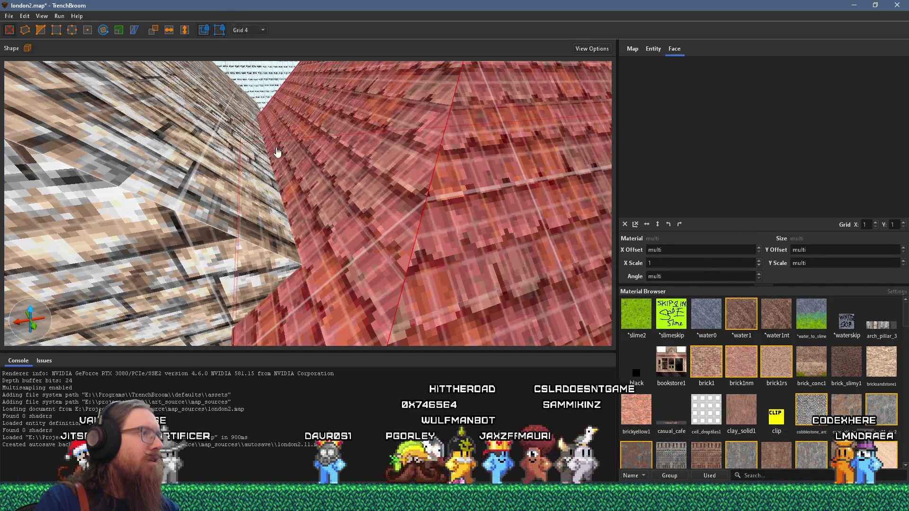
key("Escape")
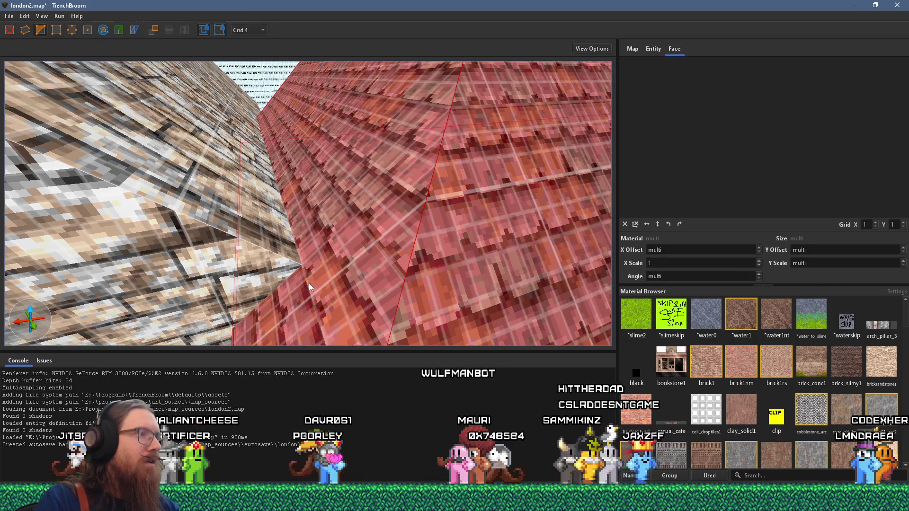
Step: Select the stone wall face near the roof corner and bring up the gabled-house reference sketch
scroll(312, 263, "down", 5)
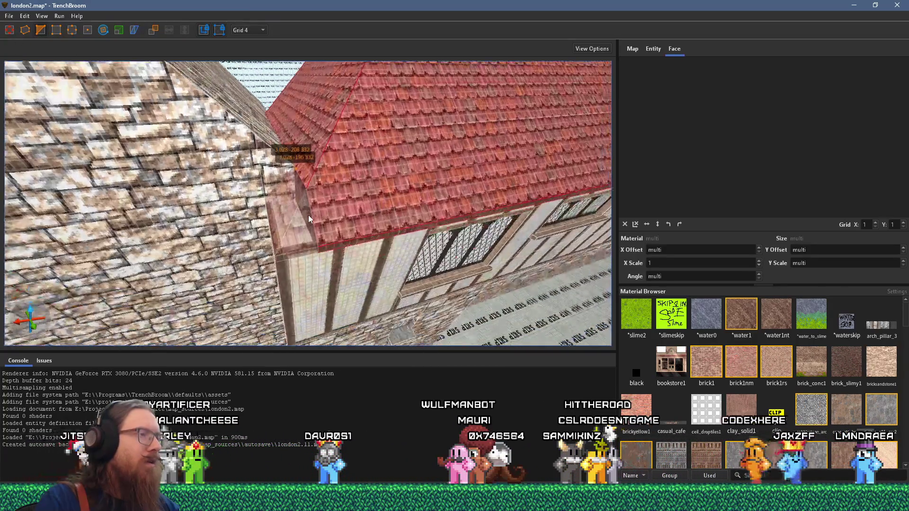
left_click_drag(308, 215, 356, 226)
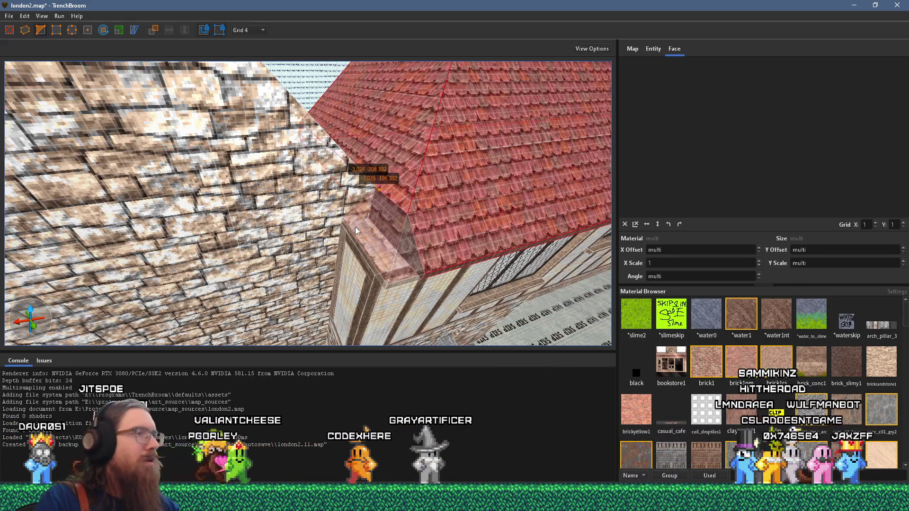
mouse_move(355, 226)
left_mouse_down()
mouse_move(333, 240)
mouse_move(397, 217)
mouse_move(288, 218)
mouse_move(300, 209)
left_mouse_up()
left_click(256, 200)
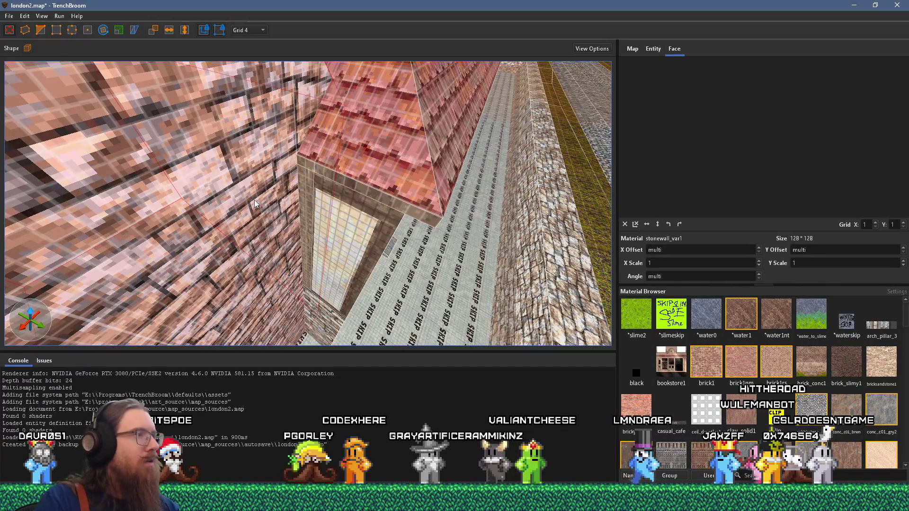
scroll(254, 200, "down", 3)
scroll(251, 223, "up", 3)
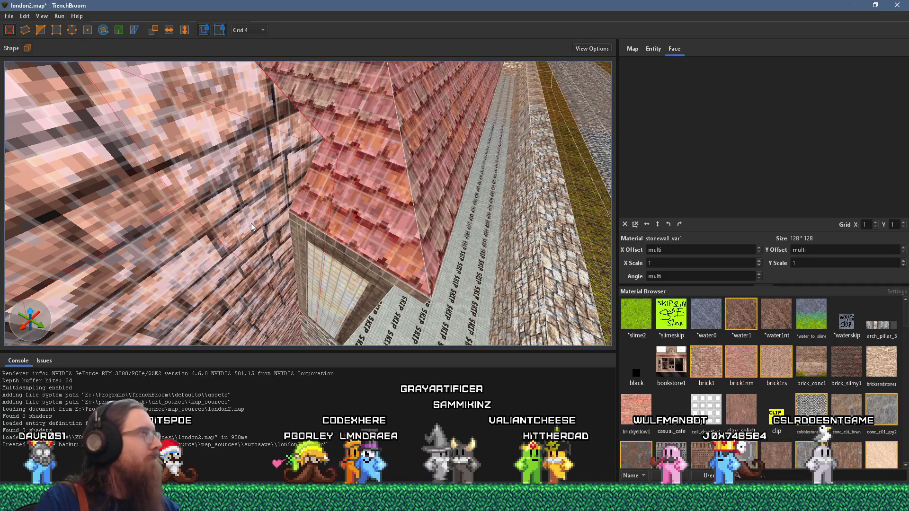
scroll(251, 223, "down", 2)
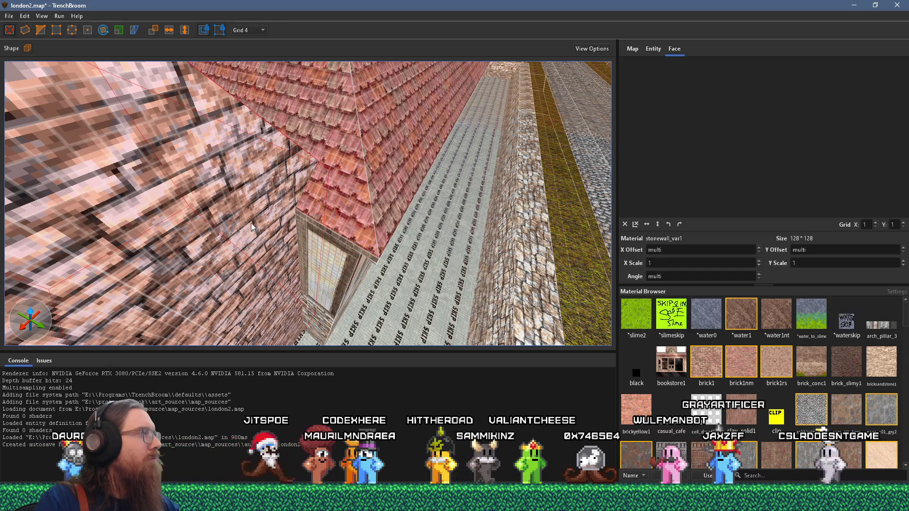
key("alt+Tab")
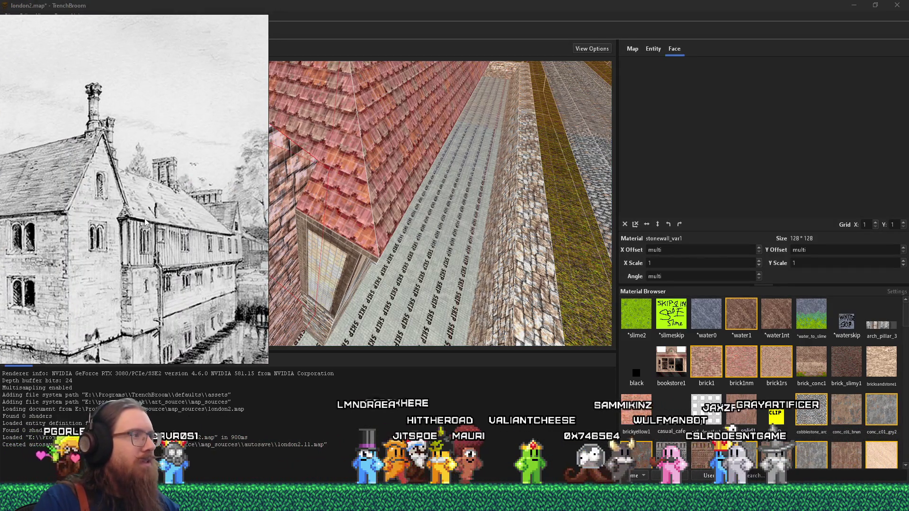
Step: Select the roof brushes and drag the corner, ridge and eave band toward the wall and lower
left_click(375, 240)
mouse_move(375, 240)
left_mouse_down()
mouse_move(359, 158)
mouse_move(342, 157)
left_mouse_up()
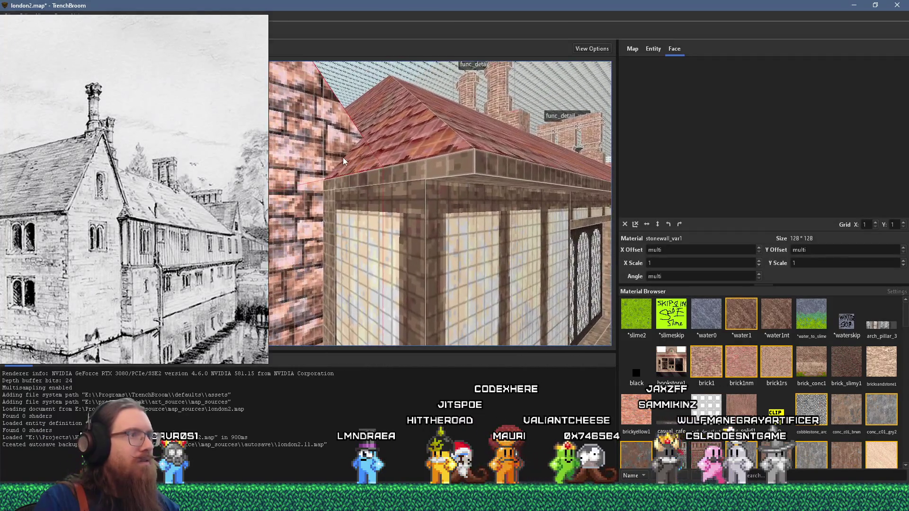
left_click(386, 148)
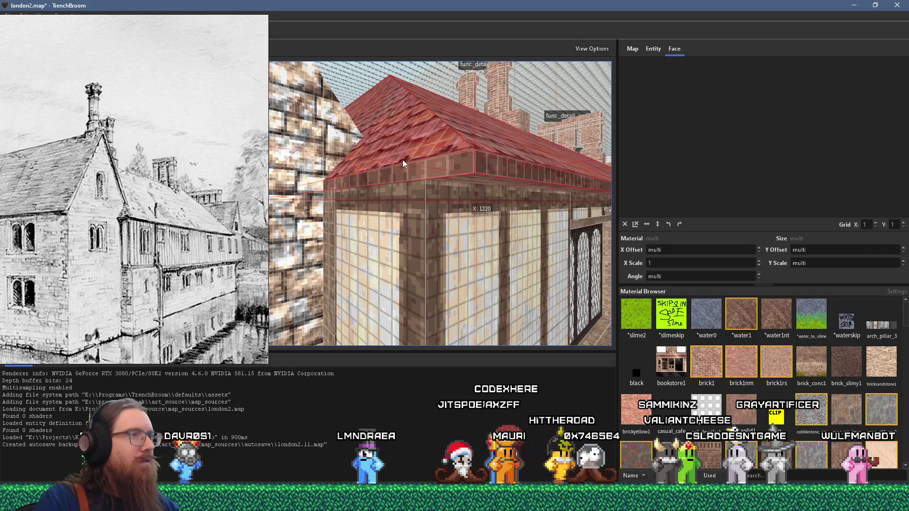
mouse_move(405, 169)
left_mouse_down()
mouse_move(303, 217)
mouse_move(428, 186)
mouse_move(363, 175)
mouse_move(330, 188)
left_mouse_up()
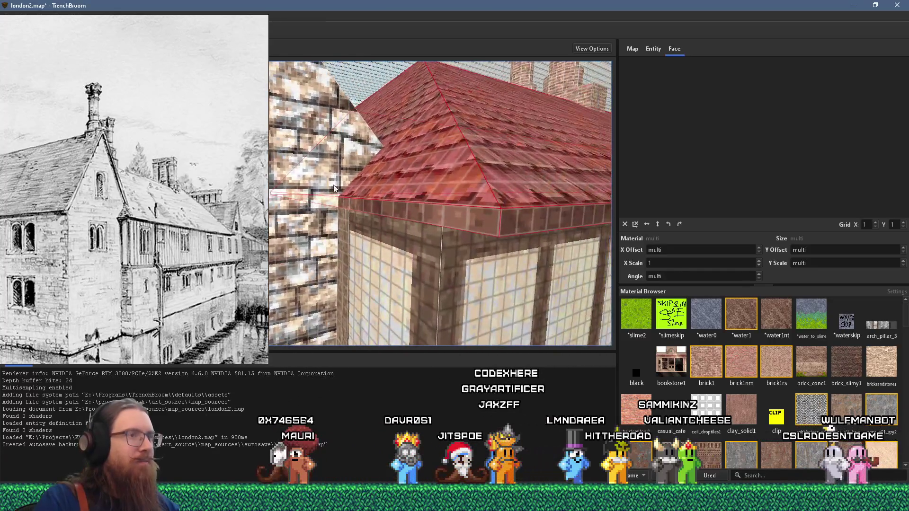
left_click_drag(399, 174, 362, 177)
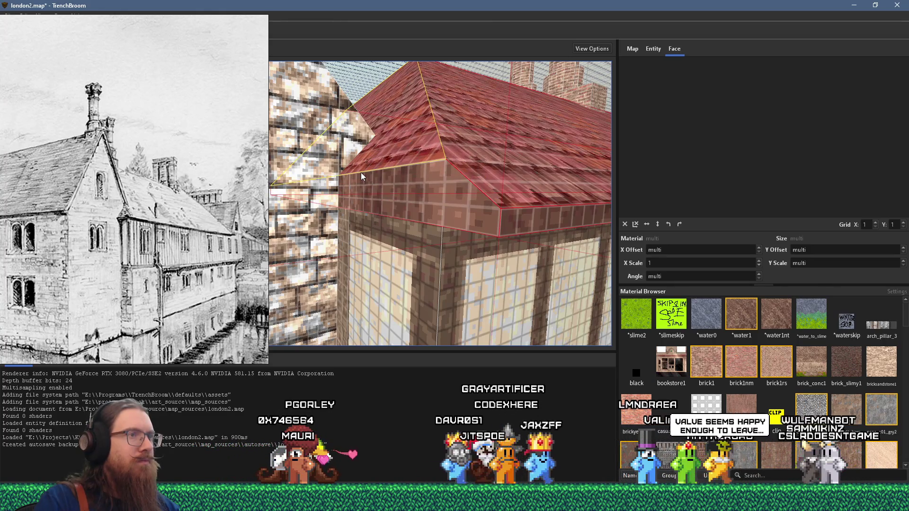
mouse_move(360, 172)
left_mouse_down()
mouse_move(377, 176)
mouse_move(356, 182)
left_mouse_up()
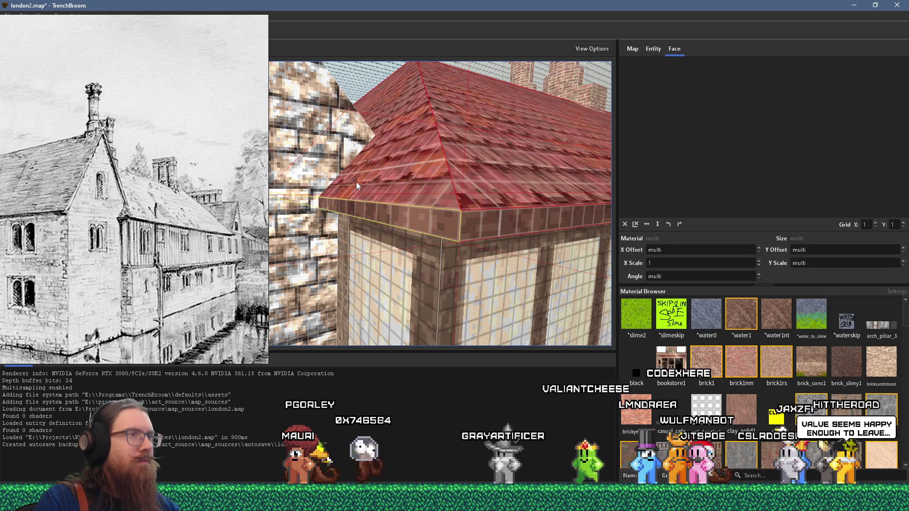
mouse_move(374, 220)
left_mouse_down()
mouse_move(392, 131)
mouse_move(376, 181)
left_mouse_up()
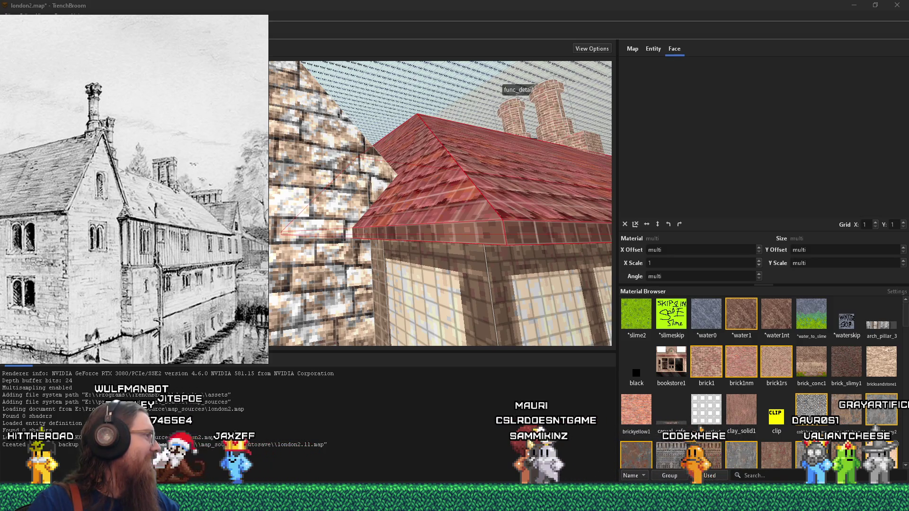
left_click_drag(0, 3, 473, 4)
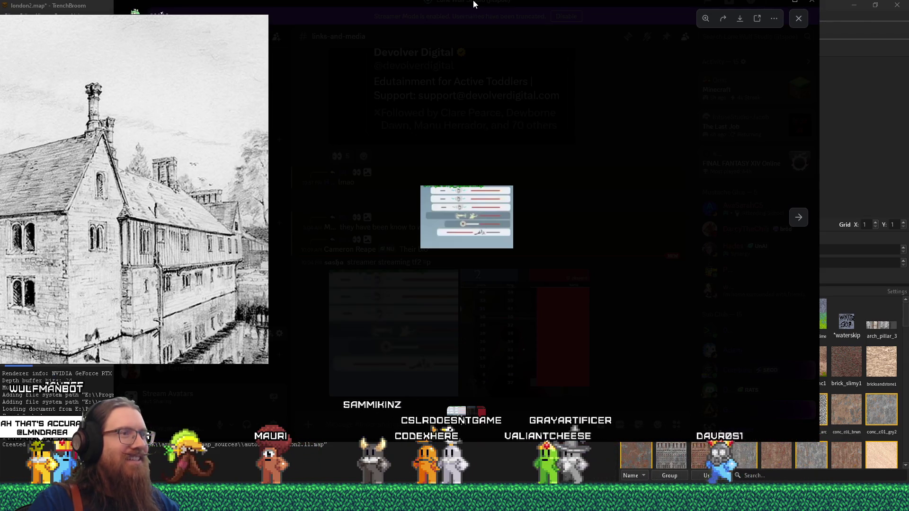
Step: Look over the scoreboard screenshot in Discord, then return to the TrenchBroom map
key("alt+Tab")
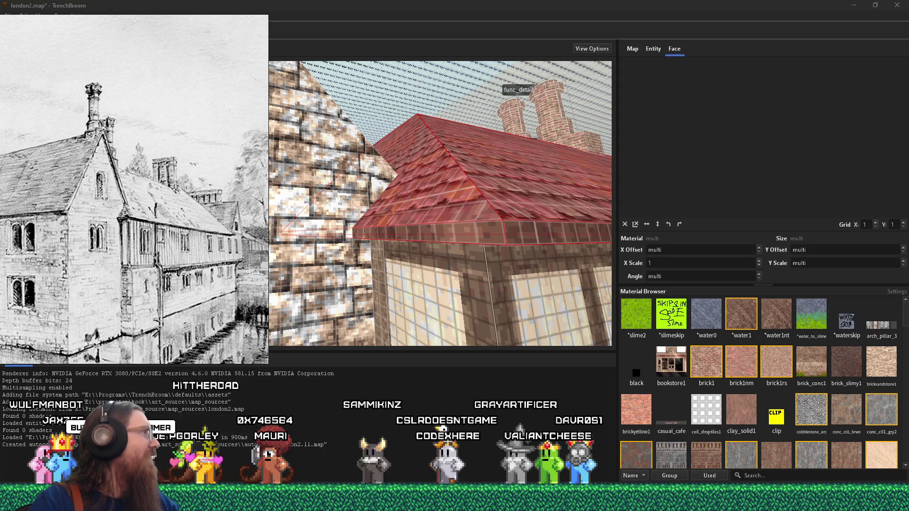
key("alt+Tab")
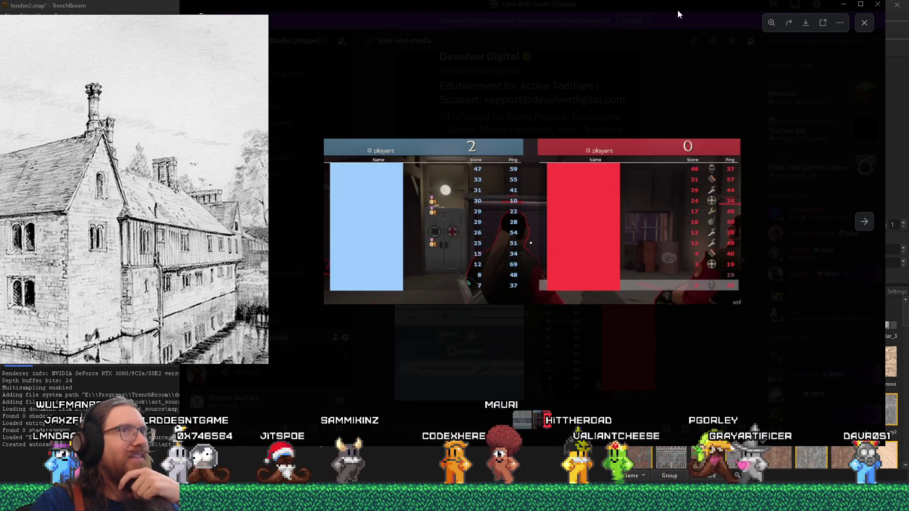
key("alt+Tab")
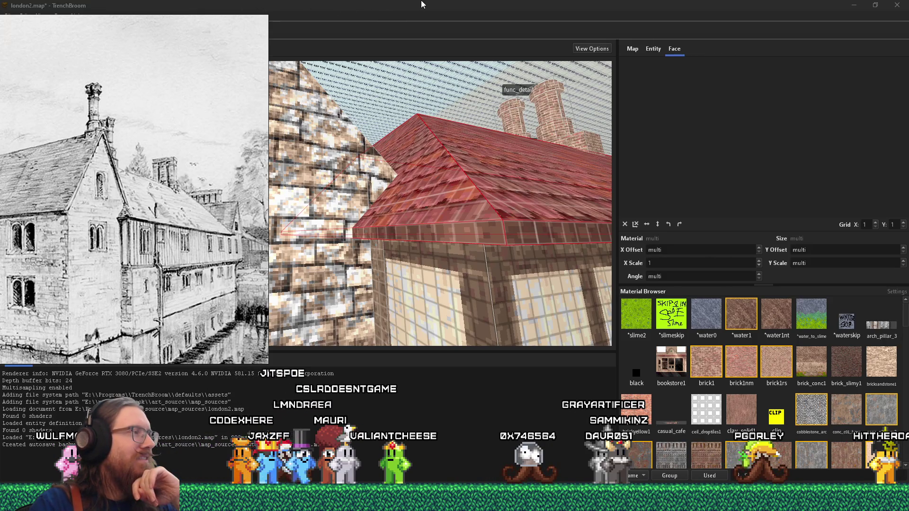
Step: Fly up to the stone gable wall and select its brush, briefly checking the window brush
left_click(423, 5)
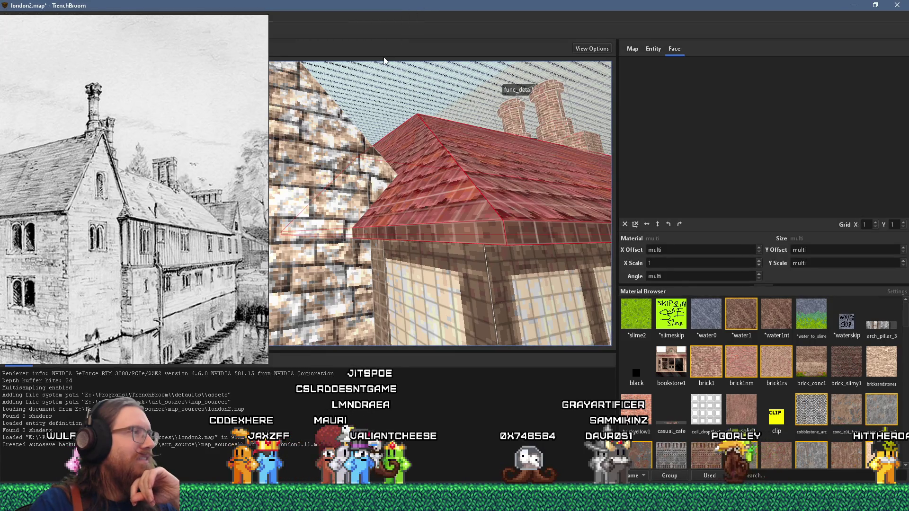
key("s")
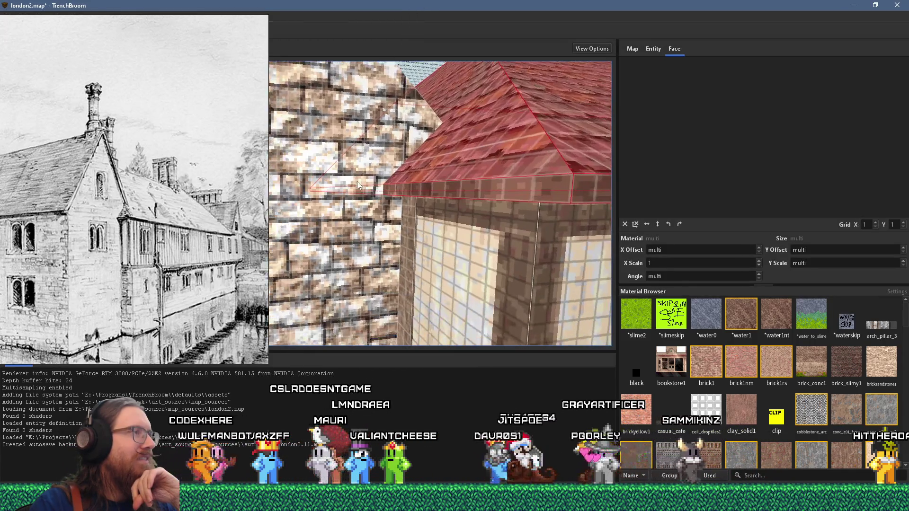
left_click(397, 176)
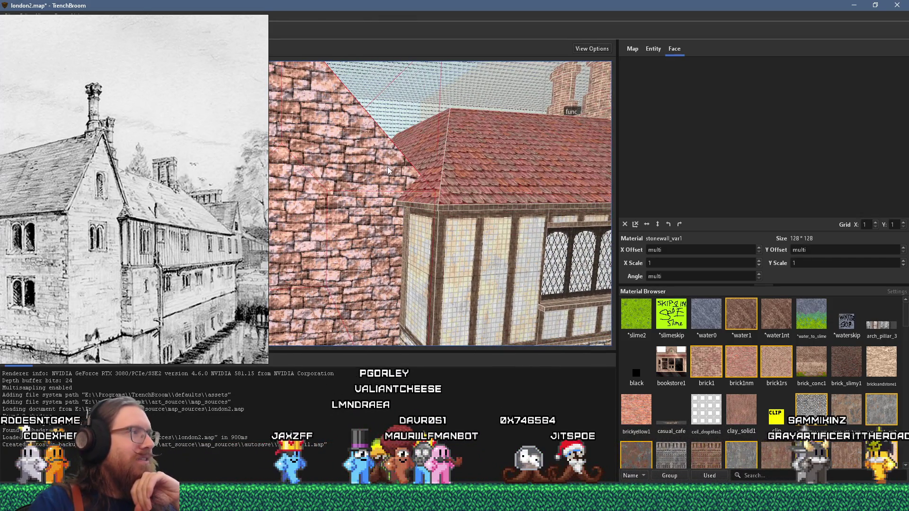
key("w")
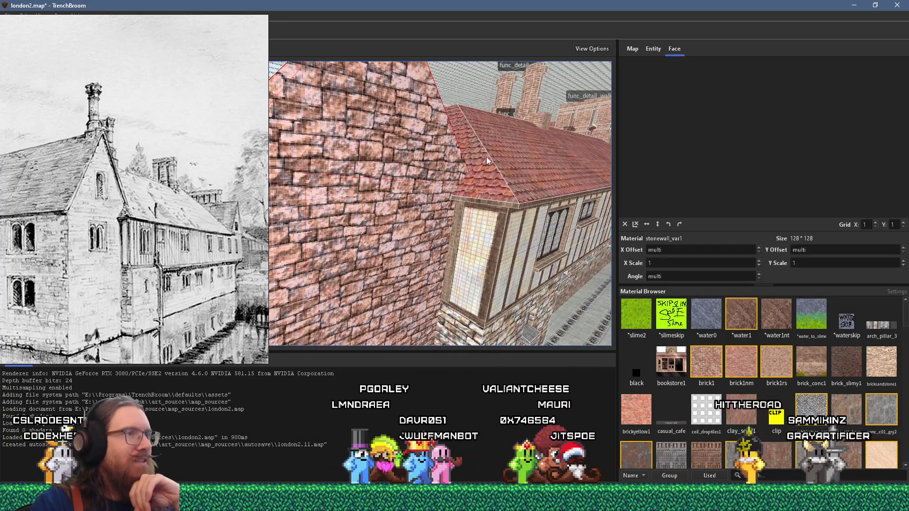
left_click(388, 206)
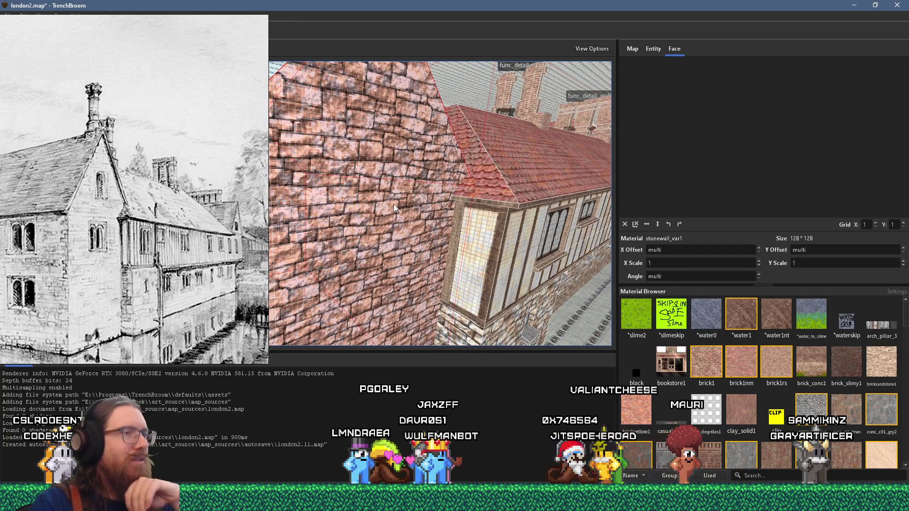
left_click(453, 249)
key("w")
key("w")
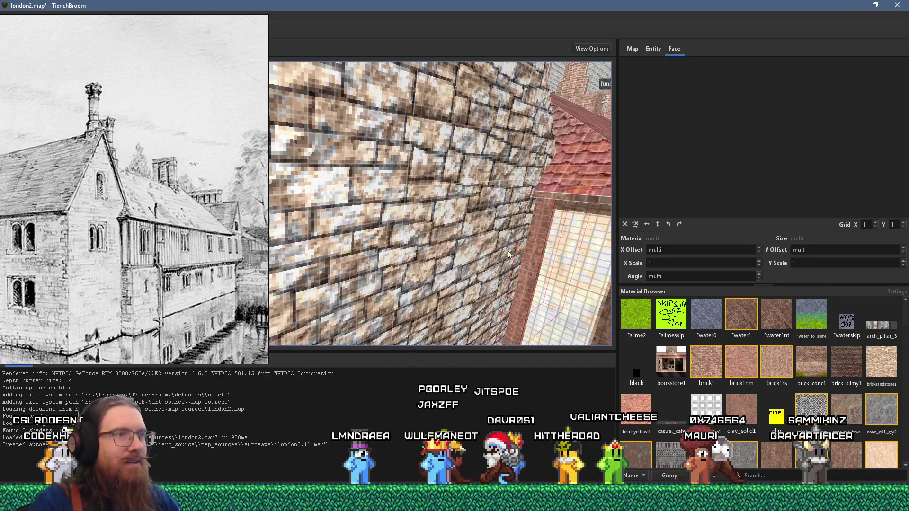
key("w")
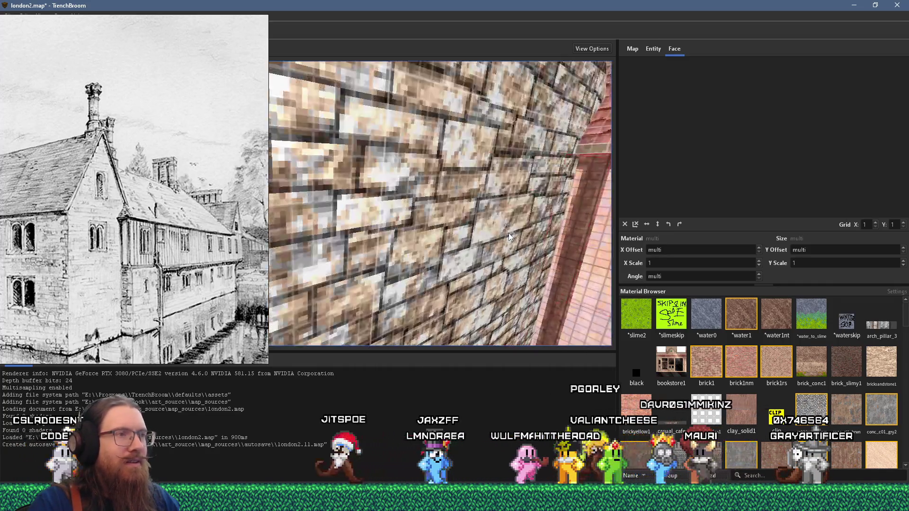
key("d")
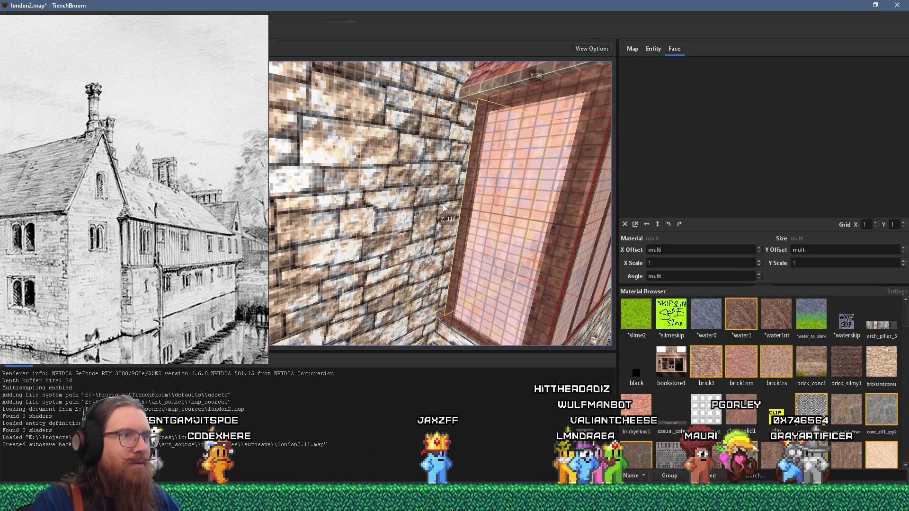
left_click(442, 204)
key("w")
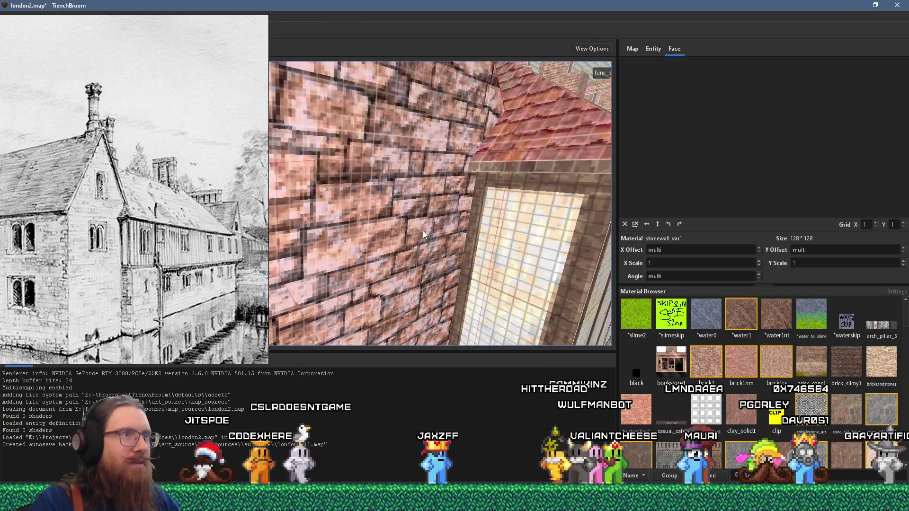
key("s")
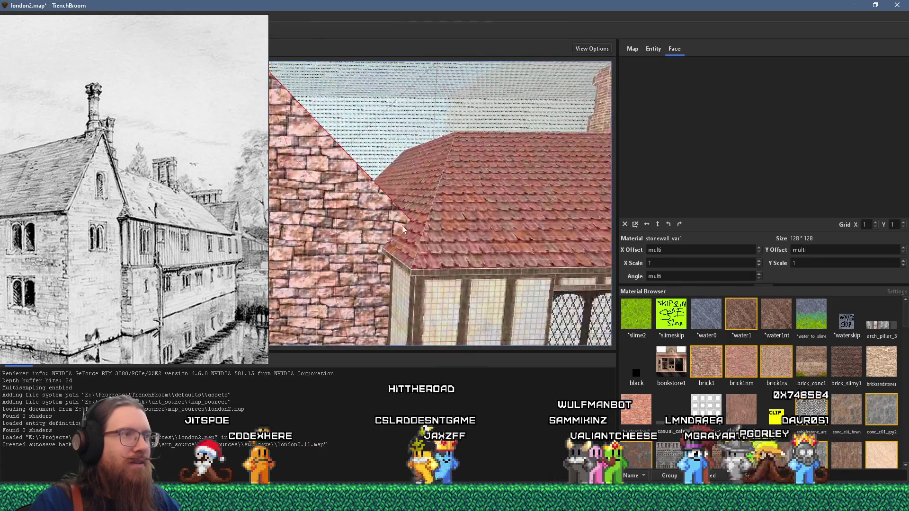
Step: Raise the gable wall's sloped top edge to meet the tile roof, then select the flat roof
left_click_drag(402, 197, 422, 158)
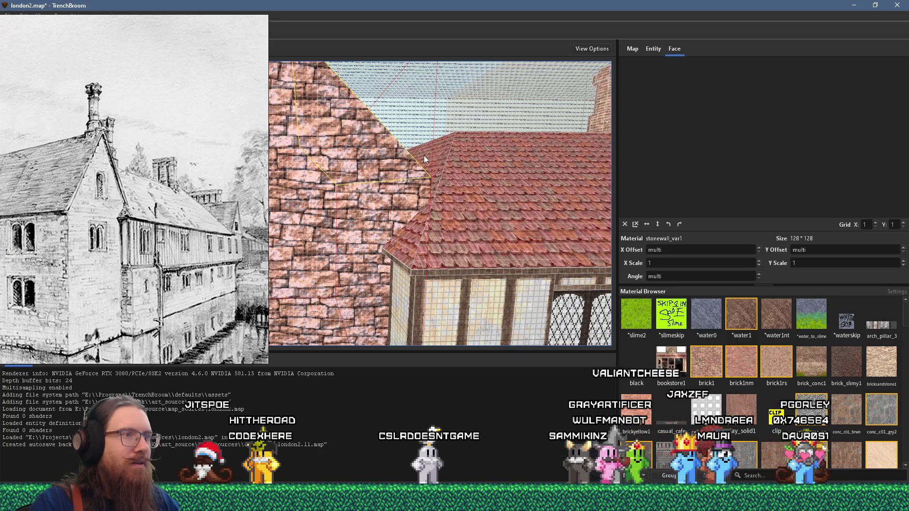
key("w")
key("d")
key("d")
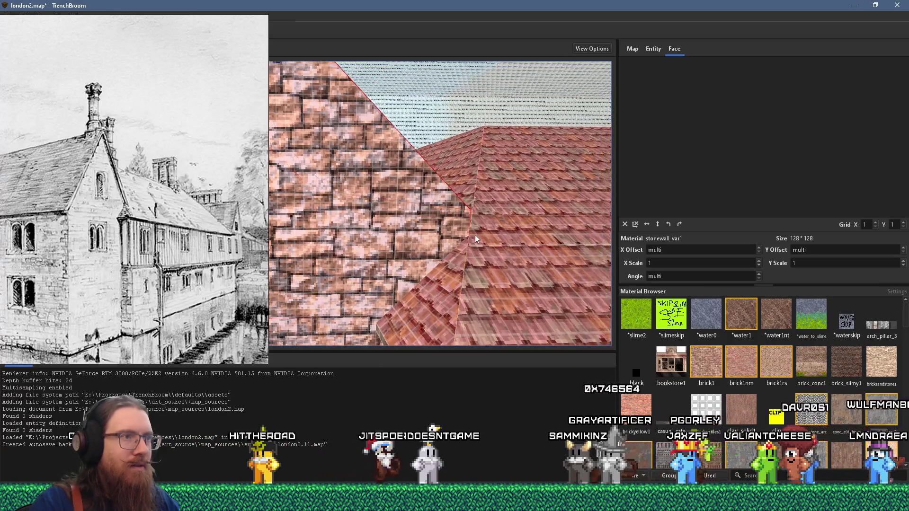
key("w")
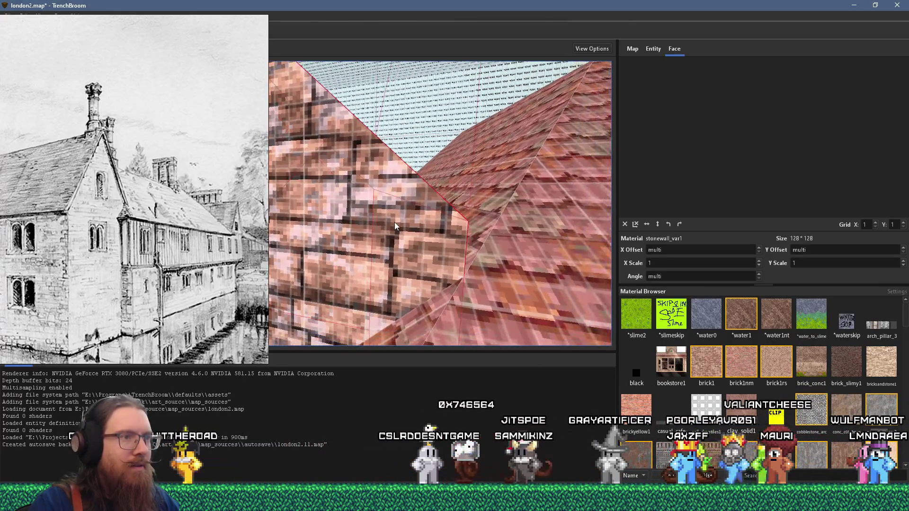
key("s")
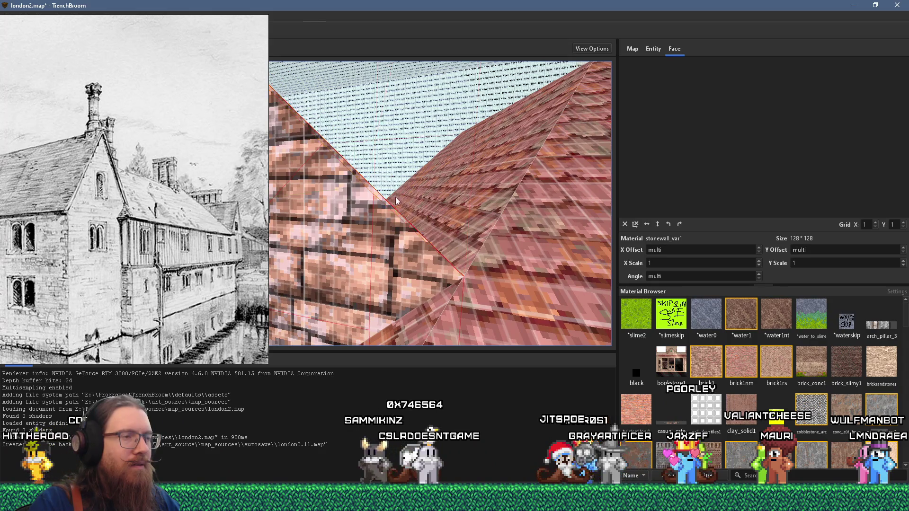
key("a")
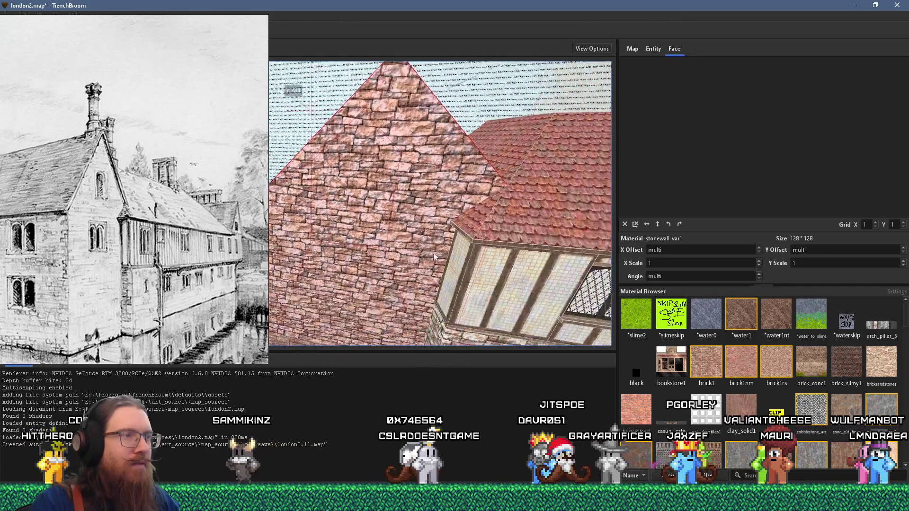
mouse_move(419, 174)
left_mouse_down()
mouse_move(508, 229)
mouse_move(469, 244)
mouse_move(506, 164)
mouse_move(436, 245)
mouse_move(323, 222)
mouse_move(195, 231)
mouse_move(215, 273)
mouse_move(353, 242)
left_mouse_up()
mouse_move(419, 239)
left_mouse_down()
mouse_move(433, 244)
mouse_move(436, 263)
mouse_move(353, 259)
mouse_move(453, 220)
mouse_move(372, 214)
mouse_move(357, 204)
left_mouse_up()
left_click(436, 263, "ctrl+shift")
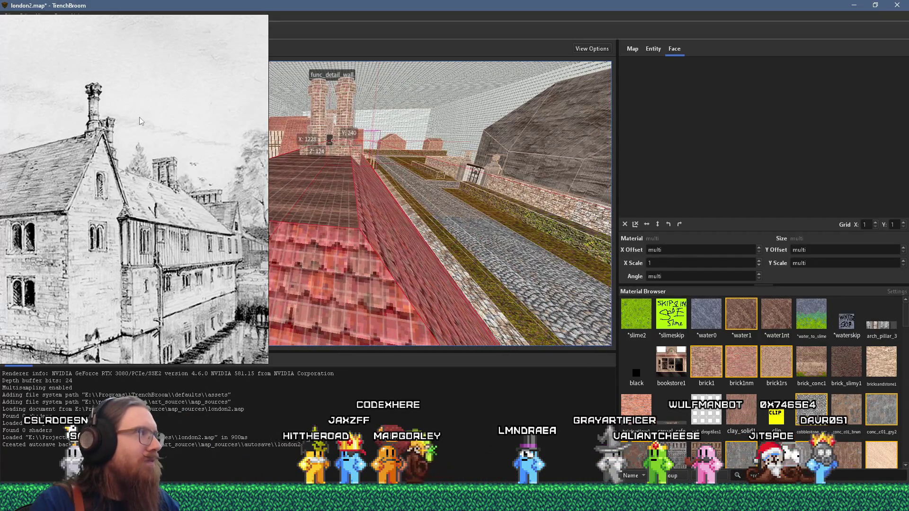
Step: Try vertex editing on the roof, select the glass skylight, and orbit toward the chimneys
left_click(118, 83)
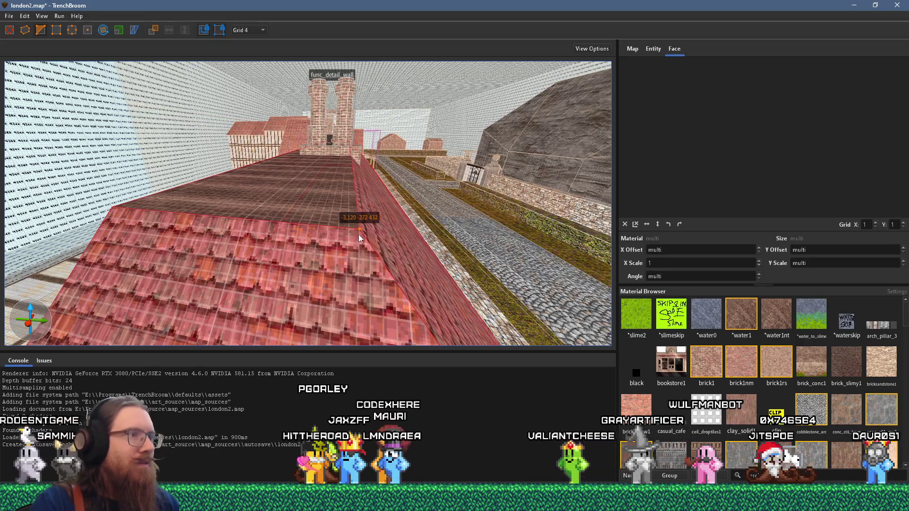
key("v")
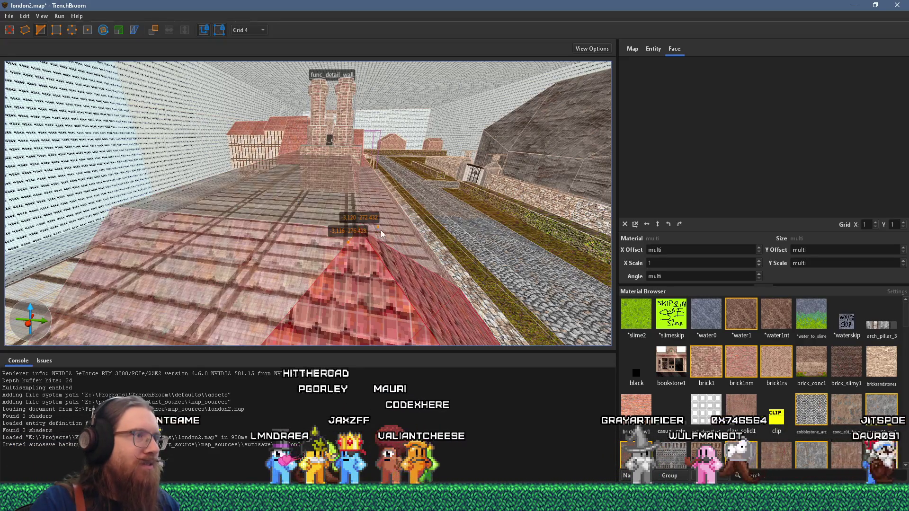
scroll(376, 231, "up", 5)
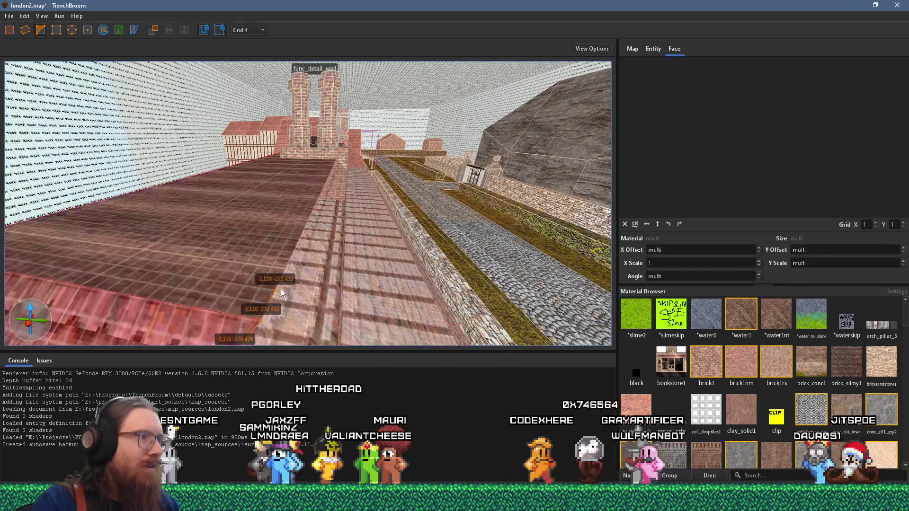
scroll(337, 224, "up", 5)
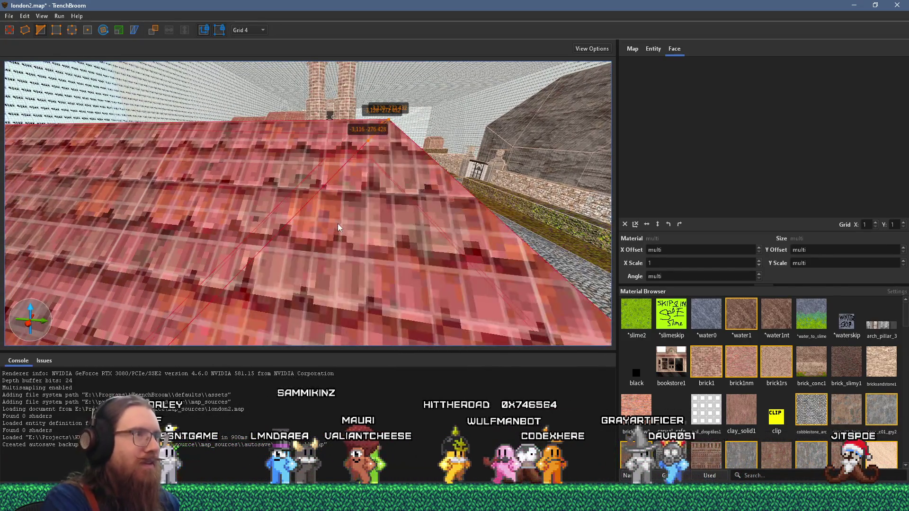
key("v")
scroll(337, 223, "down", 5)
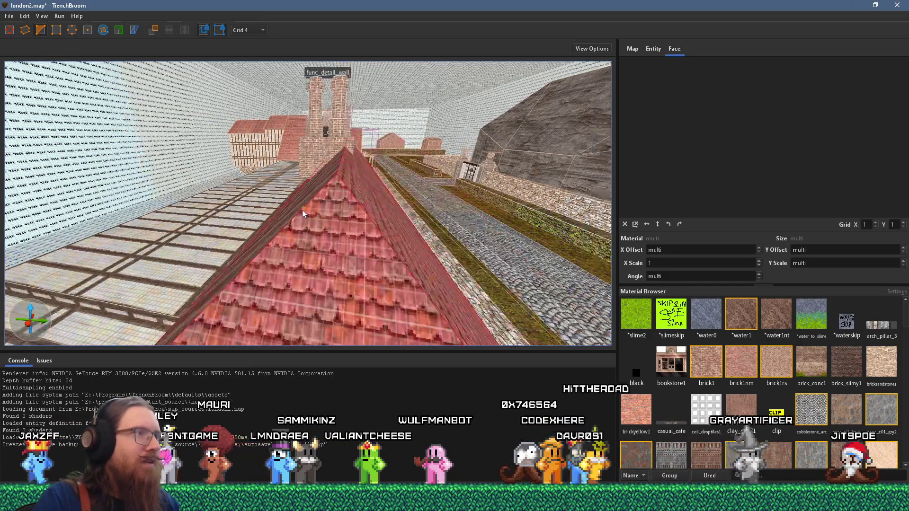
scroll(398, 214, "down", 5)
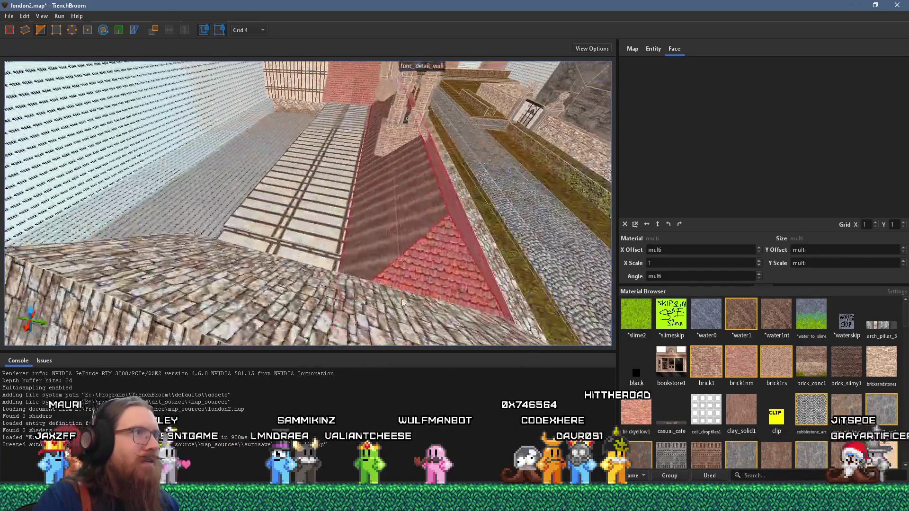
left_click(268, 188)
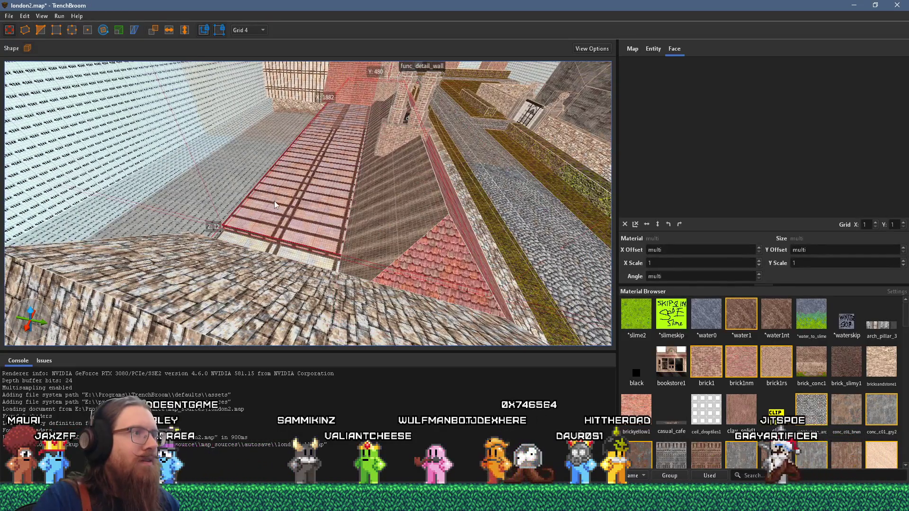
scroll(211, 186, "up", 5)
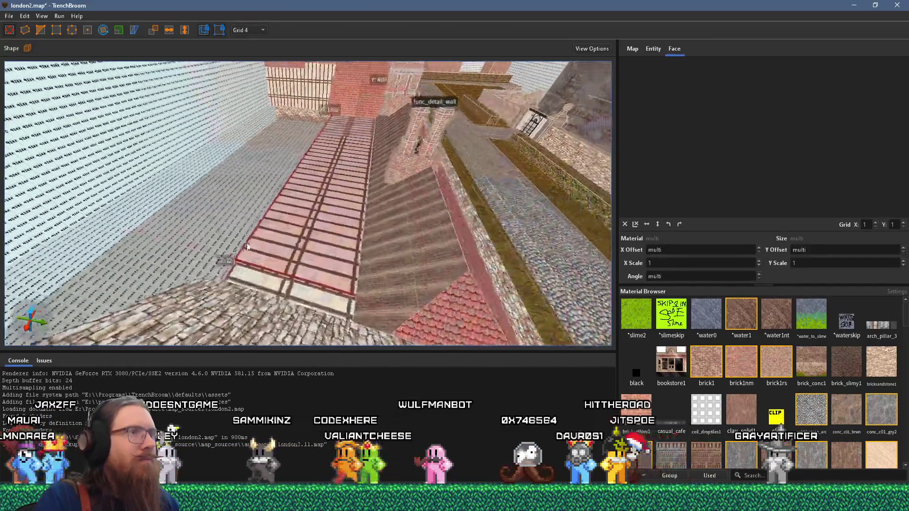
mouse_move(108, 231)
left_mouse_down()
mouse_move(316, 203)
mouse_move(380, 226)
mouse_move(272, 95)
left_mouse_up()
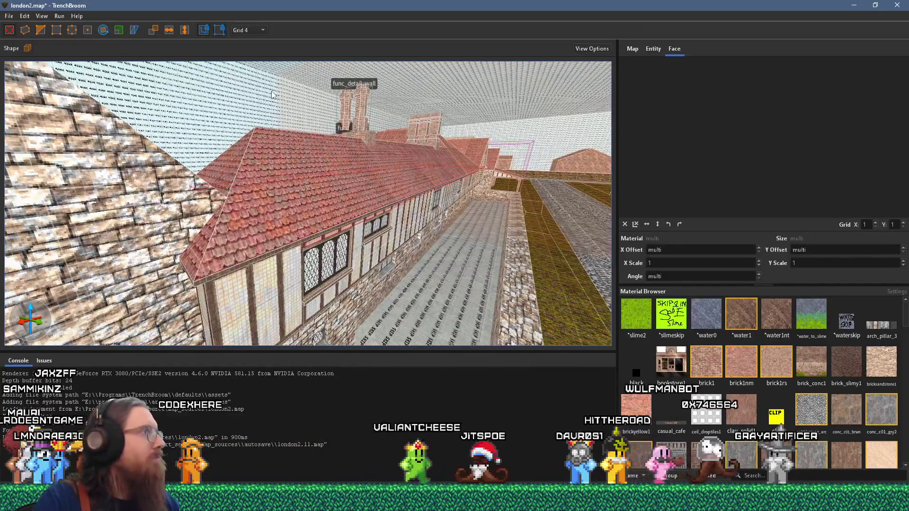
scroll(273, 94, "up", 3)
scroll(272, 94, "up", 5)
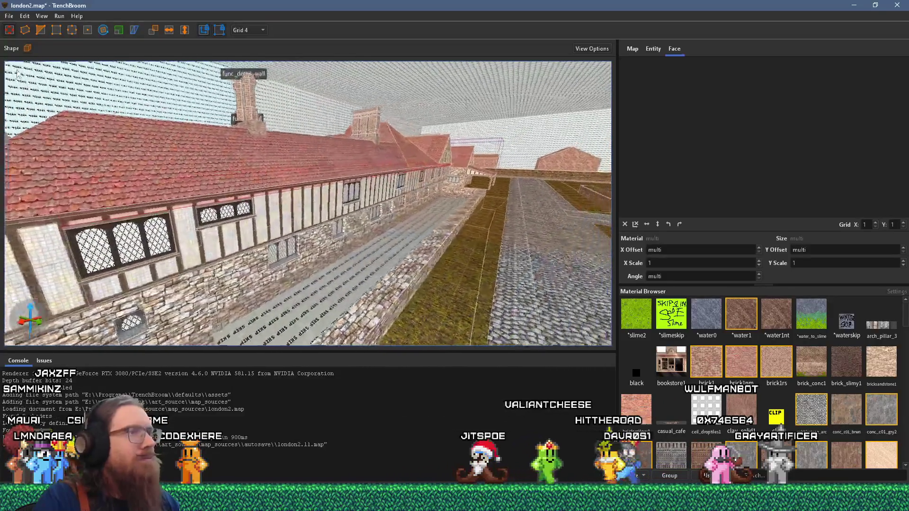
scroll(303, 203, "up", 5)
mouse_move(369, 222)
left_mouse_down()
mouse_move(290, 211)
mouse_move(387, 178)
mouse_move(354, 202)
left_mouse_up()
Step: Set a 16-unit grid and move the ridge end vertex from X:1244 Z:140 to X:1260 Z:156
left_click(261, 30)
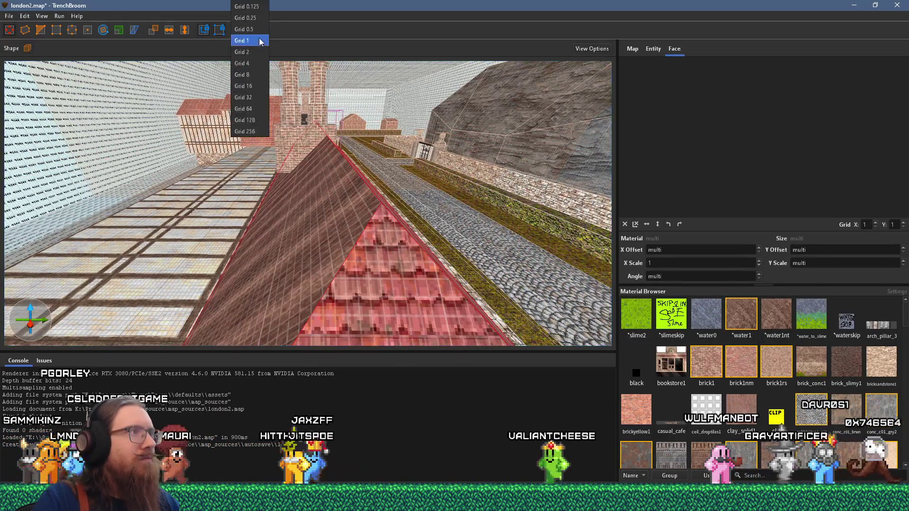
left_click(243, 85)
scroll(254, 139, "up", 4)
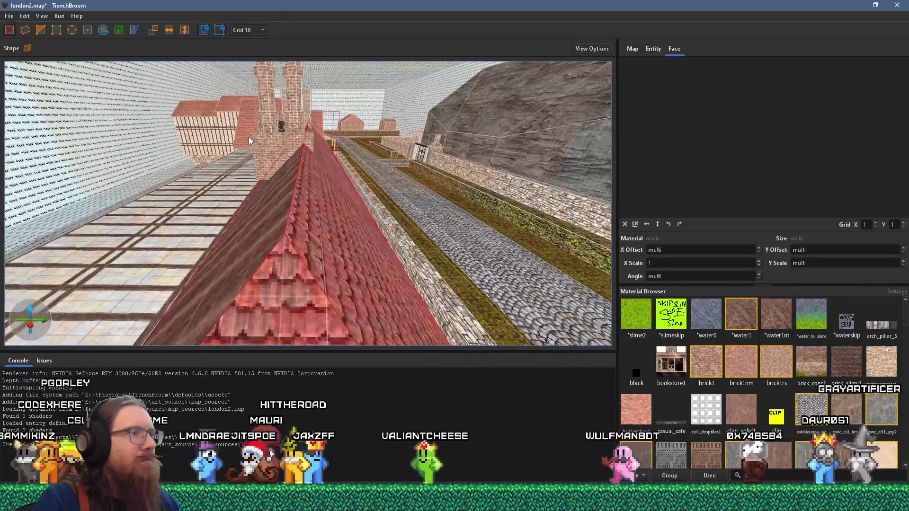
scroll(248, 137, "up", 4)
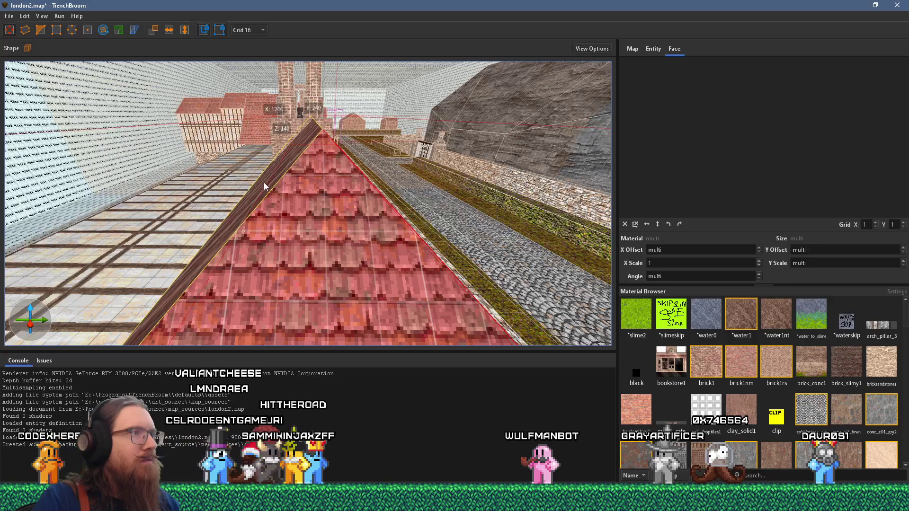
left_click_drag(264, 183, 238, 163)
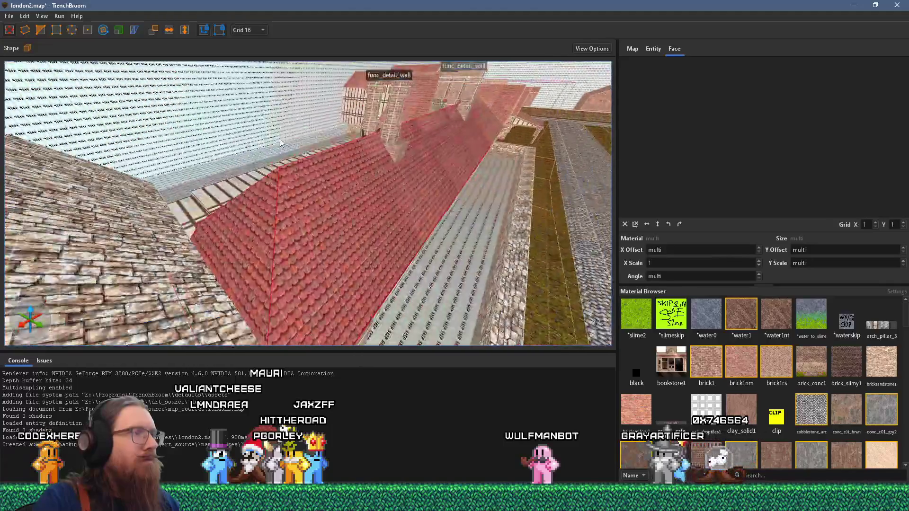
mouse_move(280, 142)
left_mouse_down()
mouse_move(330, 171)
mouse_move(328, 213)
left_mouse_up()
left_click(347, 189)
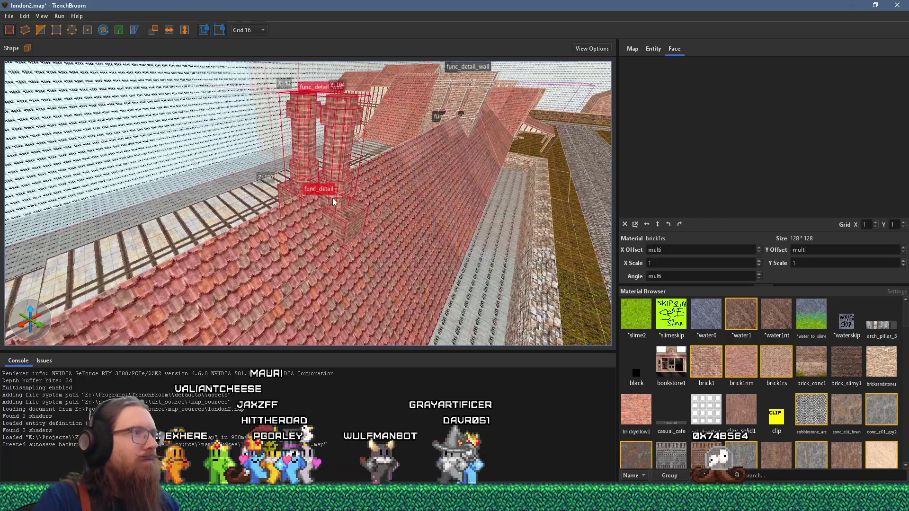
scroll(339, 214, "up", 3)
scroll(377, 184, "down", 3)
mouse_move(377, 184)
left_mouse_down()
mouse_move(470, 164)
mouse_move(196, 267)
mouse_move(284, 241)
left_mouse_up()
scroll(376, 215, "up", 3)
left_click(365, 225)
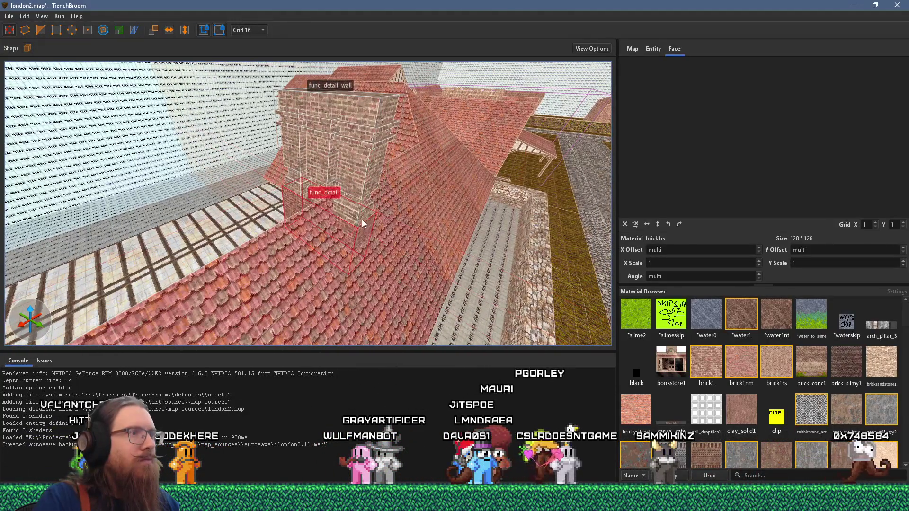
left_click(360, 199, "ctrl")
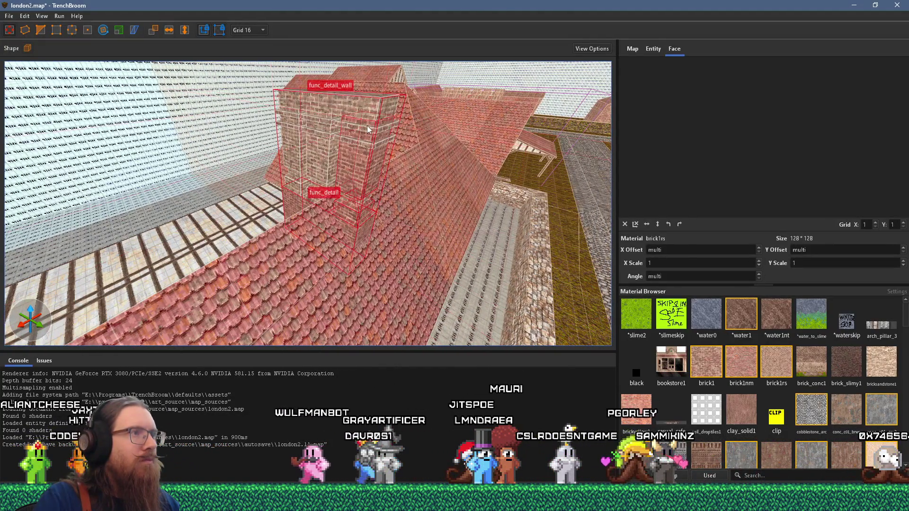
scroll(340, 187, "up", 2)
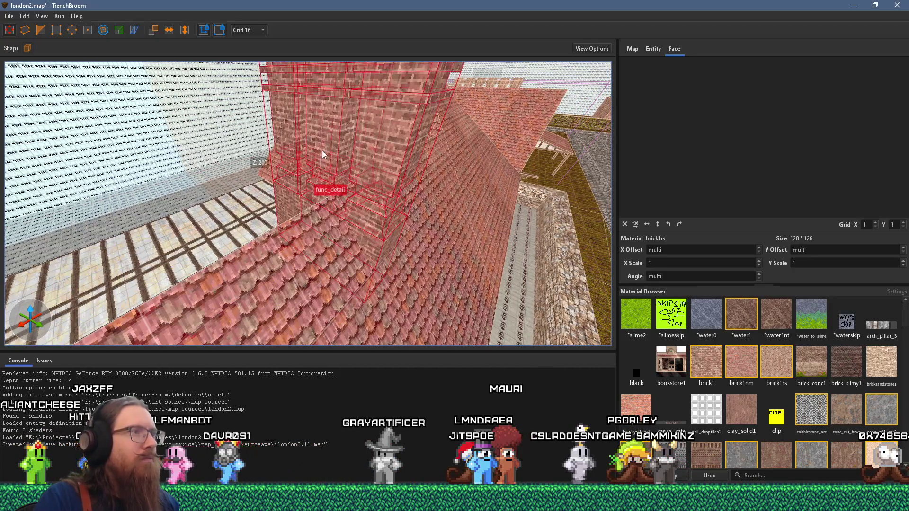
scroll(314, 151, "down", 2)
left_click_drag(370, 197, 379, 164)
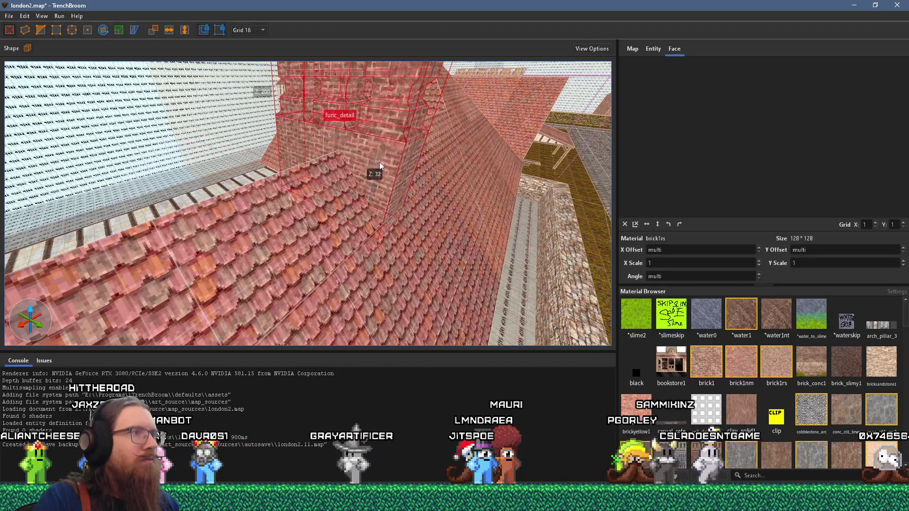
key("a")
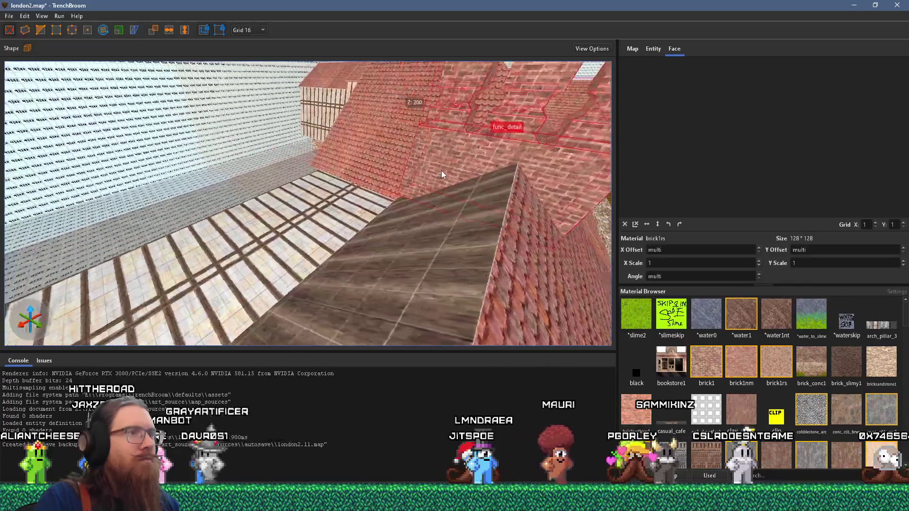
key("d")
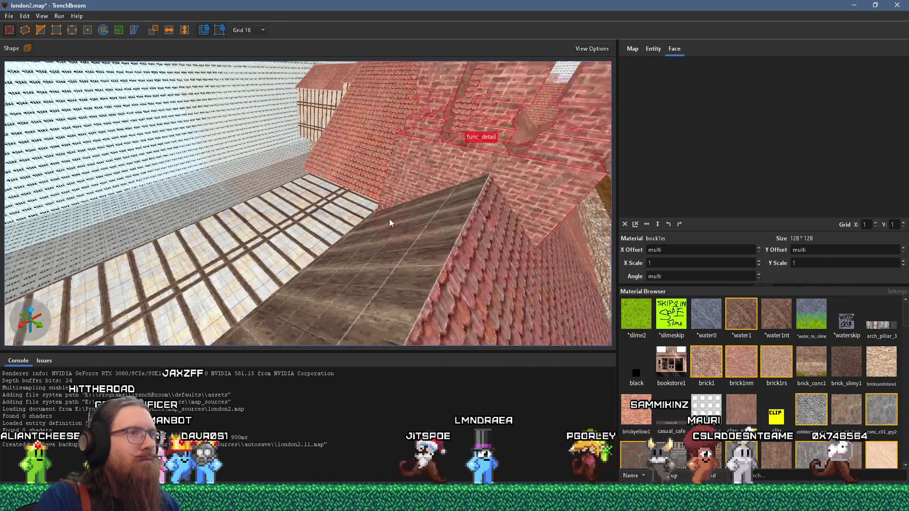
key("s")
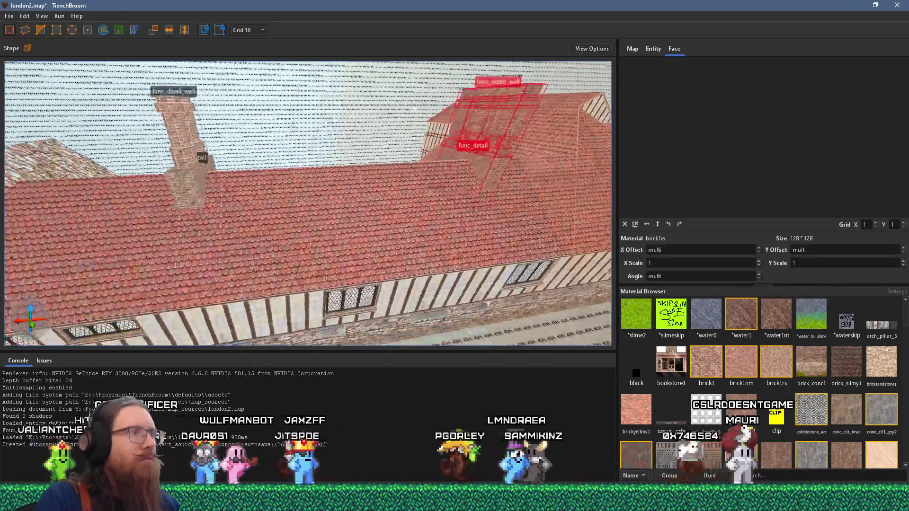
key("w")
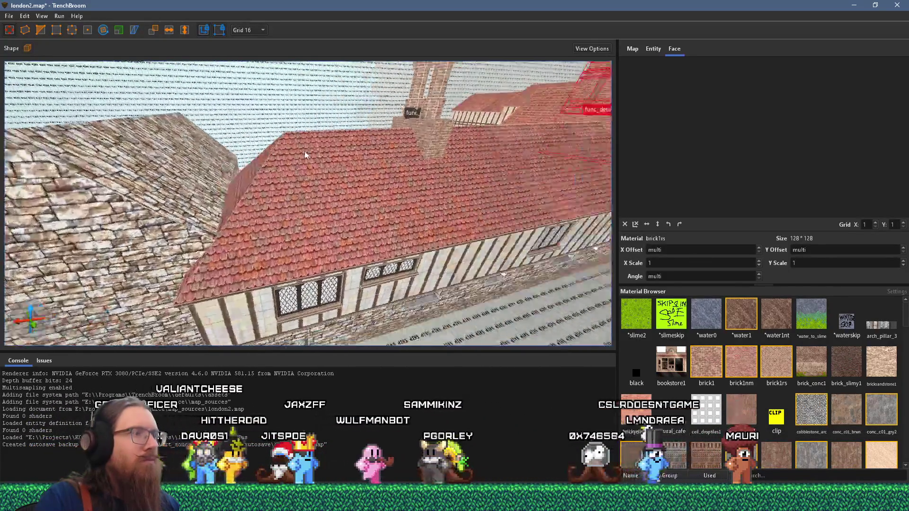
key("w")
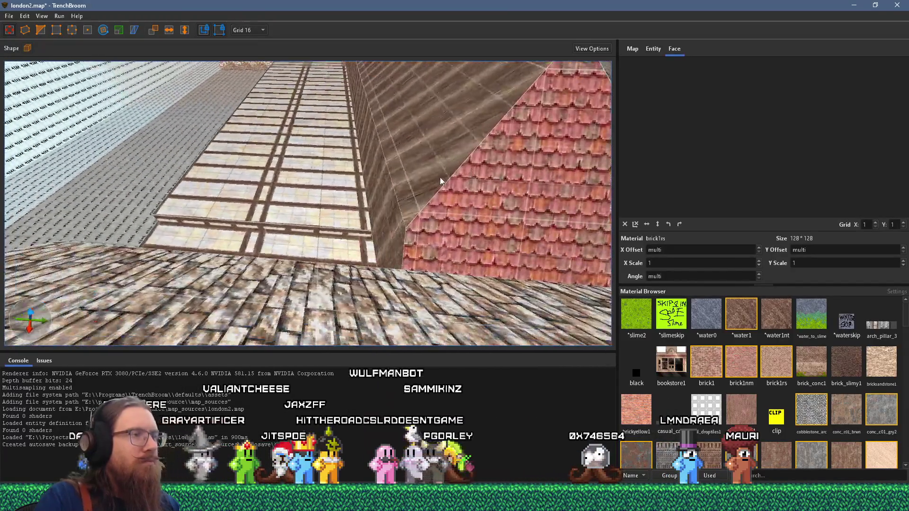
left_click(406, 201)
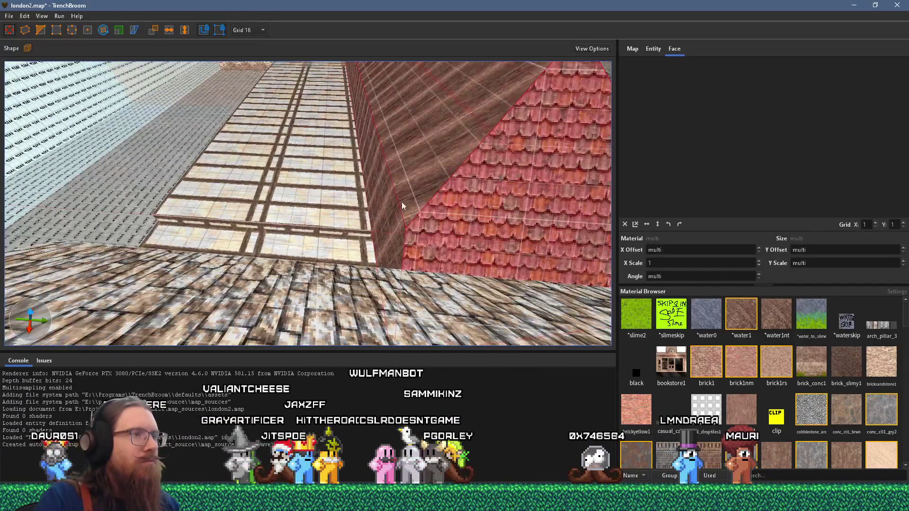
key("a")
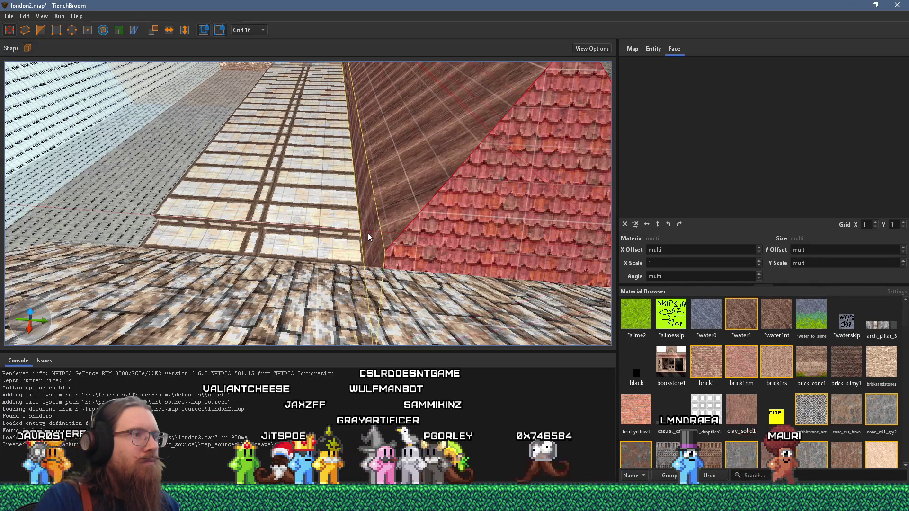
key("d")
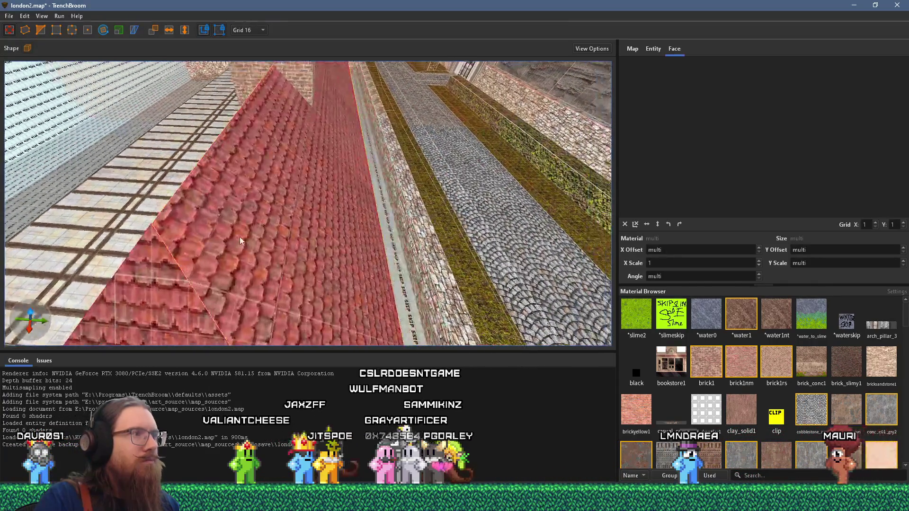
left_click(226, 232, "shift")
mouse_move(226, 231)
left_mouse_down()
mouse_move(297, 168)
mouse_move(284, 172)
mouse_move(388, 166)
mouse_move(493, 109)
mouse_move(229, 152)
mouse_move(325, 102)
mouse_move(302, 209)
mouse_move(305, 173)
mouse_move(336, 189)
left_mouse_up()
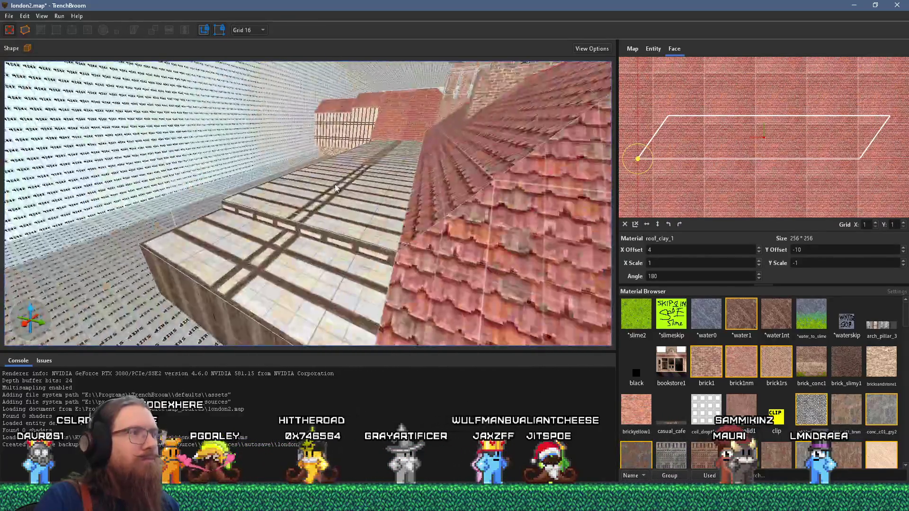
Step: Orbit past the red roof and select the leaded window strip brush beneath it
mouse_move(392, 187)
left_mouse_down()
mouse_move(355, 185)
mouse_move(405, 153)
mouse_move(537, 151)
mouse_move(518, 189)
mouse_move(262, 301)
mouse_move(330, 257)
mouse_move(137, 251)
mouse_move(416, 201)
mouse_move(364, 255)
left_mouse_up()
left_click(516, 197)
mouse_move(301, 285)
left_mouse_down()
mouse_move(331, 259)
mouse_move(441, 224)
left_mouse_up()
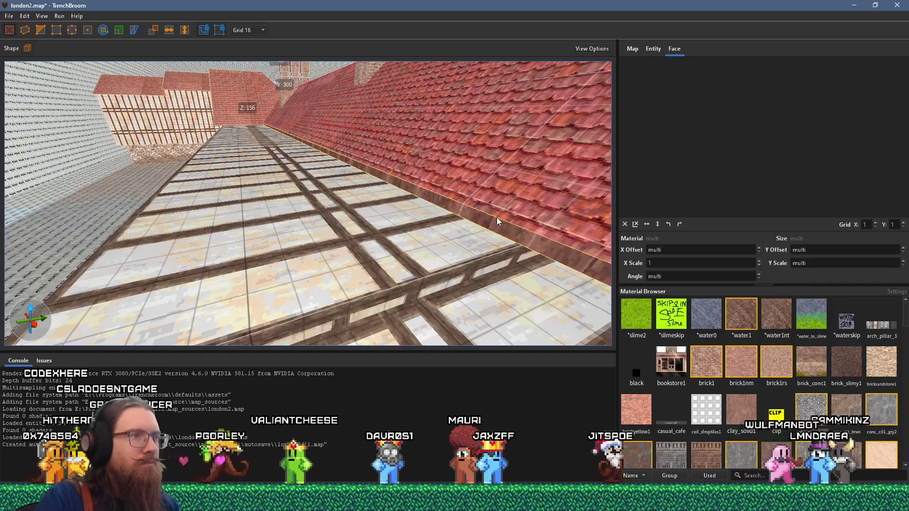
mouse_move(496, 217)
left_mouse_down()
mouse_move(407, 266)
mouse_move(336, 220)
mouse_move(268, 235)
mouse_move(288, 197)
mouse_move(490, 223)
mouse_move(409, 257)
mouse_move(385, 224)
mouse_move(516, 208)
mouse_move(430, 225)
mouse_move(410, 203)
mouse_move(456, 203)
mouse_move(321, 93)
mouse_move(389, 188)
mouse_move(344, 184)
left_mouse_up()
left_click(398, 234)
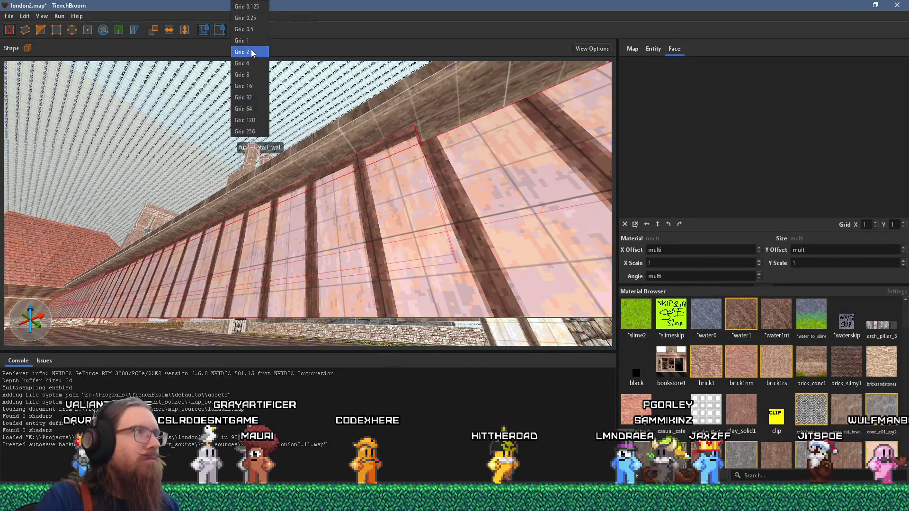
Step: Set the grid to 2 units and clear the selection on the timbered wall
left_click(253, 52)
mouse_move(302, 110)
left_mouse_down()
mouse_move(303, 144)
mouse_move(290, 162)
mouse_move(297, 175)
mouse_move(260, 157)
mouse_move(303, 166)
mouse_move(219, 189)
mouse_move(434, 190)
mouse_move(546, 175)
mouse_move(443, 199)
mouse_move(383, 182)
mouse_move(420, 223)
mouse_move(371, 190)
mouse_move(293, 190)
mouse_move(424, 171)
mouse_move(251, 188)
mouse_move(115, 185)
mouse_move(321, 185)
left_mouse_up()
key("Escape")
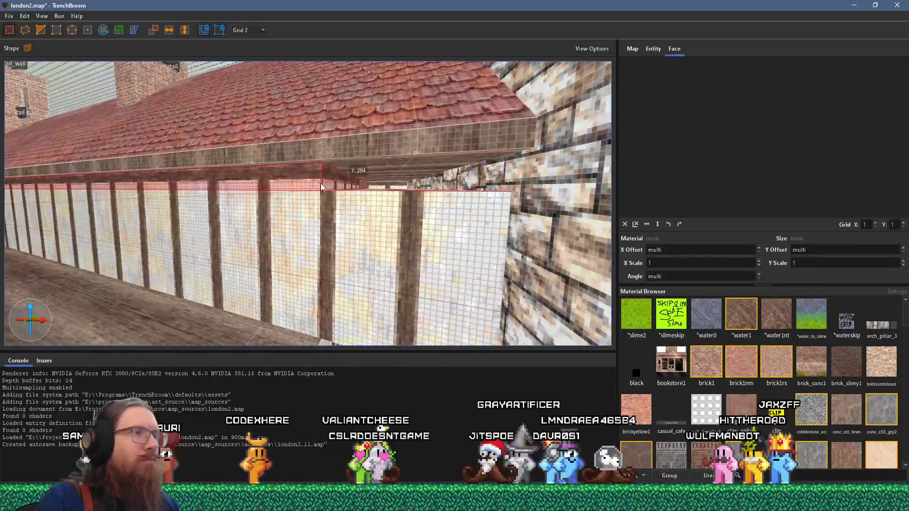
mouse_move(359, 207)
left_mouse_down()
mouse_move(534, 231)
mouse_move(445, 213)
mouse_move(257, 212)
mouse_move(399, 206)
mouse_move(274, 206)
left_mouse_up()
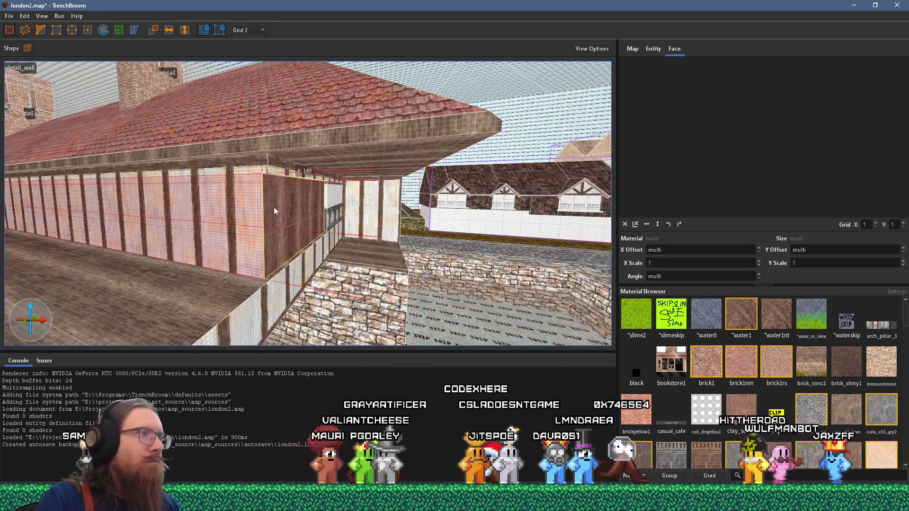
scroll(280, 206, "up", 5)
scroll(326, 208, "up", 3)
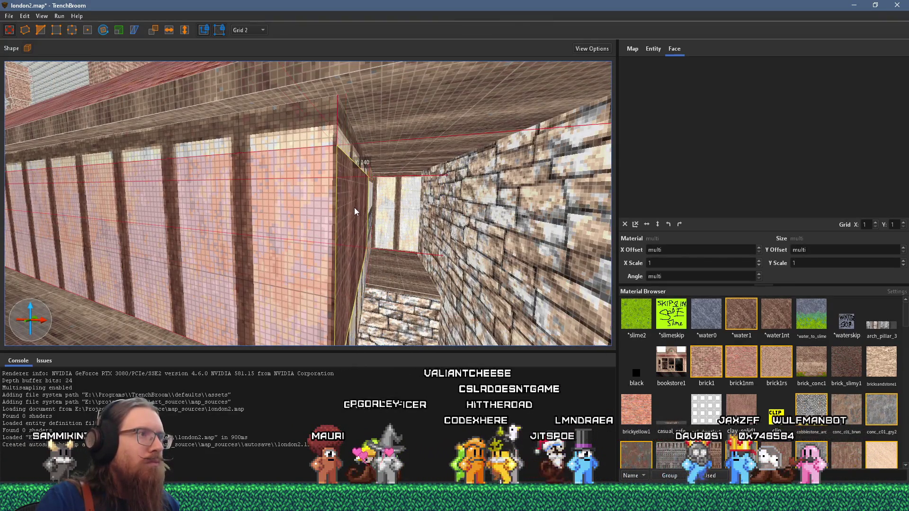
Step: Select the timber corner pillar and raise the window brush above the stone base wall
left_click(367, 209)
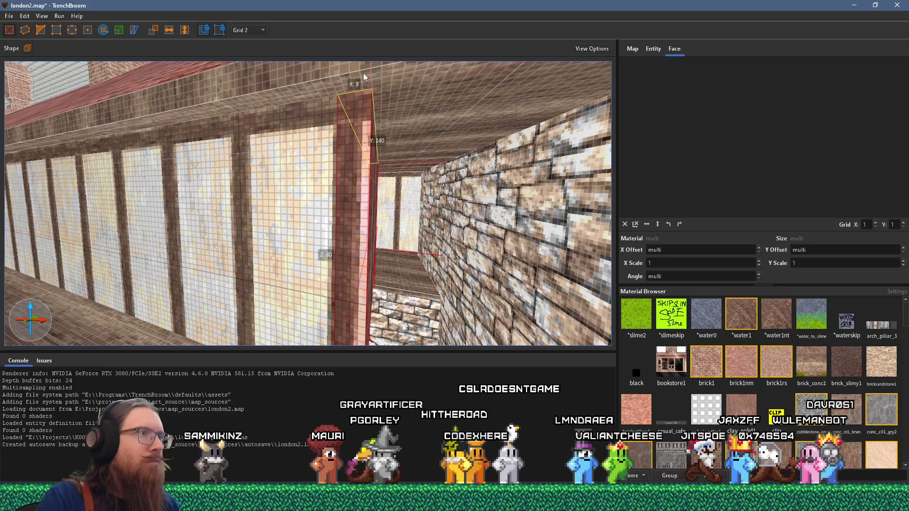
scroll(384, 146, "down", 3)
mouse_move(352, 208)
left_mouse_down()
mouse_move(481, 214)
mouse_move(360, 195)
mouse_move(357, 239)
mouse_move(342, 219)
left_mouse_up()
mouse_move(279, 219)
left_mouse_down()
mouse_move(190, 221)
mouse_move(253, 159)
mouse_move(277, 101)
mouse_move(343, 178)
left_mouse_up()
mouse_move(319, 235)
left_mouse_down()
mouse_move(348, 200)
mouse_move(284, 215)
mouse_move(286, 206)
mouse_move(402, 192)
mouse_move(251, 163)
mouse_move(265, 190)
mouse_move(338, 214)
mouse_move(304, 199)
mouse_move(262, 149)
left_mouse_up()
left_click(240, 182)
left_click(338, 214)
mouse_move(181, 90)
left_mouse_down()
mouse_move(194, 107)
mouse_move(225, 116)
mouse_move(205, 113)
left_mouse_up()
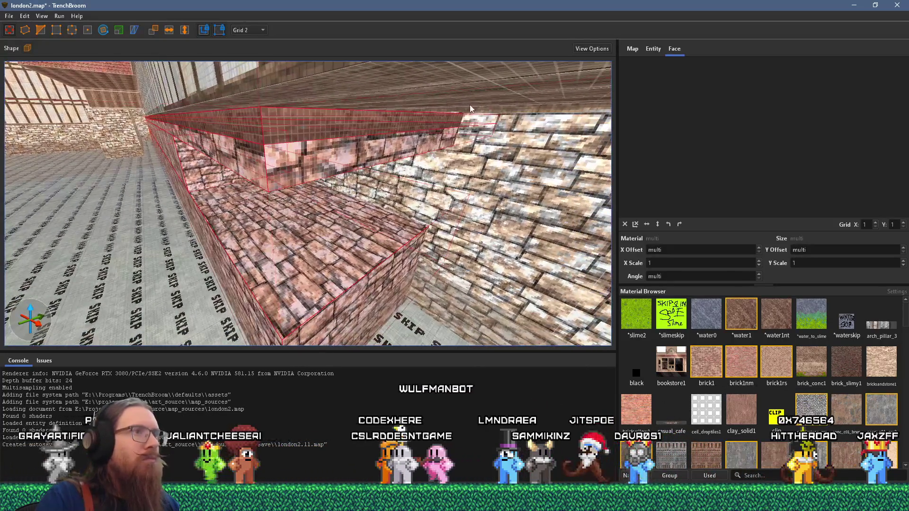
Step: Select the woodbeam1 beam faces and stretch the beam along the top of the stone wall
left_click(484, 108)
mouse_move(481, 113)
left_mouse_down()
mouse_move(78, 135)
mouse_move(261, 163)
mouse_move(262, 173)
mouse_move(361, 218)
mouse_move(305, 218)
mouse_move(388, 242)
mouse_move(320, 234)
mouse_move(475, 209)
mouse_move(487, 164)
left_mouse_up()
left_click(365, 229, "shift")
left_click(352, 231, "shift")
left_click(335, 222, "ctrl+shift")
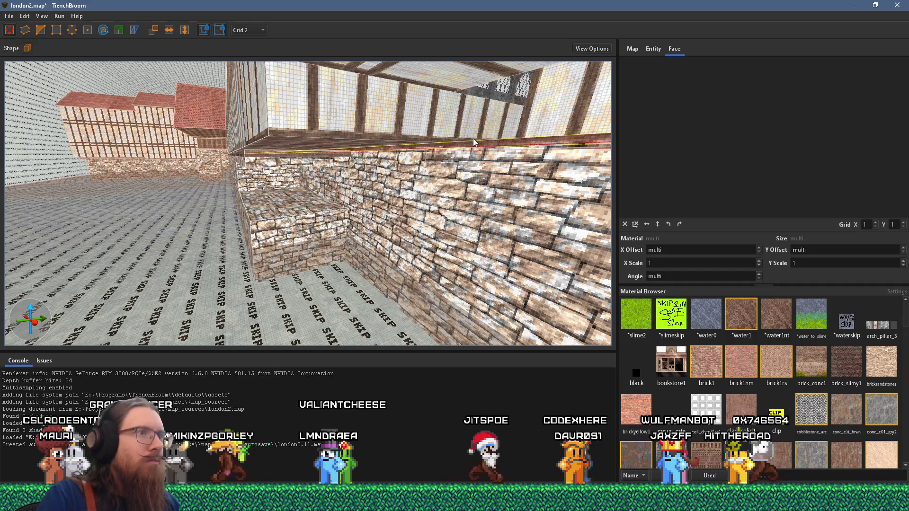
mouse_move(475, 141)
left_mouse_down()
mouse_move(259, 149)
mouse_move(153, 119)
left_mouse_up()
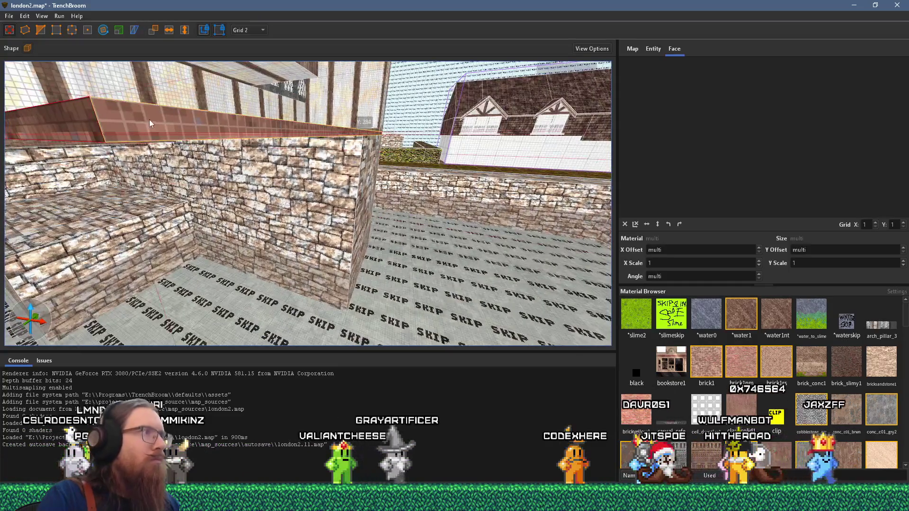
left_click(153, 120, "shift")
scroll(93, 125, "up", 4)
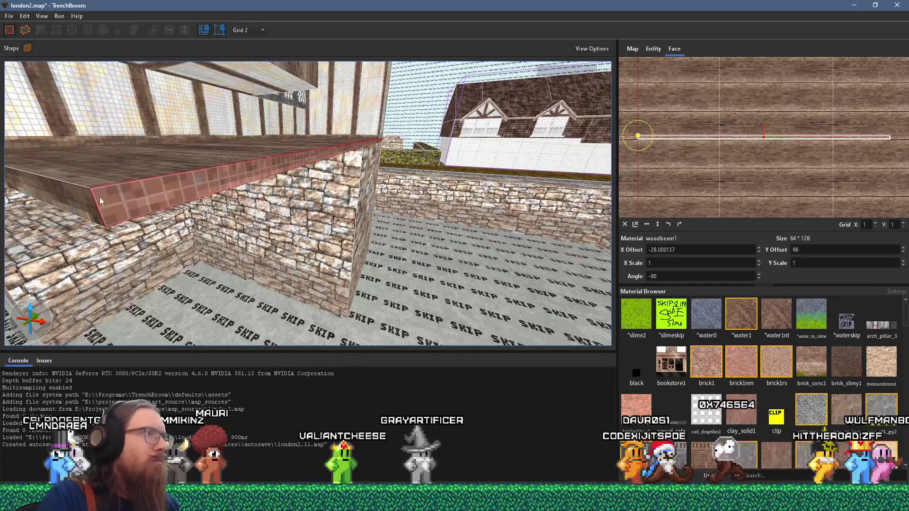
left_click_drag(101, 191, 348, 176)
key("Escape")
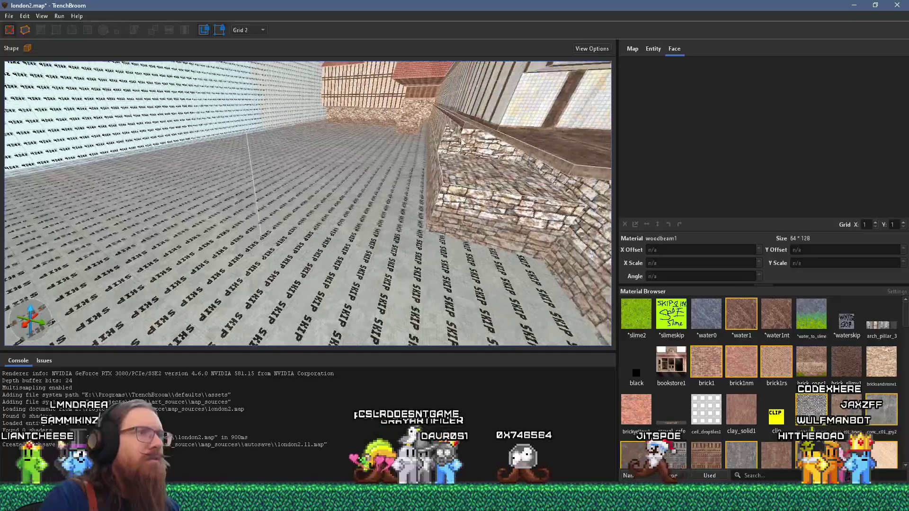
Step: Move toward the left wall and look down onto the tiled roof
key("a")
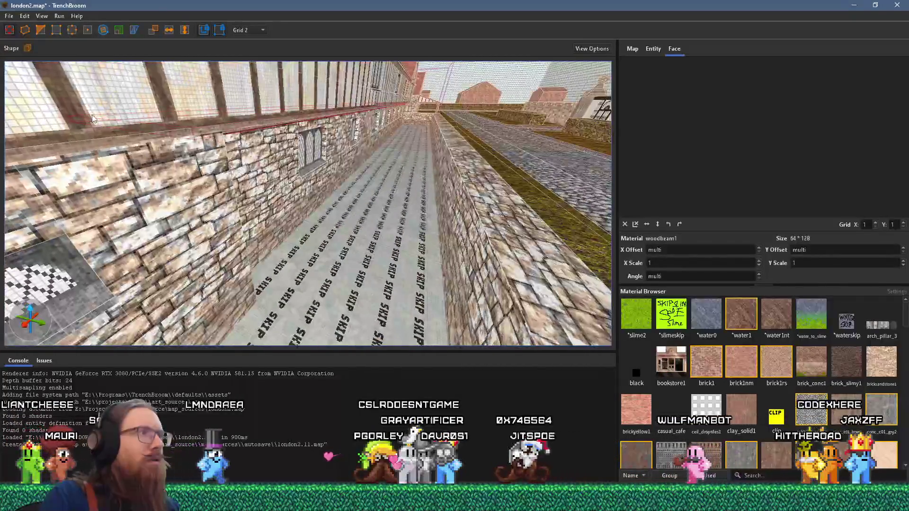
key("a")
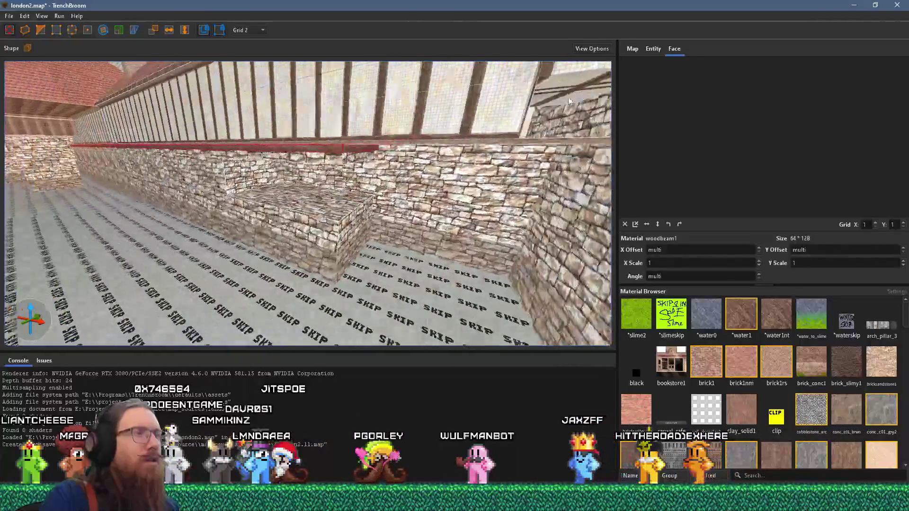
left_click_drag(212, 191, 212, 191)
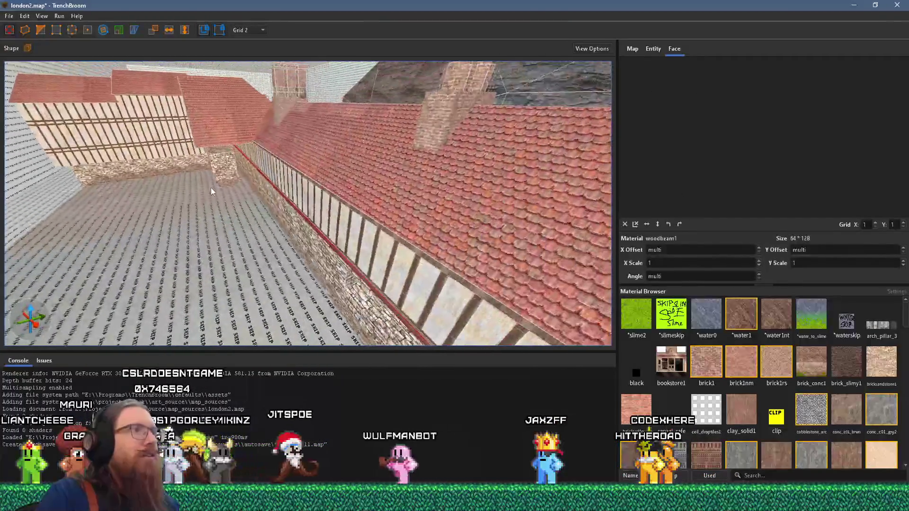
mouse_move(269, 159)
left_mouse_down()
mouse_move(377, 146)
mouse_move(436, 155)
mouse_move(523, 98)
mouse_move(370, 29)
left_mouse_up()
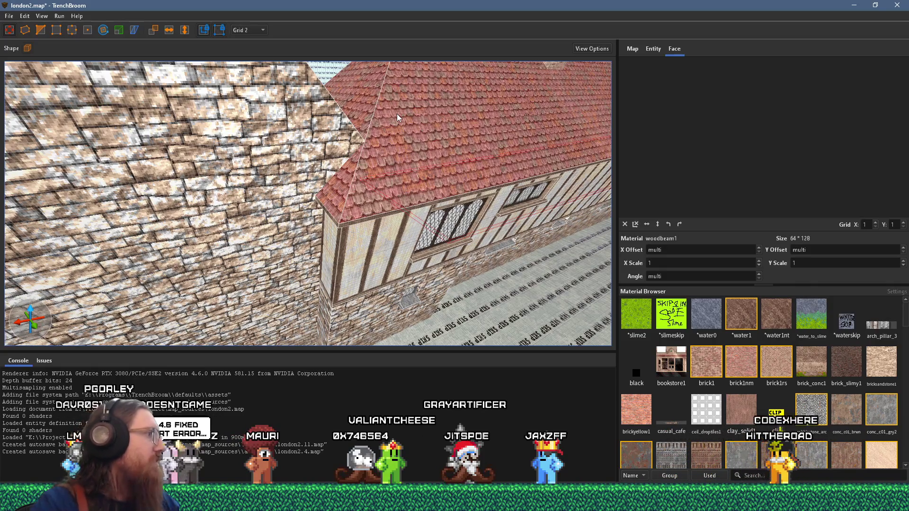
left_click_drag(409, 170, 241, 189)
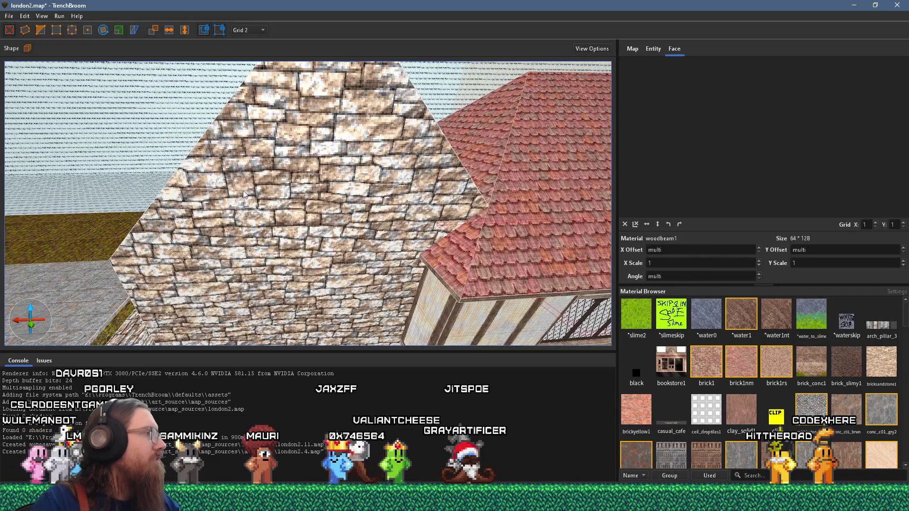
mouse_move(251, 187)
left_mouse_down()
mouse_move(322, 224)
mouse_move(315, 195)
left_mouse_up()
key("Escape")
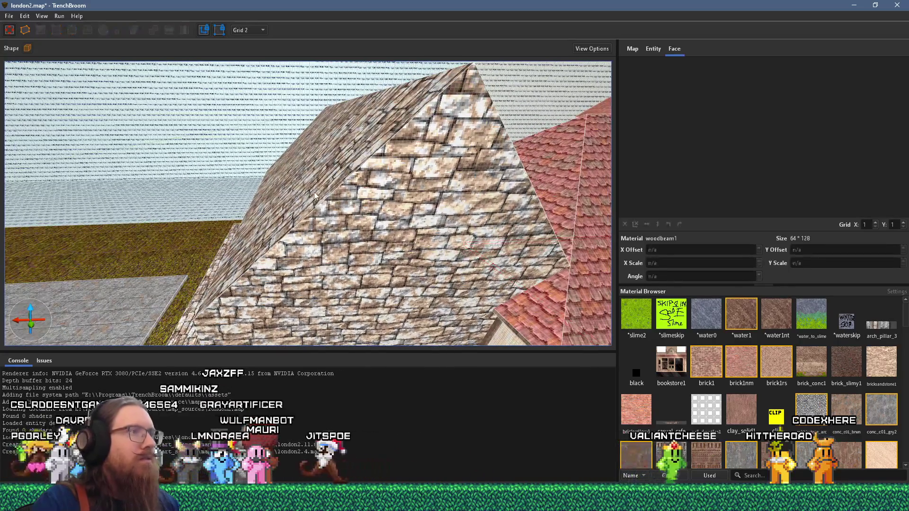
left_click(317, 199)
left_click(311, 186)
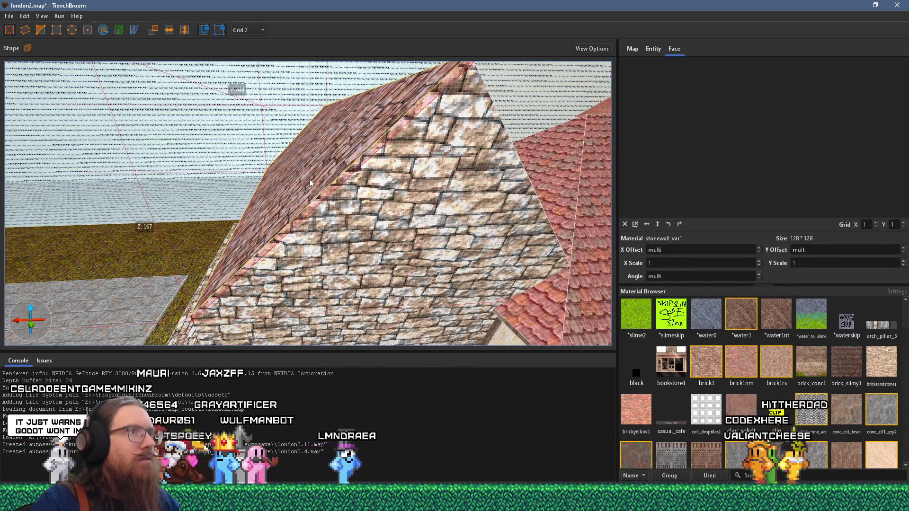
left_click_drag(310, 182, 265, 192)
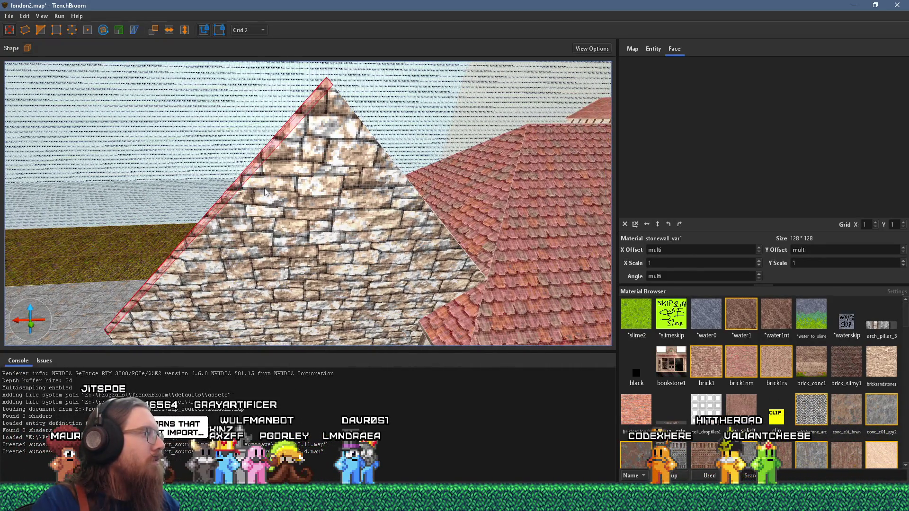
left_click_drag(265, 191, 291, 159)
left_click(285, 163)
left_click(289, 158)
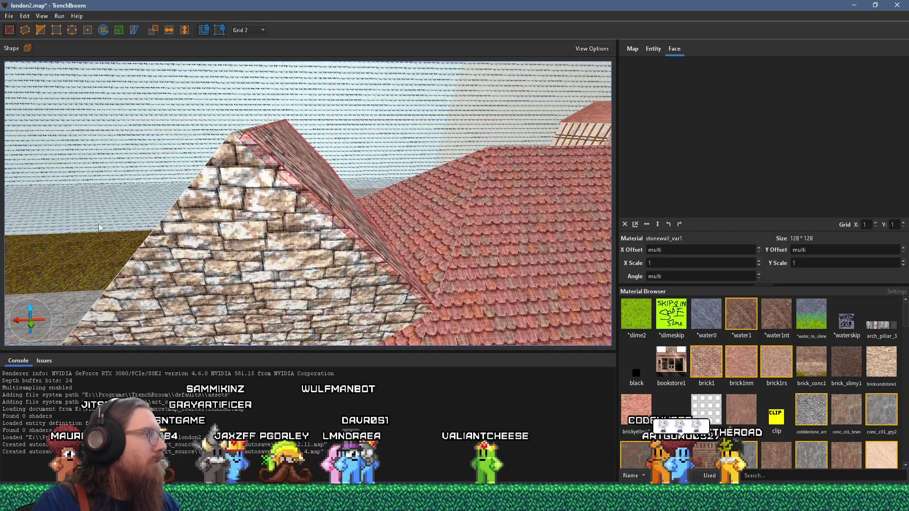
left_click_drag(104, 223, 180, 241)
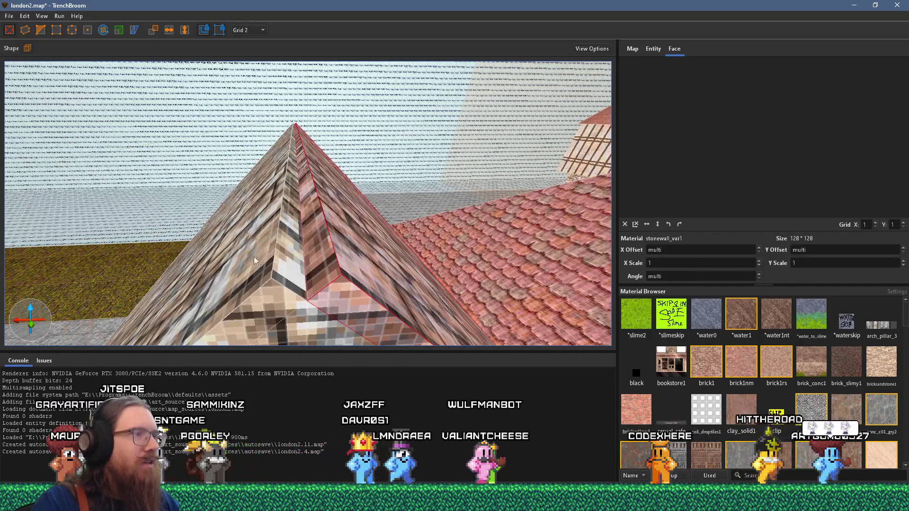
left_click(268, 260)
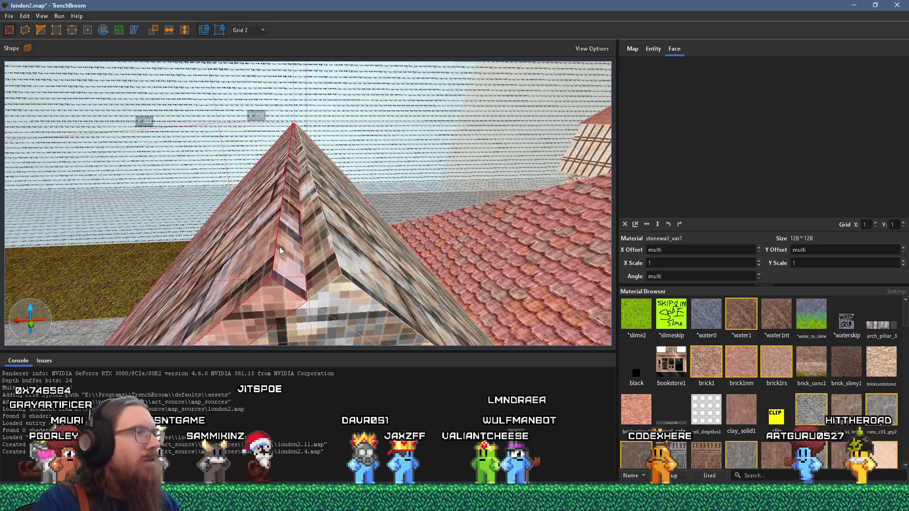
left_click(296, 256)
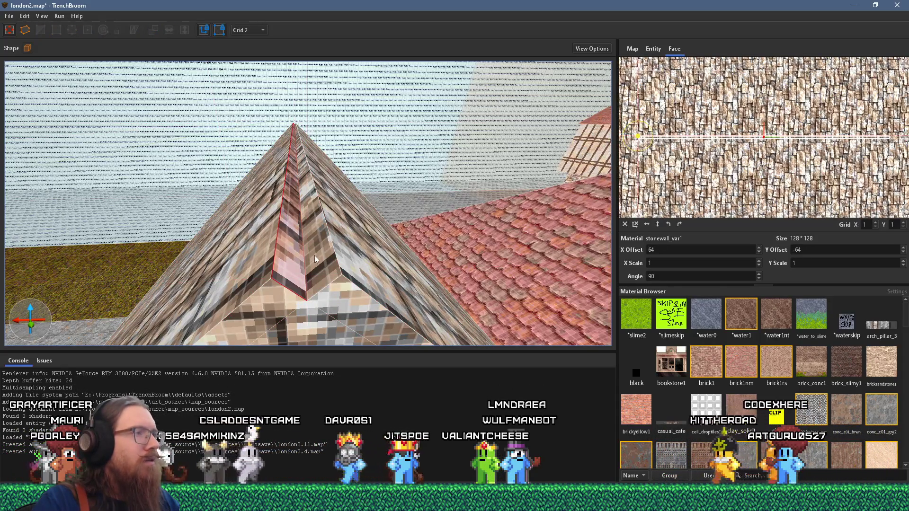
left_click(312, 254)
scroll(317, 243, "up", 5)
scroll(316, 243, "down", 5)
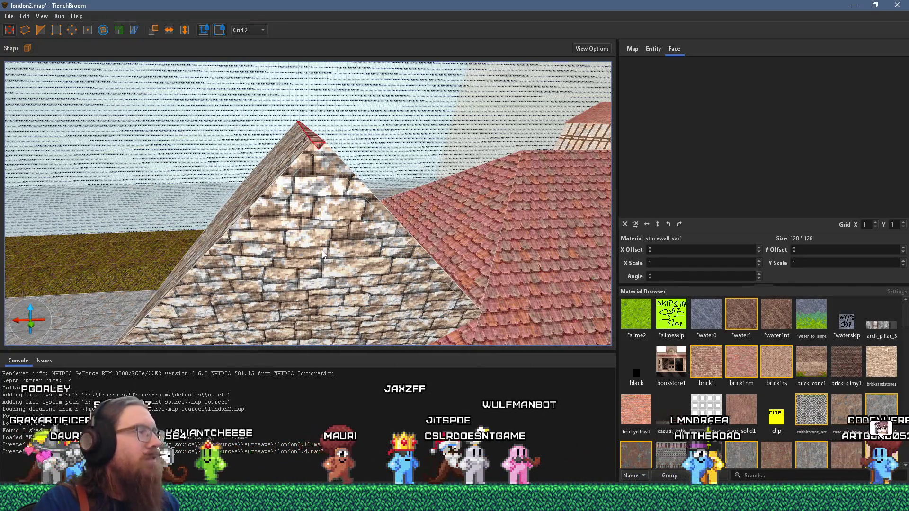
left_click_drag(309, 230, 341, 226)
left_click(370, 214, "ctrl+shift")
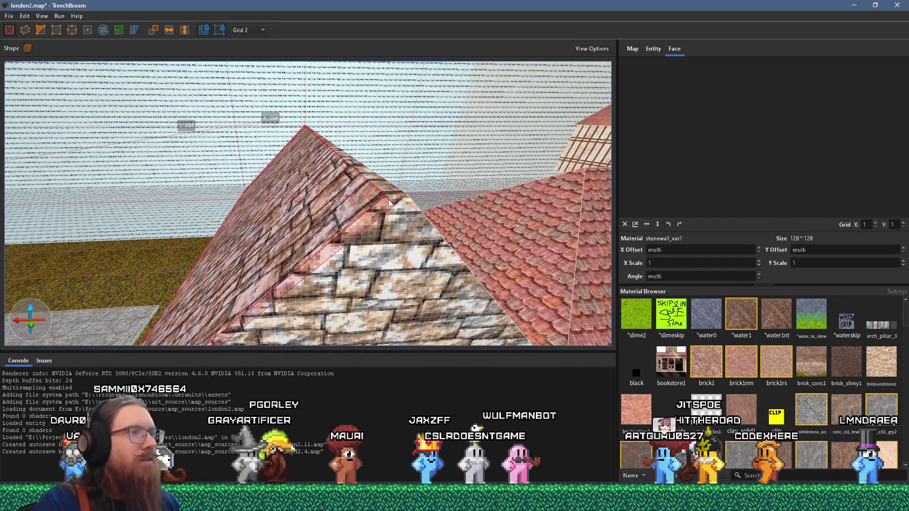
left_click_drag(405, 204, 374, 225)
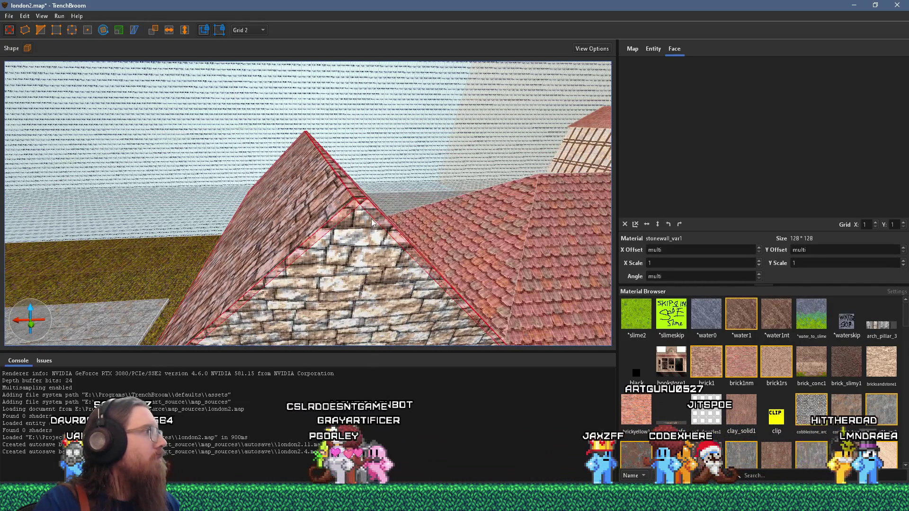
key("shift")
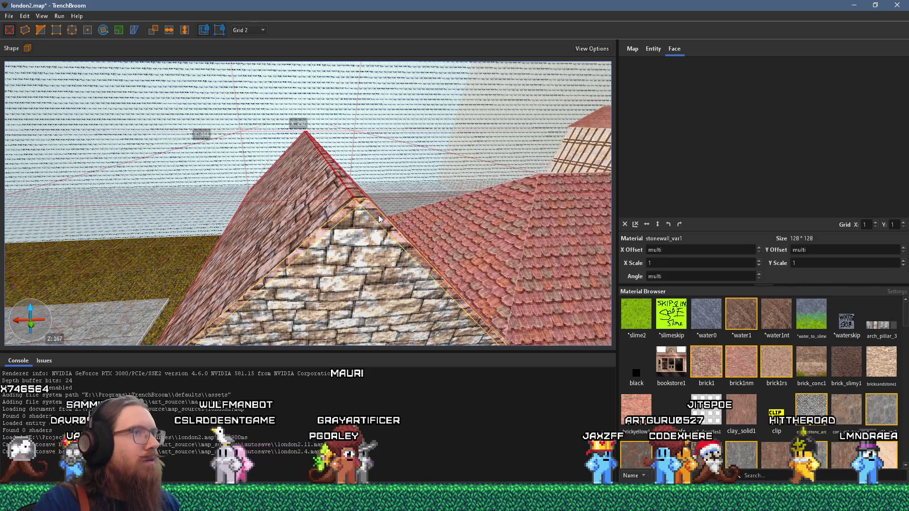
scroll(384, 225, "up", 10)
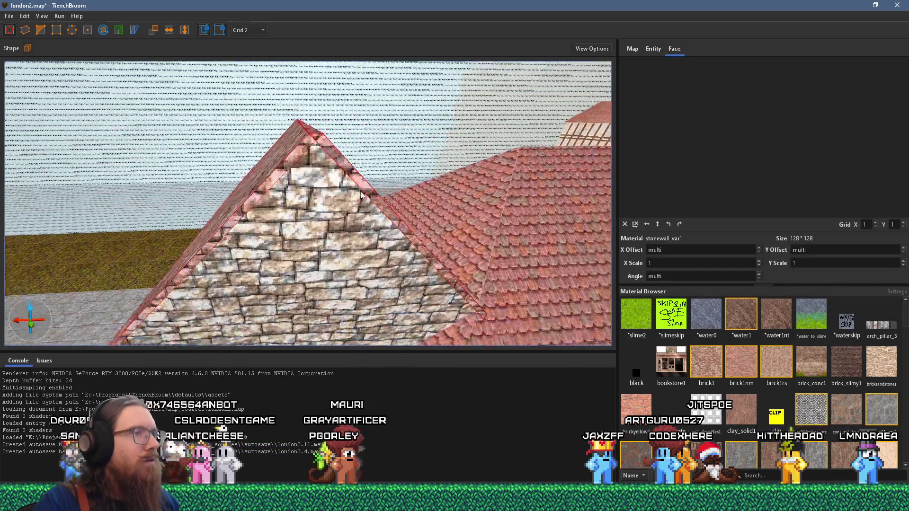
scroll(353, 130, "up", 10)
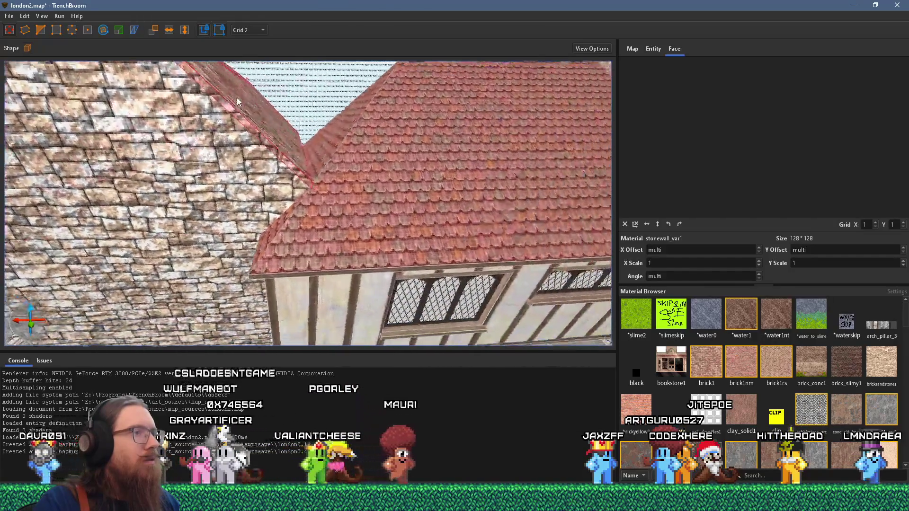
scroll(261, 145, "up", 3)
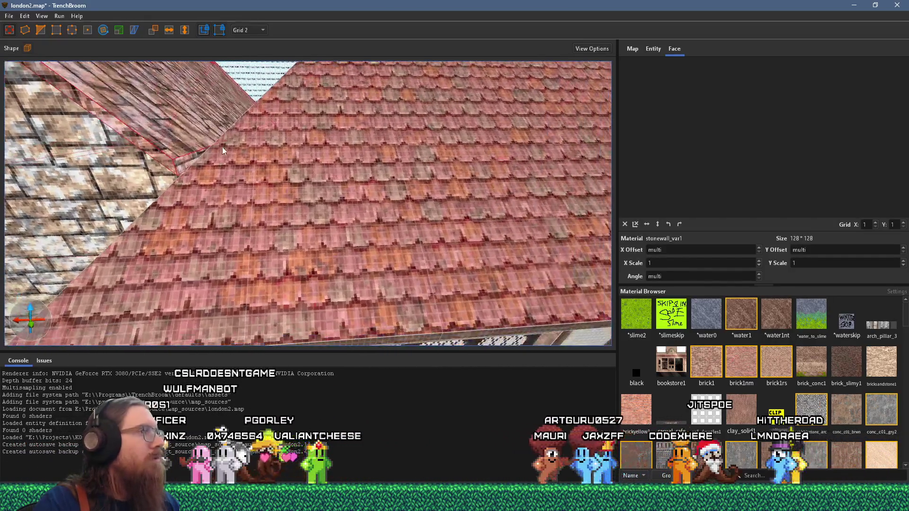
scroll(189, 166, "up", 2)
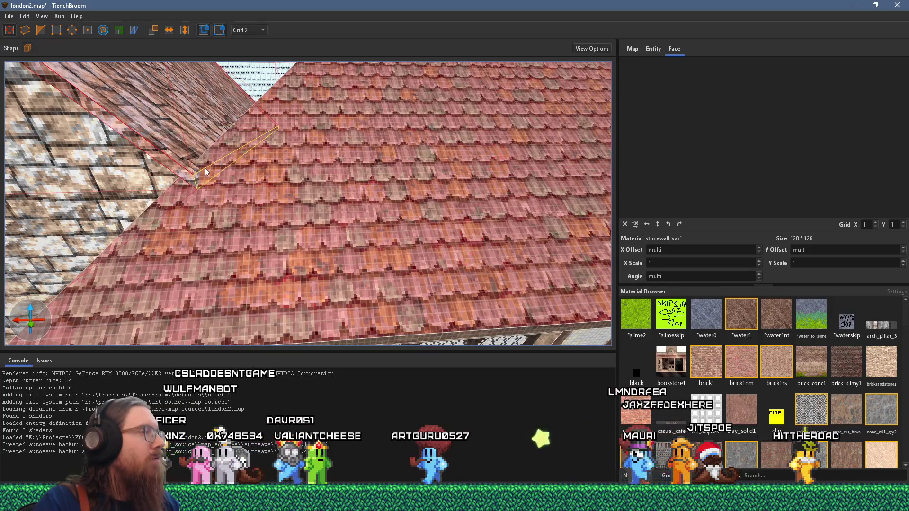
scroll(205, 171, "down", 10)
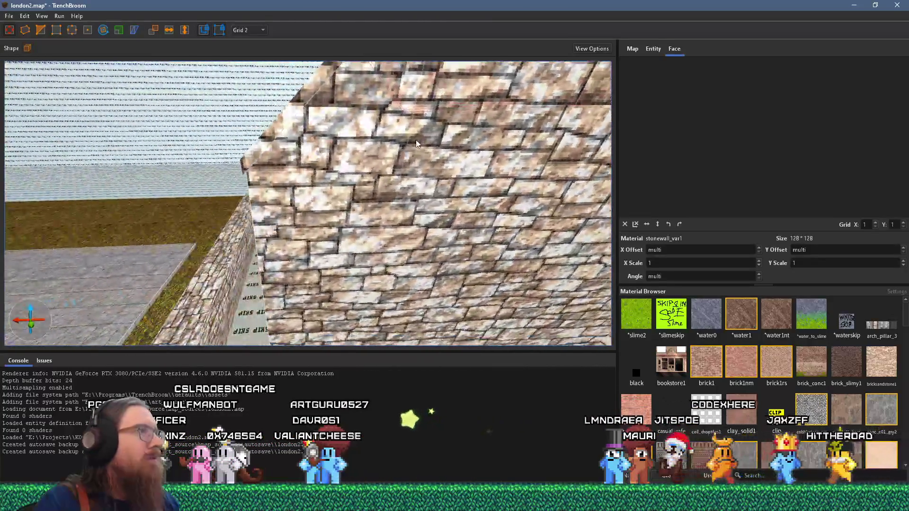
scroll(282, 167, "up", 2)
left_click(304, 137)
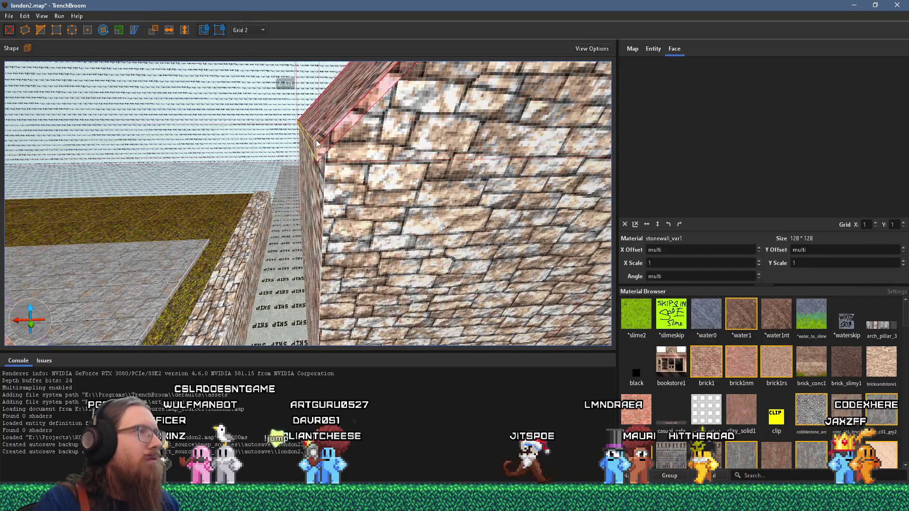
scroll(304, 138, "up", 1)
scroll(304, 137, "down", 2)
scroll(265, 189, "up", 5)
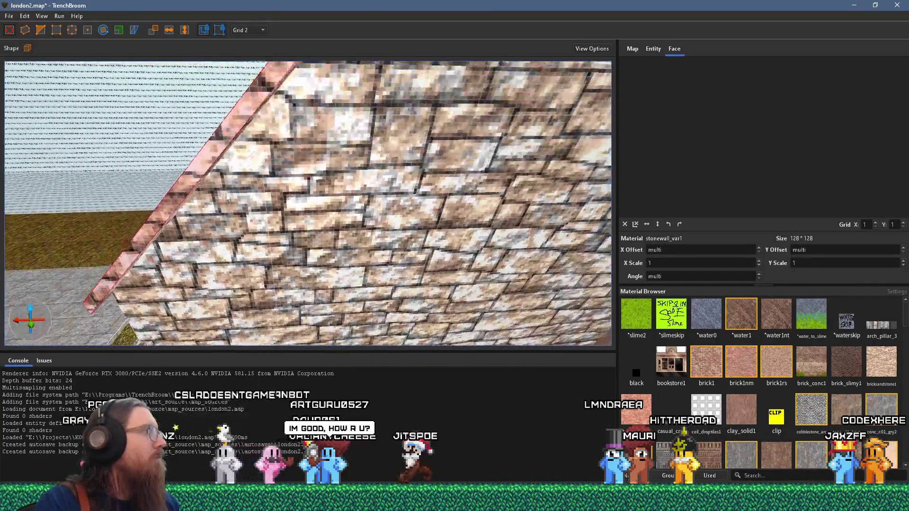
scroll(230, 241, "up", 2)
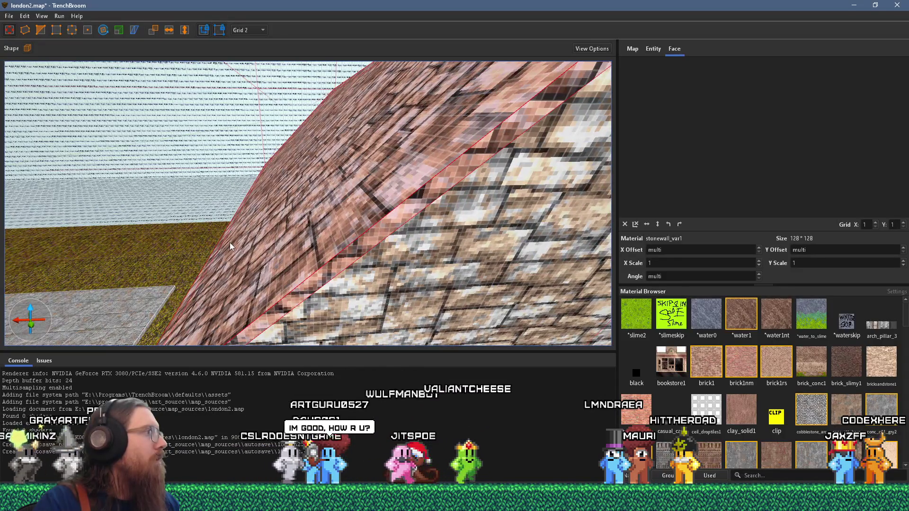
scroll(242, 228, "down", 5)
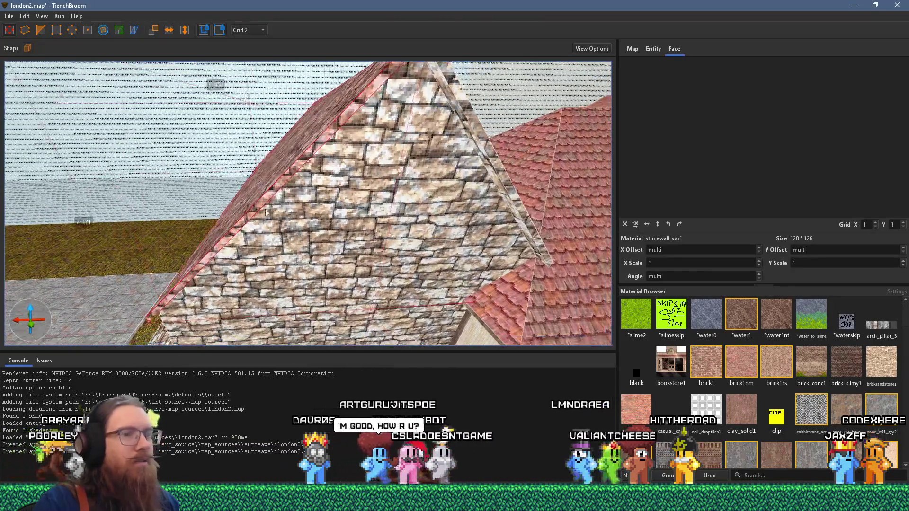
left_click_drag(452, 282, 485, 271)
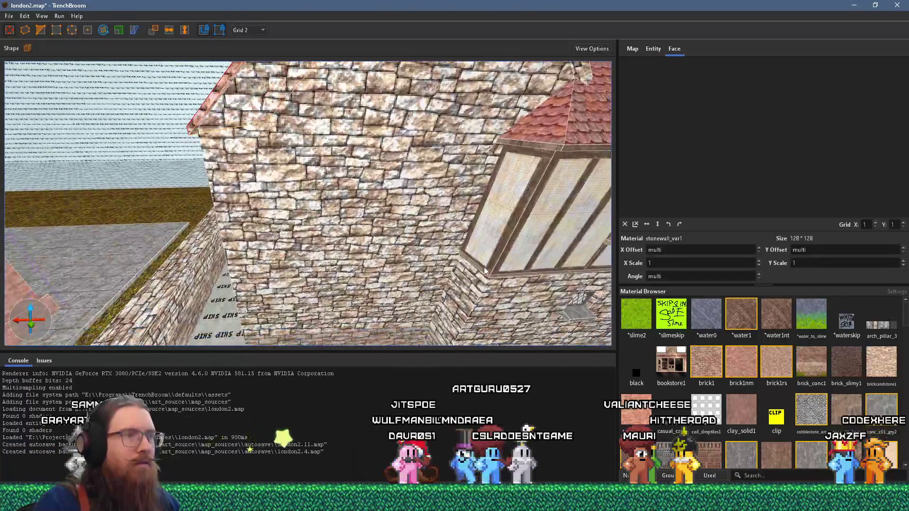
left_click(481, 273, "shift")
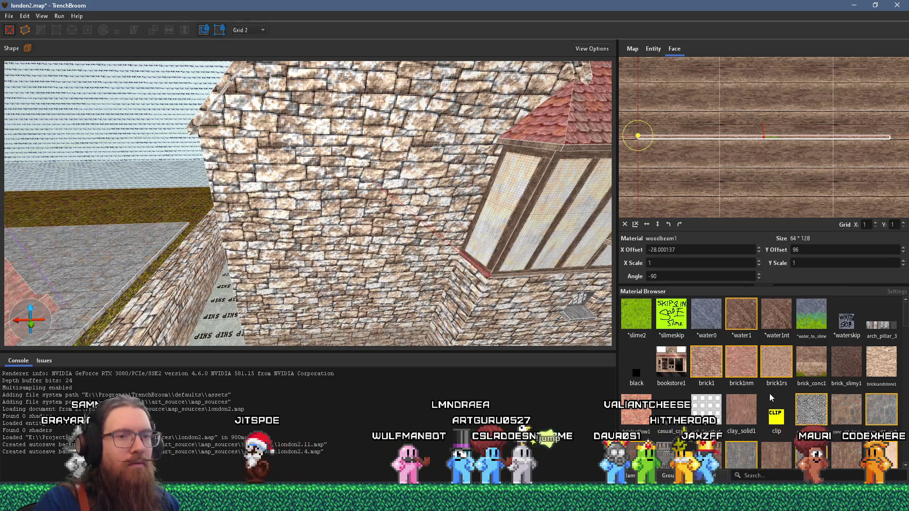
Step: Find woodbeam1 via the beam face's context menu and slide its texture along the gable beam
scroll(776, 403, "down", 5)
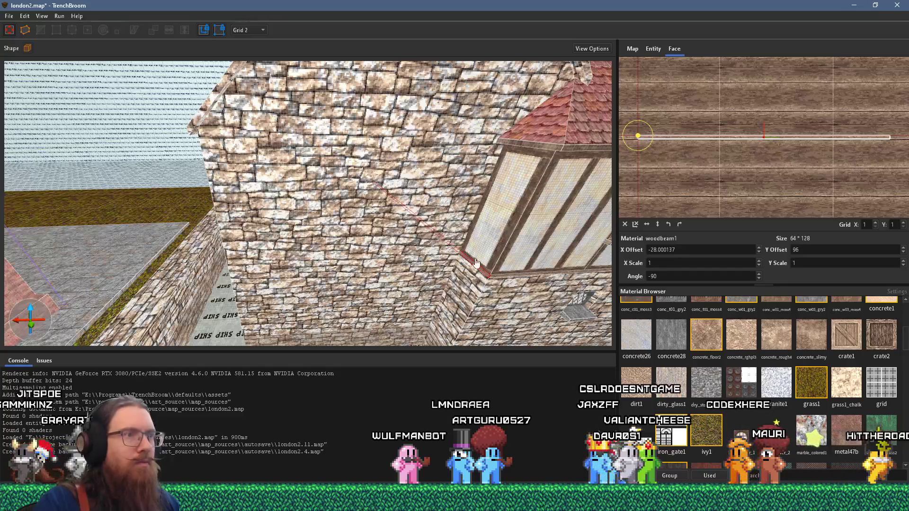
right_click(485, 274)
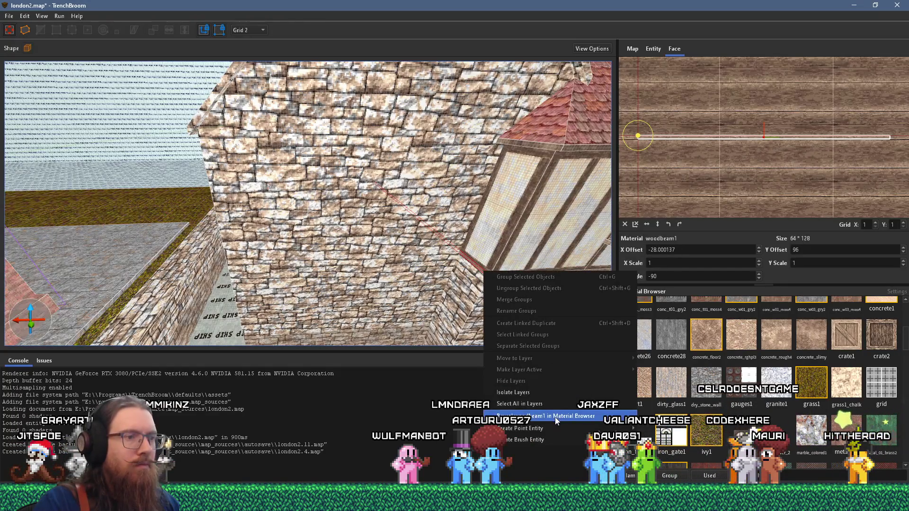
left_click(557, 417)
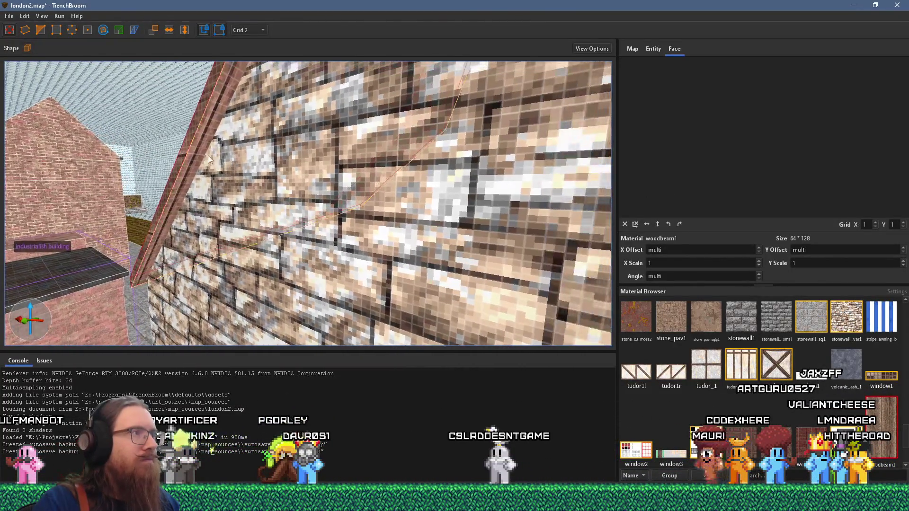
left_click(222, 161, "shift")
left_click_drag(710, 178, 663, 167)
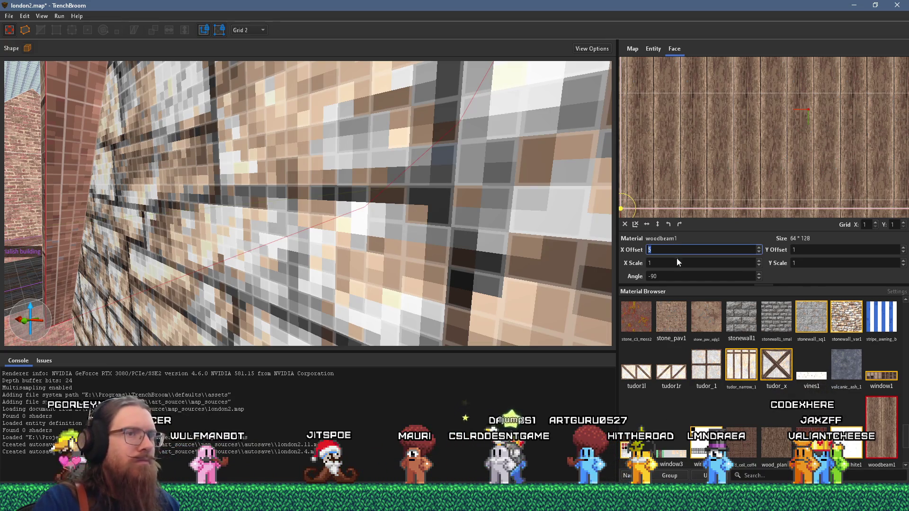
Step: Switch to a 1-unit grid and pull back to the stone corner and wooden roof
left_click(252, 40)
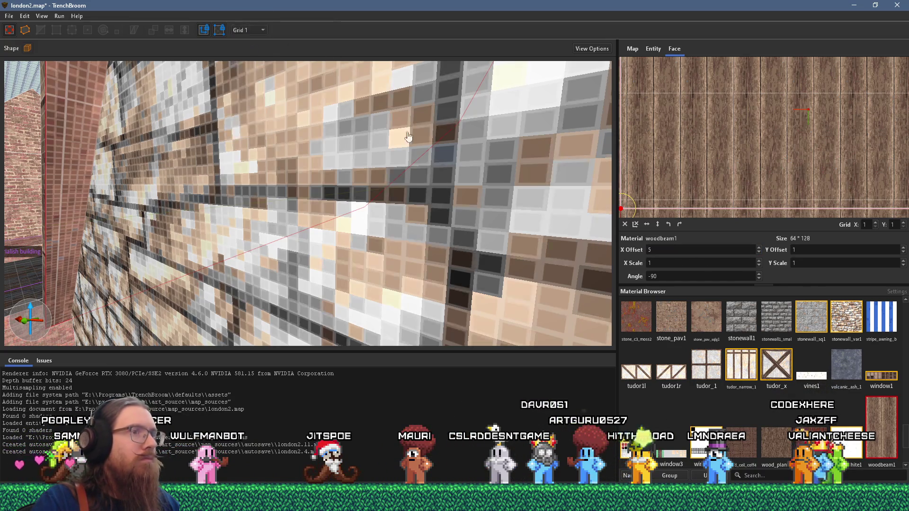
scroll(673, 250, "down", 1)
scroll(672, 250, "down", 1)
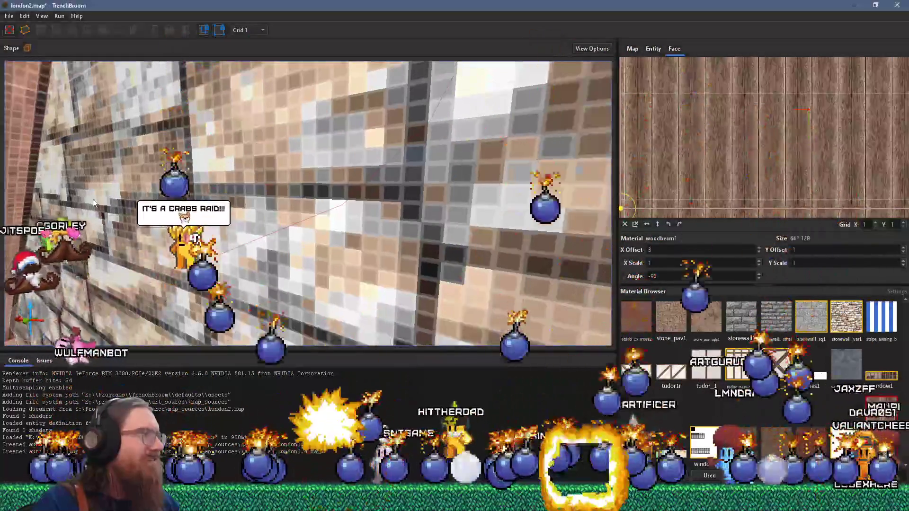
left_click_drag(18, 208, 172, 197)
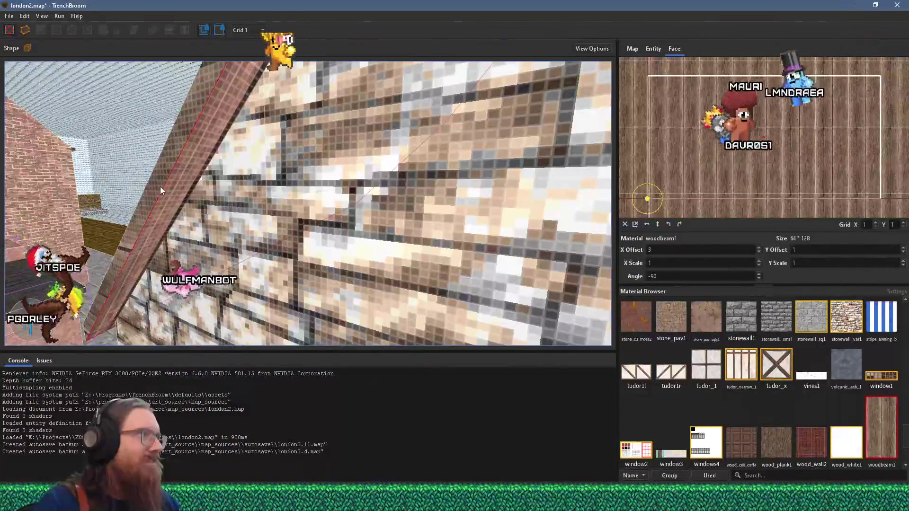
mouse_move(149, 220)
left_mouse_down()
mouse_move(270, 158)
mouse_move(238, 119)
mouse_move(316, 143)
left_mouse_up()
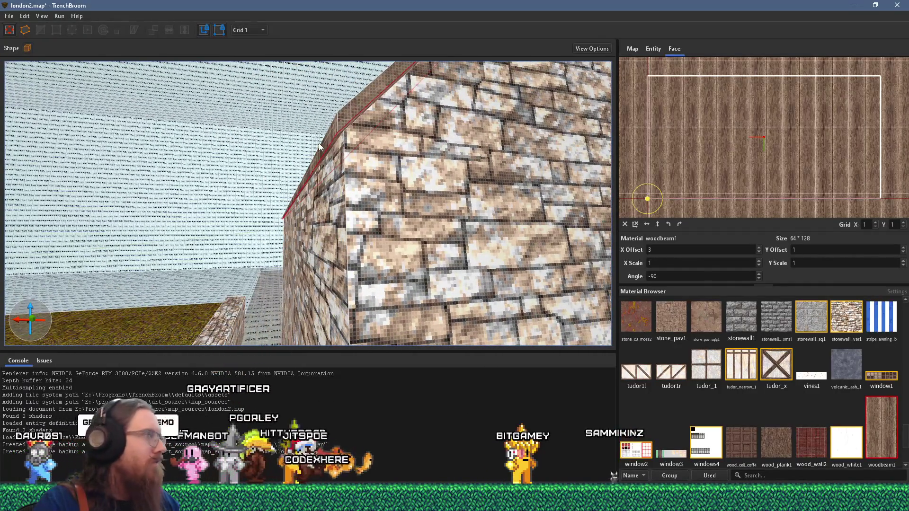
mouse_move(319, 143)
left_mouse_down()
mouse_move(323, 234)
mouse_move(338, 244)
left_mouse_up()
Step: Apply roof_clay_1 tiles to the wooden roof face, resetting and rotating them down the slope
left_click(263, 264, "shift")
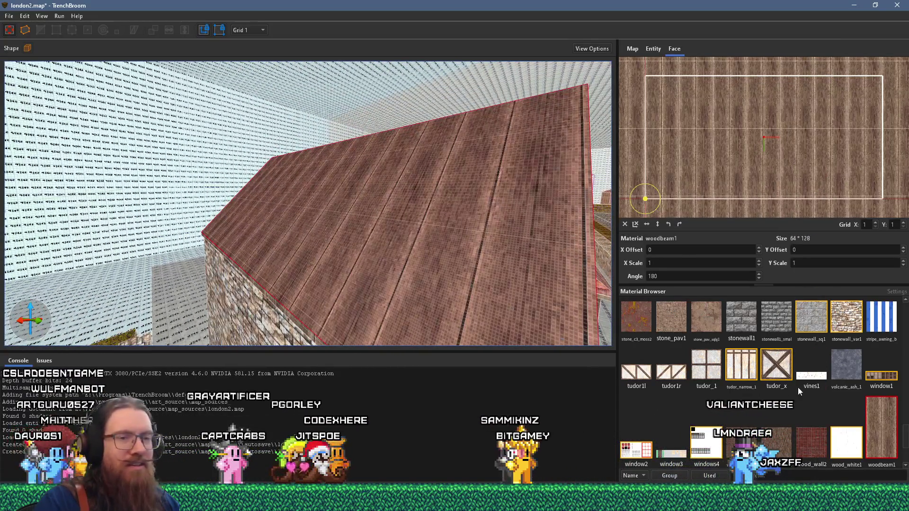
scroll(793, 392, "up", 3)
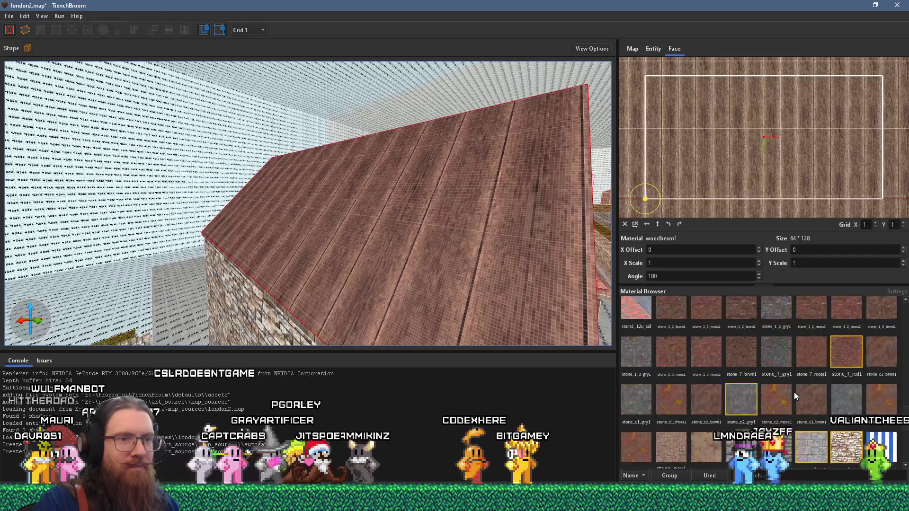
scroll(794, 392, "up", 2)
left_click_drag(609, 341, 485, 345)
left_click(483, 301, "shift")
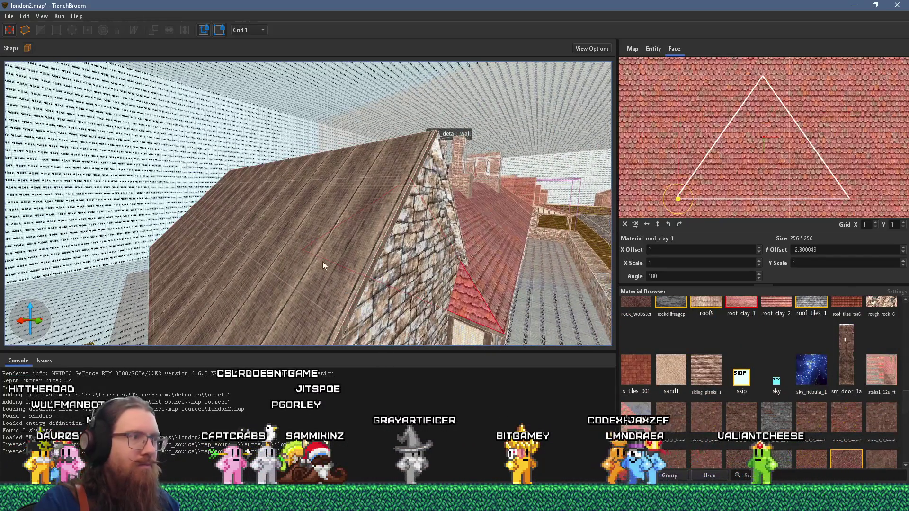
left_click(323, 265, "alt+shift")
left_click(365, 248, "shift")
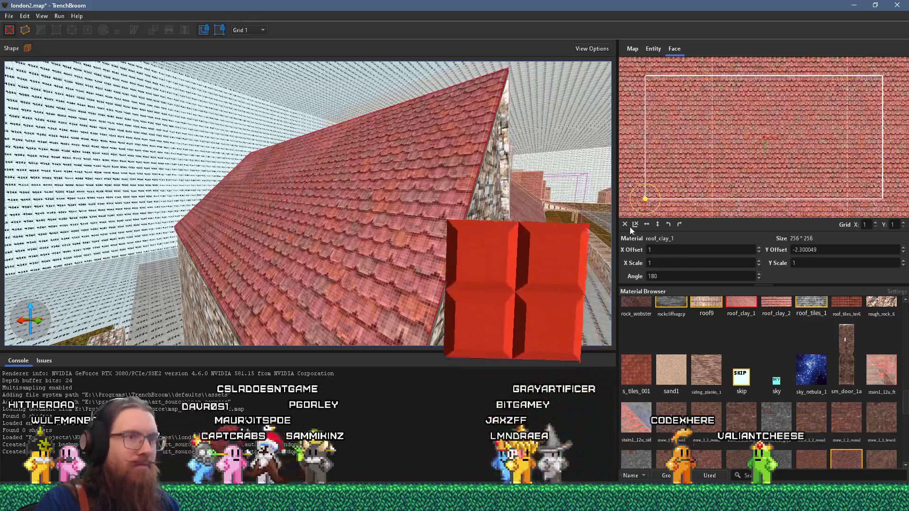
left_click(632, 227)
left_click(679, 225)
Step: Shift the clay tiles' Y offset to -5, then select a face along the roof ridge
left_click_drag(679, 223, 426, 237)
left_click_drag(694, 195, 694, 124)
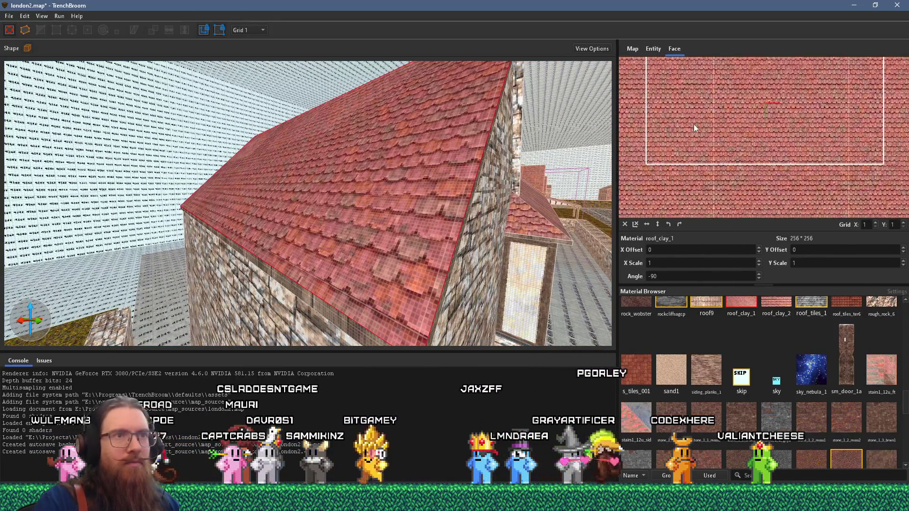
scroll(683, 166, "up", 6)
left_click_drag(707, 154, 707, 166)
mouse_move(452, 209)
left_mouse_down()
mouse_move(424, 181)
mouse_move(344, 273)
mouse_move(291, 286)
left_mouse_up()
left_click(291, 286)
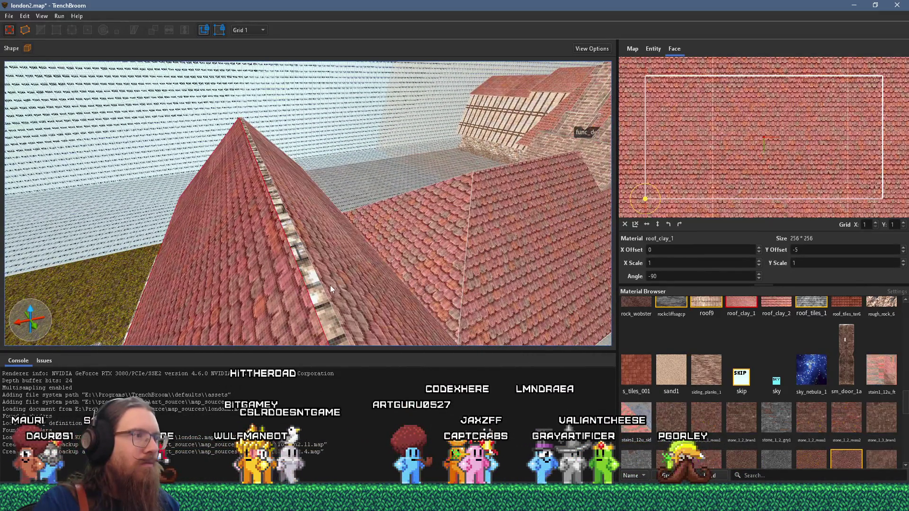
mouse_move(319, 297)
left_mouse_down()
mouse_move(345, 271)
mouse_move(323, 272)
left_mouse_up()
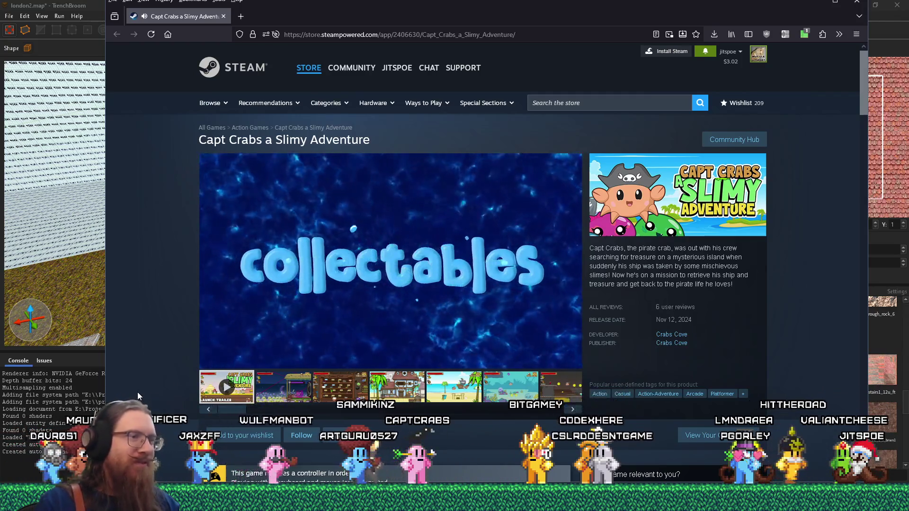
Step: Dismiss the Capt Crabs Steam store page to bring the london2.map view back
mouse_move(230, 361)
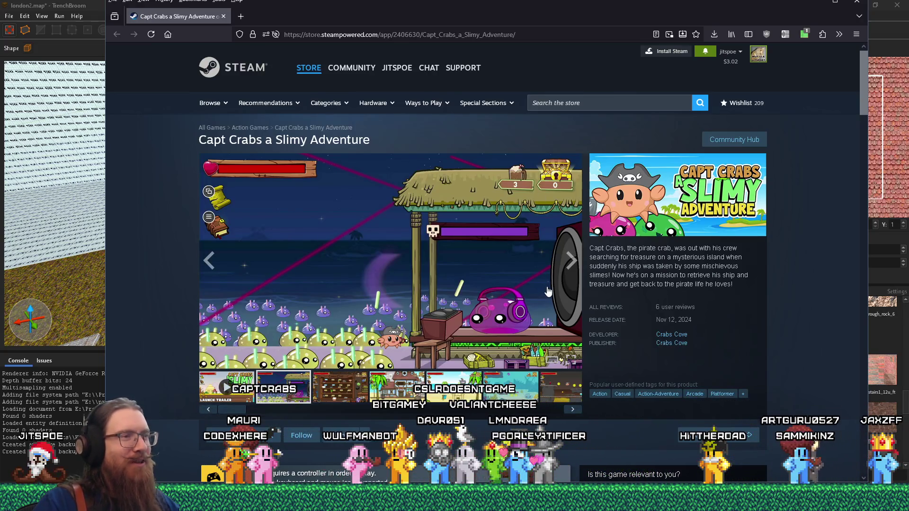
left_click(814, 1)
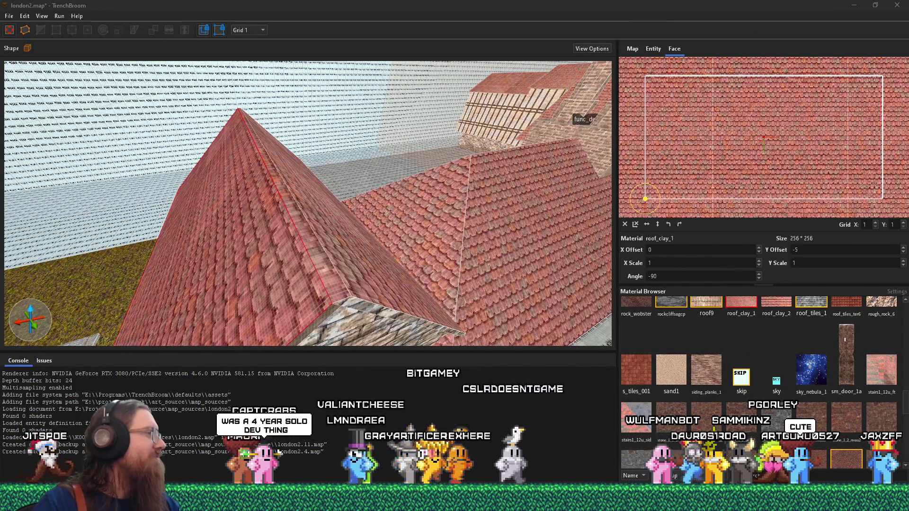
scroll(237, 243, "up", 10)
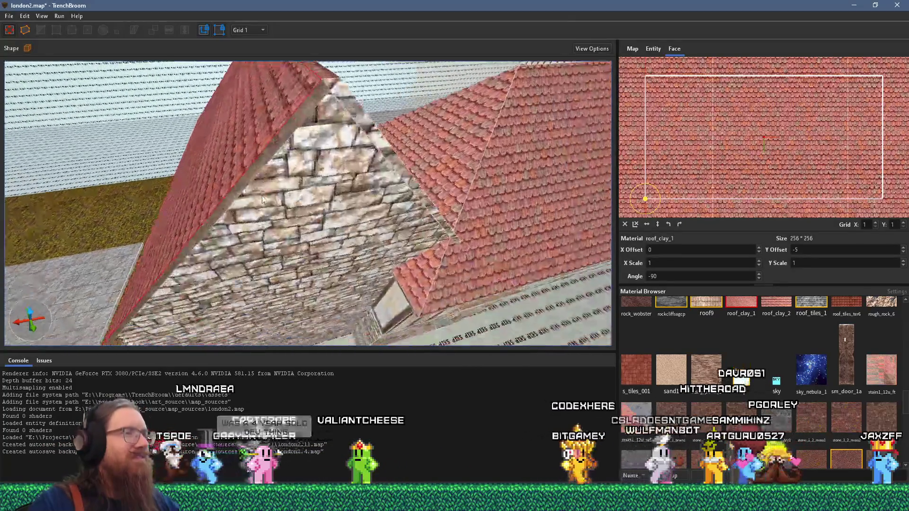
scroll(279, 227, "up", 5)
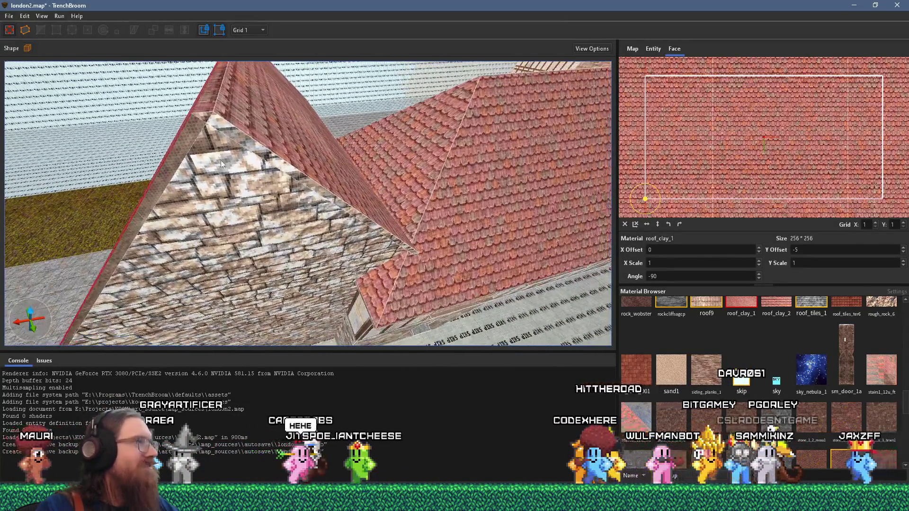
left_click(191, 137)
scroll(214, 123, "down", 6)
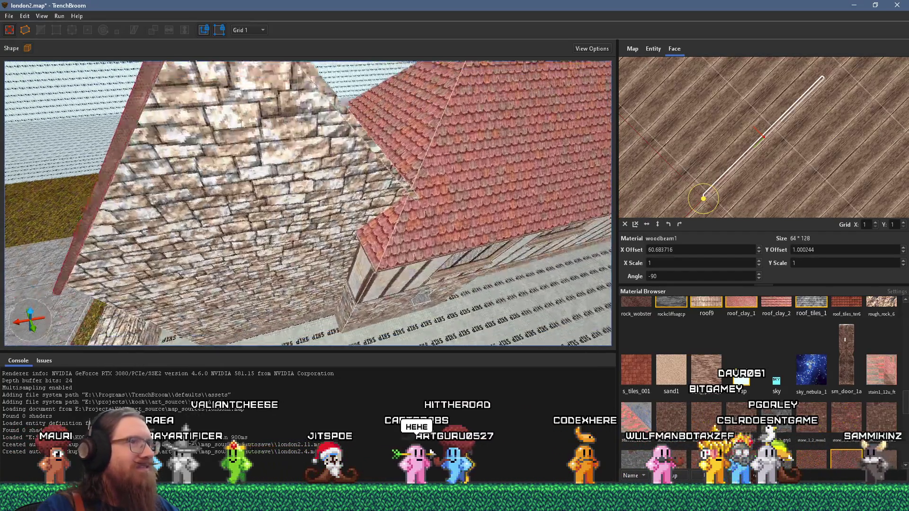
scroll(259, 105, "up", 6)
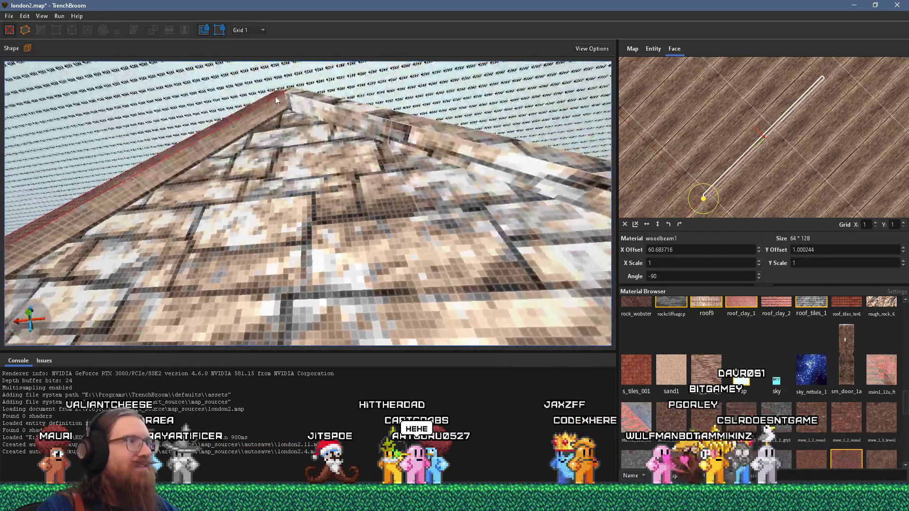
left_click(299, 103)
scroll(301, 102, "down", 5)
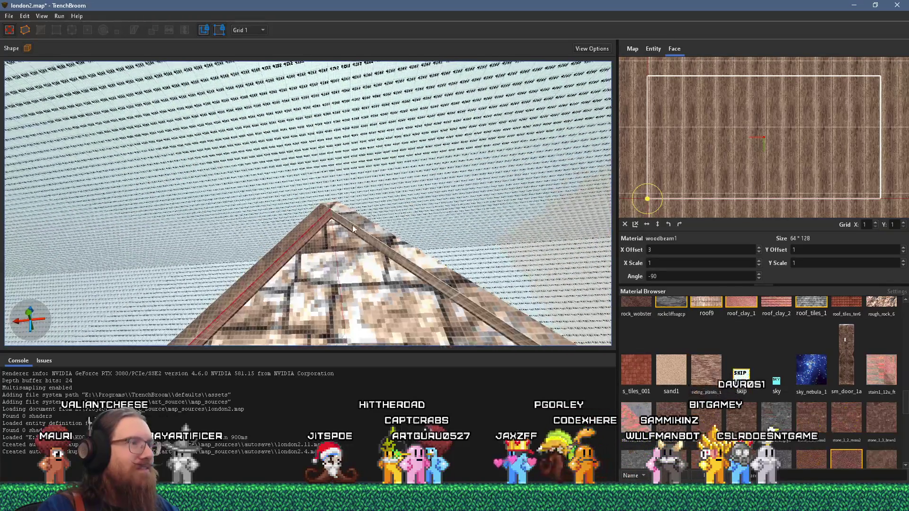
left_click(363, 229)
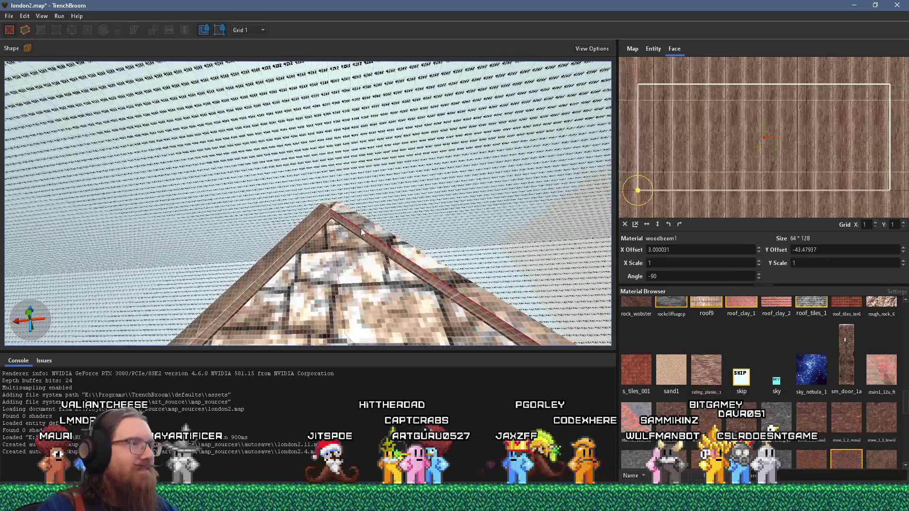
left_click(330, 220)
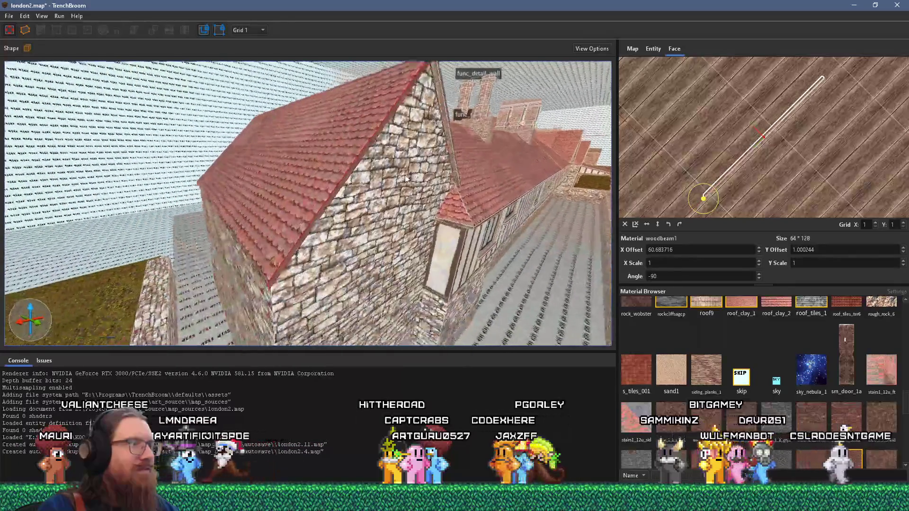
scroll(406, 175, "up", 1)
scroll(374, 199, "up", 5)
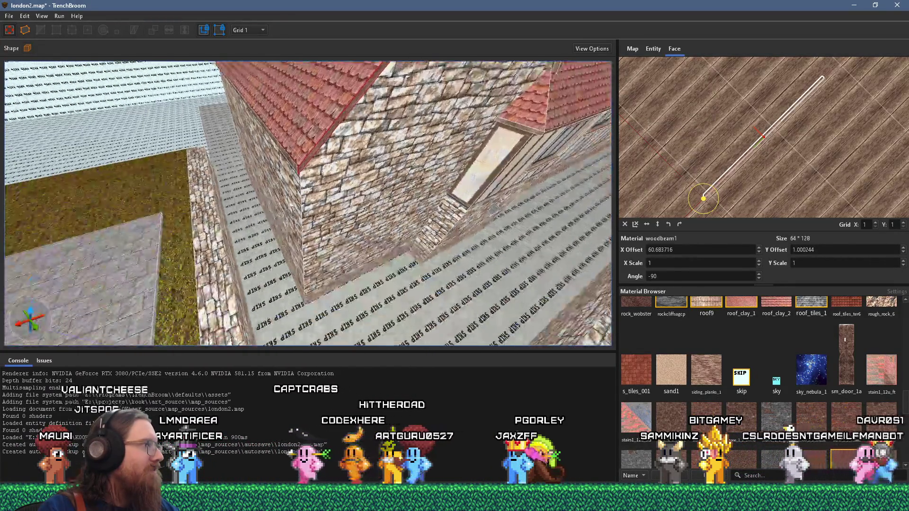
scroll(324, 296, "down", 5)
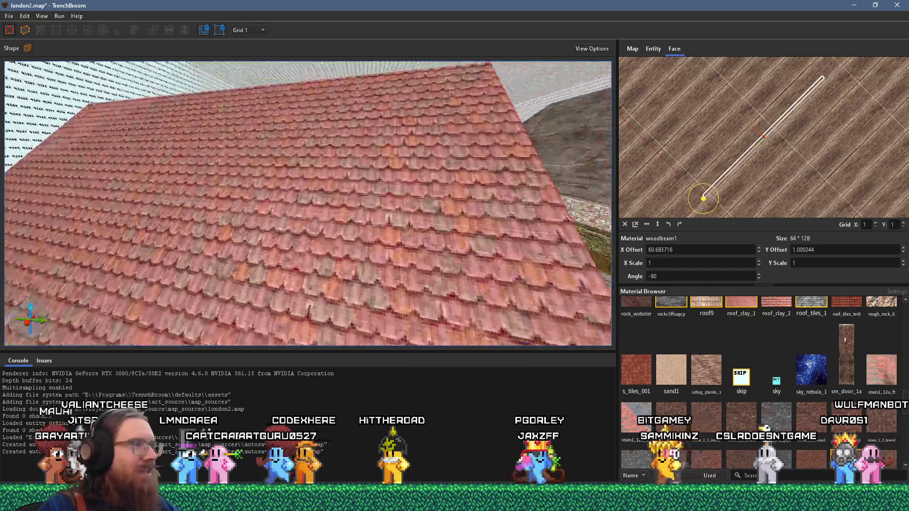
scroll(293, 220, "up", 5)
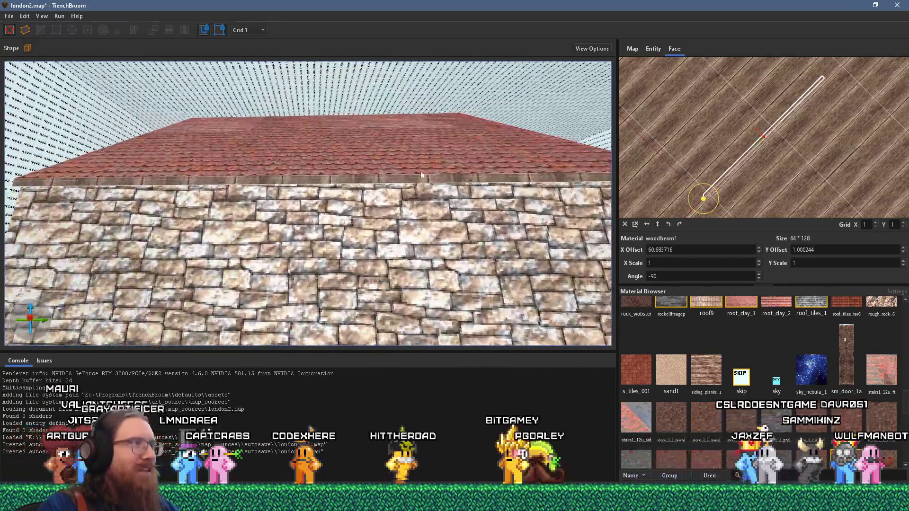
Step: Orbit to a corner view of the stone gable and select its side wall face
mouse_move(421, 176)
left_mouse_down()
mouse_move(337, 215)
mouse_move(227, 204)
left_mouse_up()
left_click_drag(295, 256, 356, 243)
left_click(357, 243)
scroll(356, 241, "up", 6)
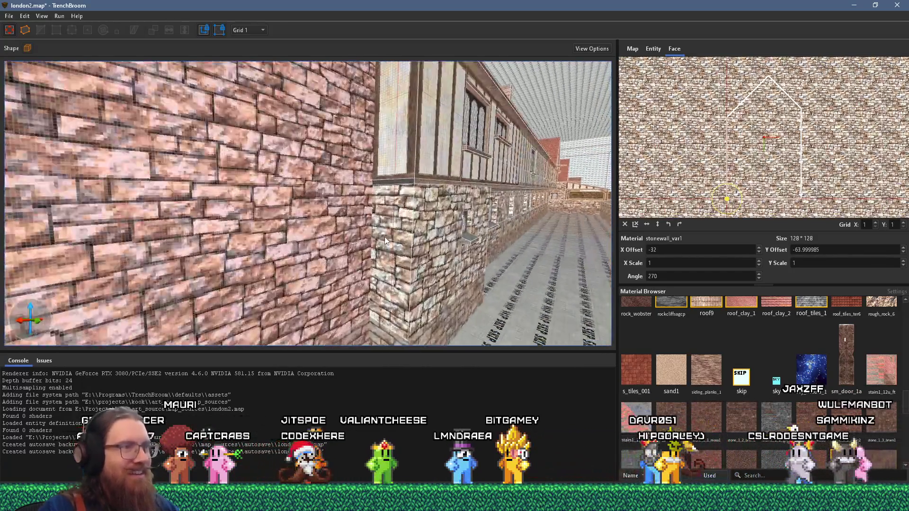
mouse_move(384, 236)
left_mouse_down()
mouse_move(312, 230)
mouse_move(283, 250)
left_mouse_up()
mouse_move(260, 217)
left_mouse_down()
mouse_move(294, 286)
mouse_move(426, 228)
mouse_move(396, 216)
left_mouse_up()
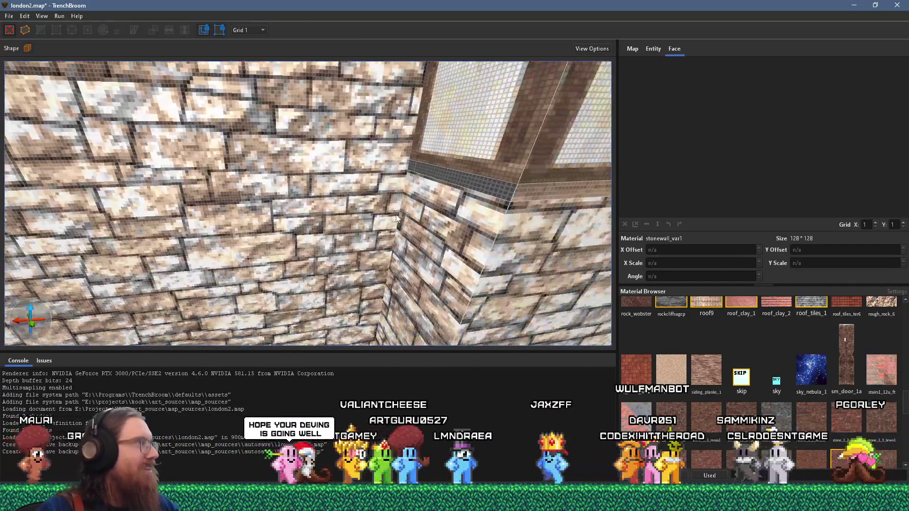
Step: Inspect the wooden sill face, clear the selection, and save london2.map
left_click(518, 198, "shift")
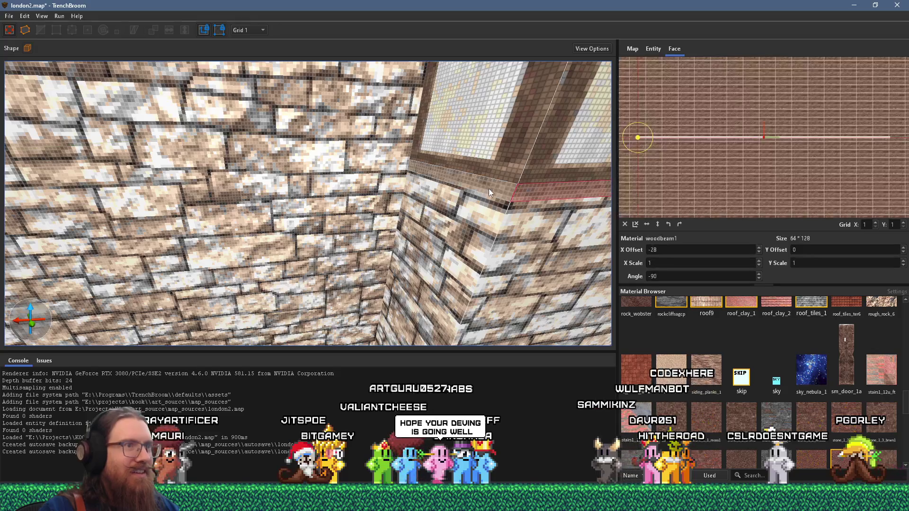
key("Escape")
scroll(356, 211, "down", 10)
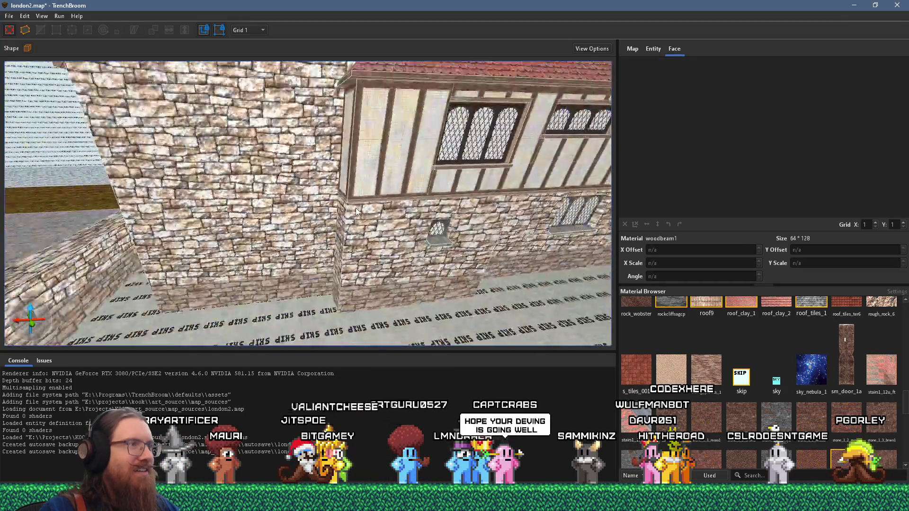
left_click(9, 16)
left_click(28, 48)
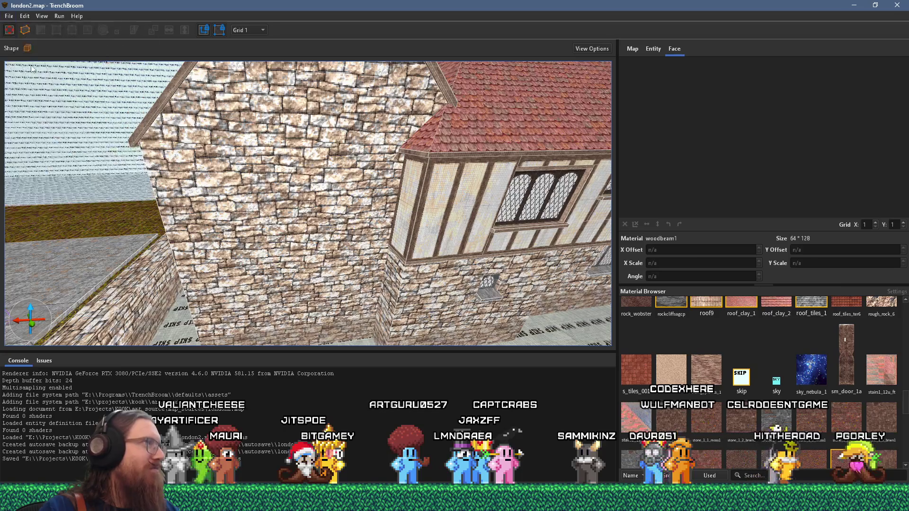
Step: Select the brushes on the stone gable and save london2.map again
key("a")
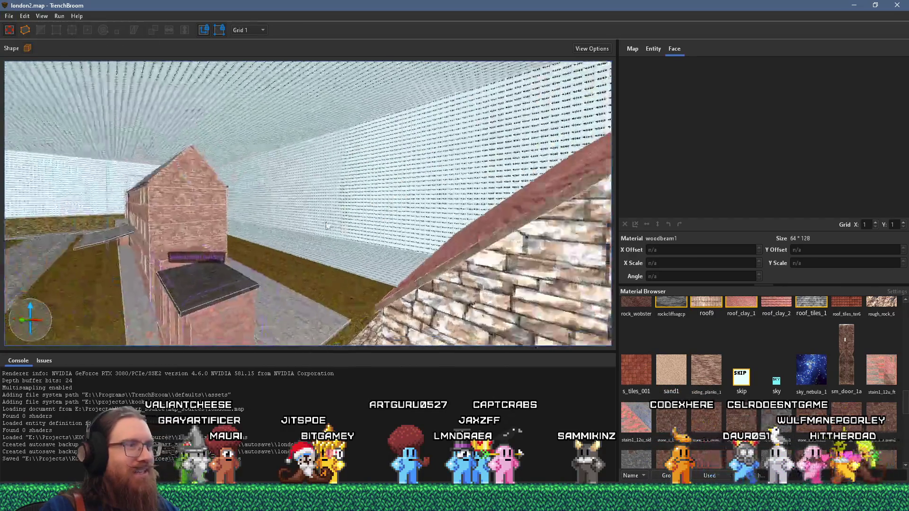
key("d")
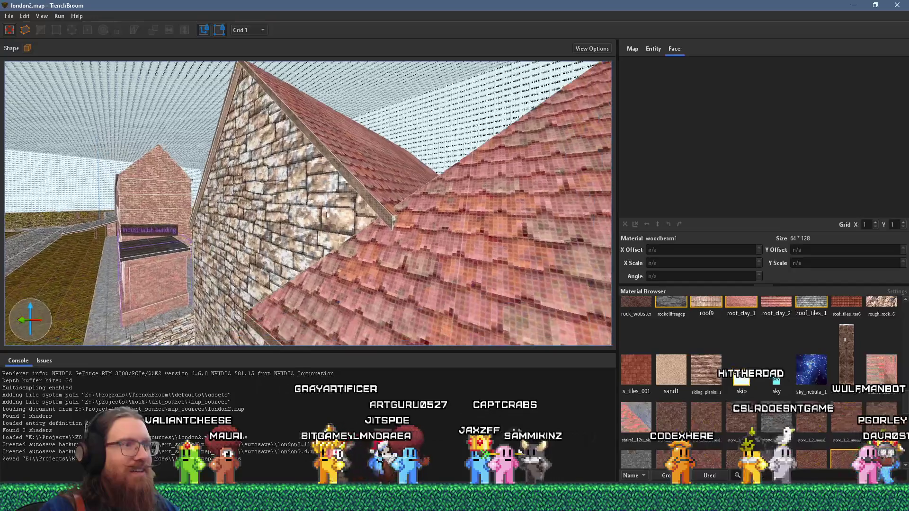
left_click(418, 240)
key("s")
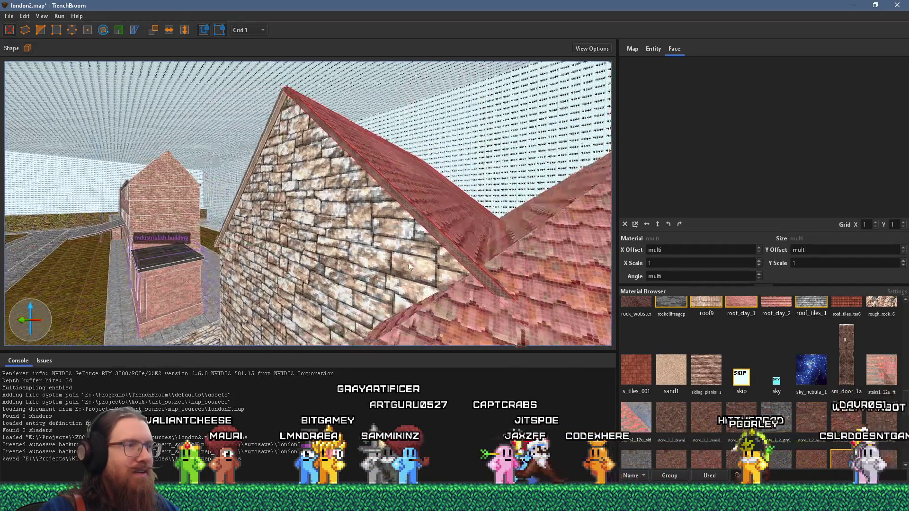
key("a")
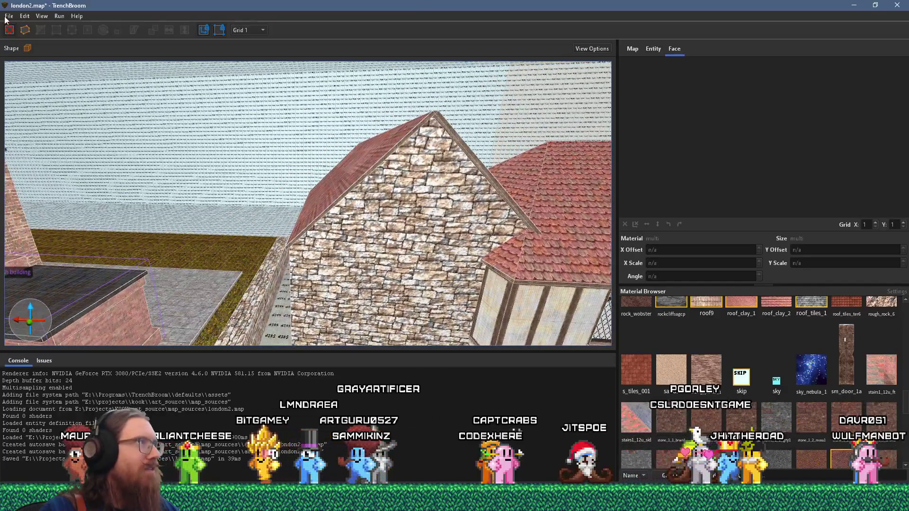
left_click(8, 15)
left_click(25, 63)
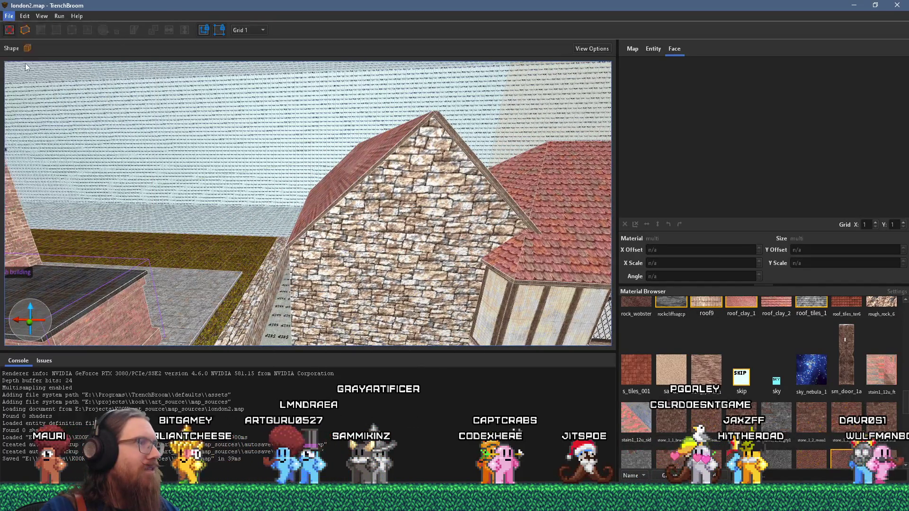
Step: Fly toward the gable wall, then briefly show Task View and return to TrenchBroom
key("w")
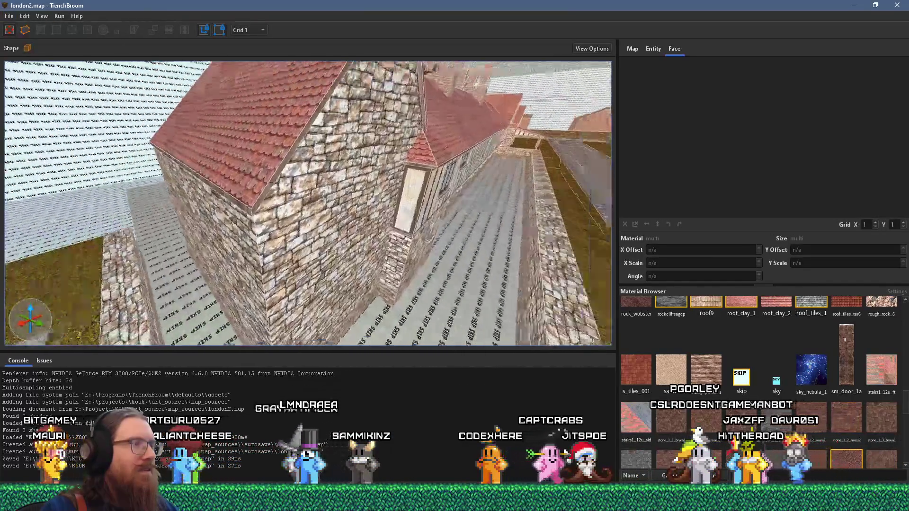
key("super+Tab")
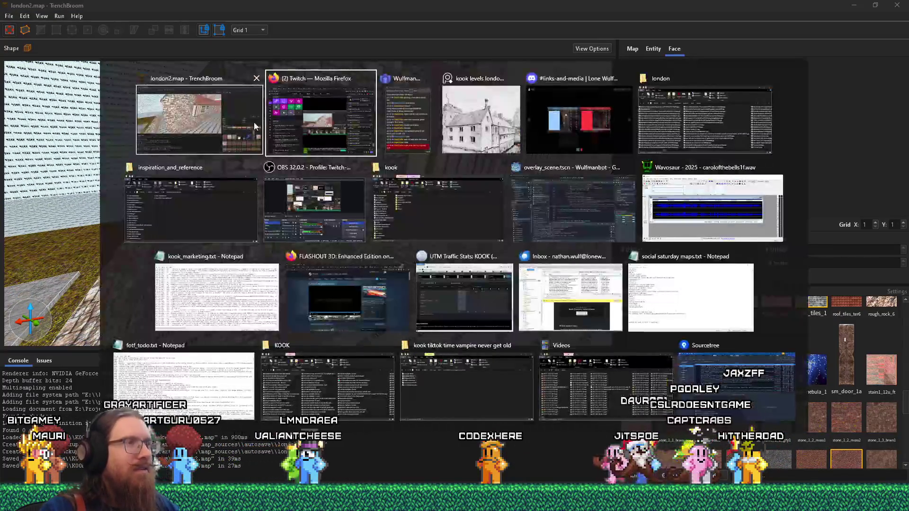
key("Escape")
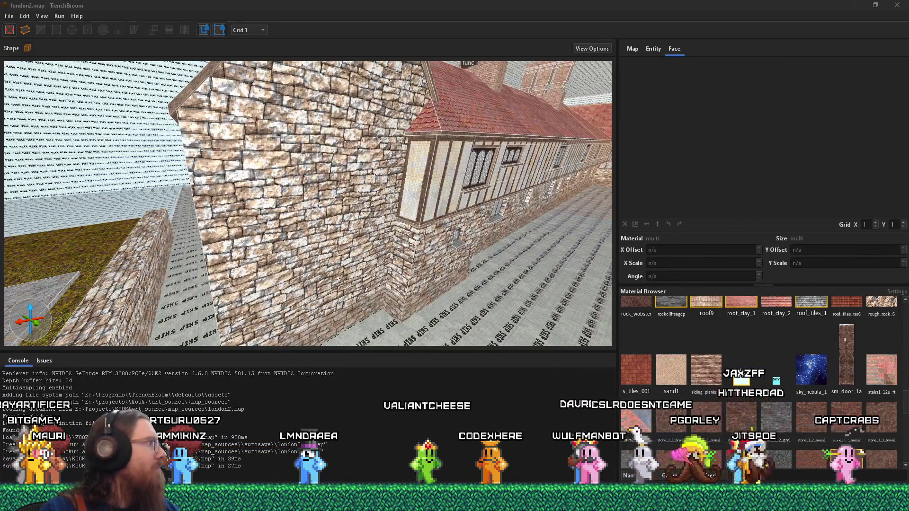
Step: Bring the view round to face the stone wall under the timbered wing
left_click(186, 213)
key("w")
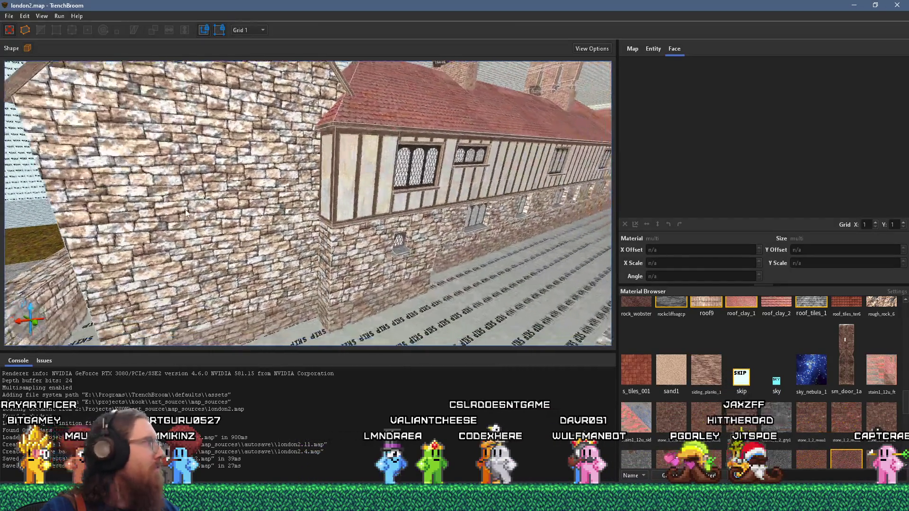
key("d")
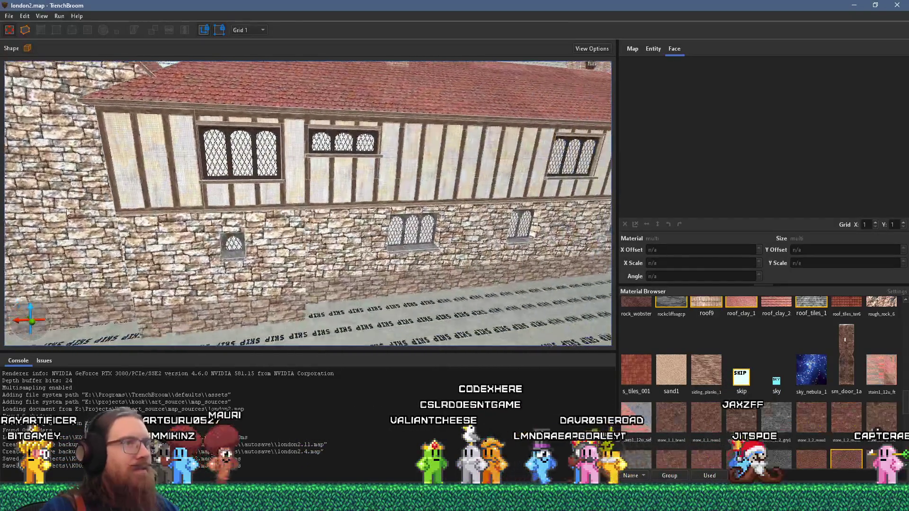
mouse_move(68, 213)
left_mouse_down()
mouse_move(266, 205)
mouse_move(107, 192)
left_mouse_up()
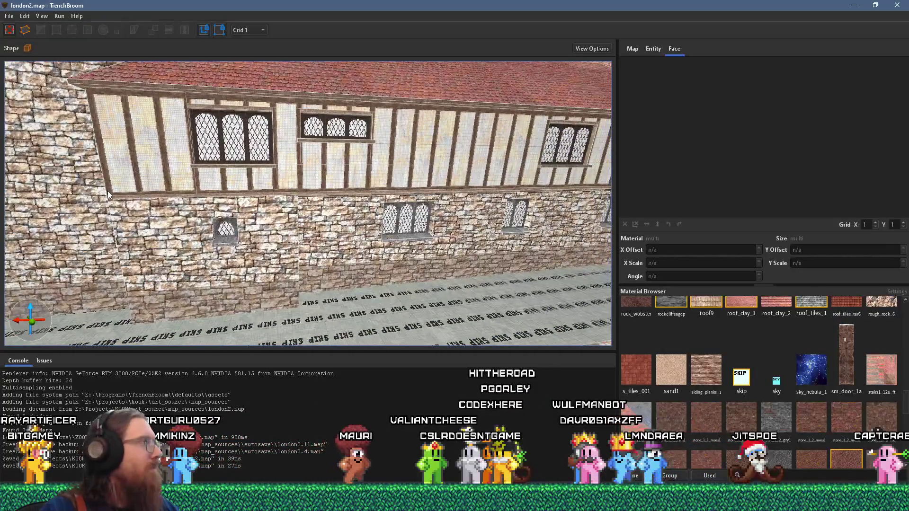
key("s")
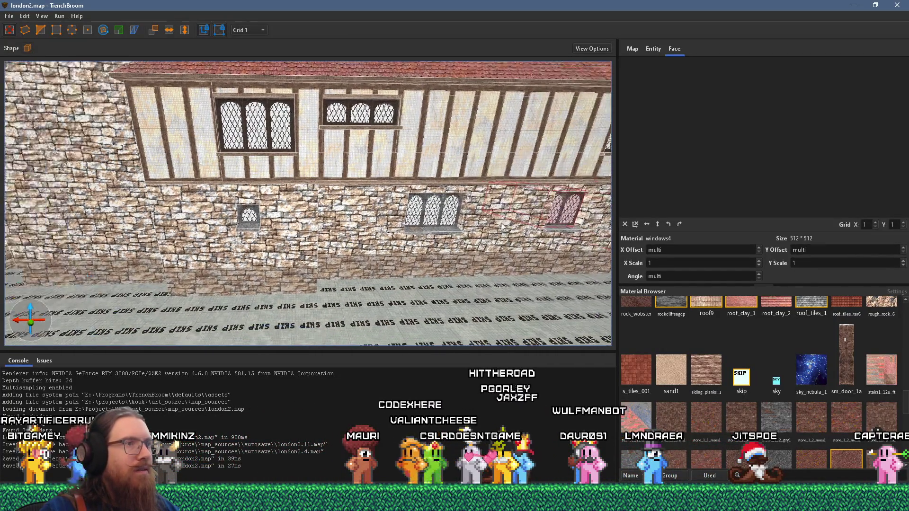
key("e")
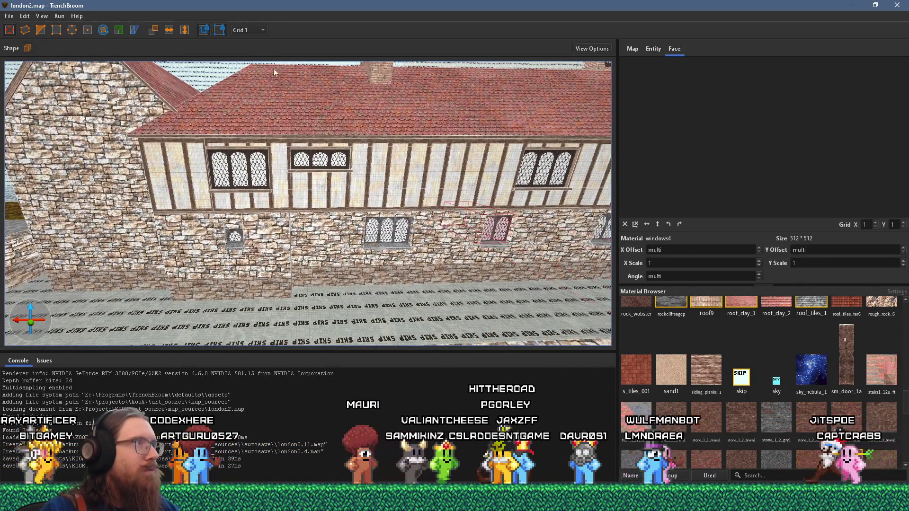
Step: Set the grid to 16 and drag the small window left and down the wall
left_click(251, 29)
left_click(243, 85)
mouse_move(495, 227)
left_mouse_down()
mouse_move(438, 220)
mouse_move(111, 230)
mouse_move(90, 129)
left_mouse_up()
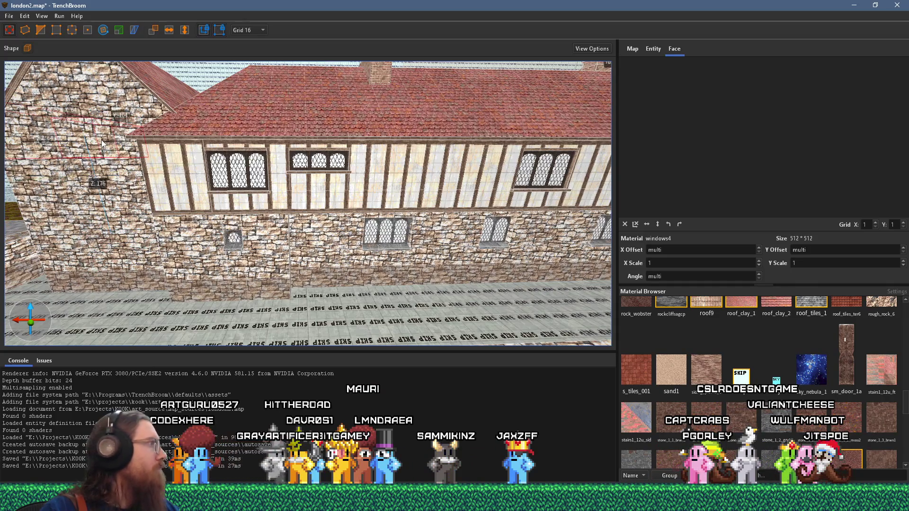
key("a")
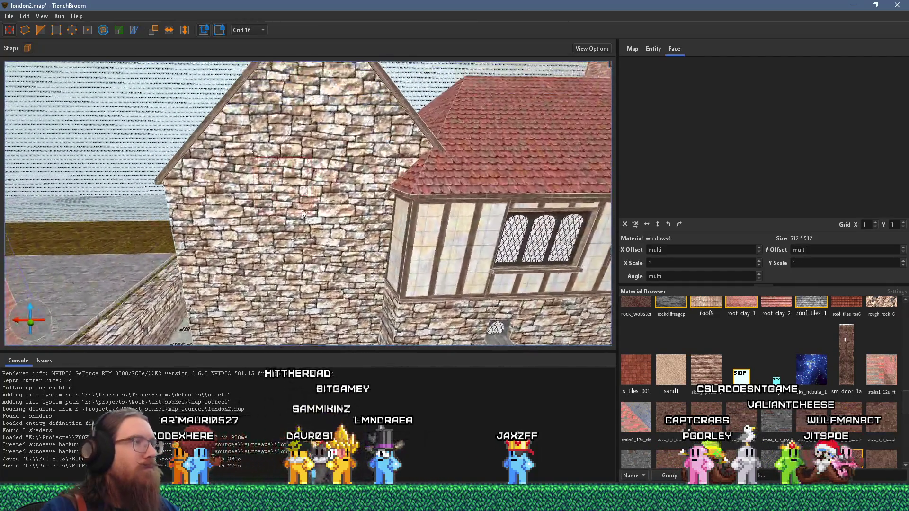
mouse_move(303, 214)
left_mouse_down()
mouse_move(325, 273)
mouse_move(320, 308)
mouse_move(305, 186)
mouse_move(306, 206)
mouse_move(309, 66)
mouse_move(309, 229)
left_mouse_up()
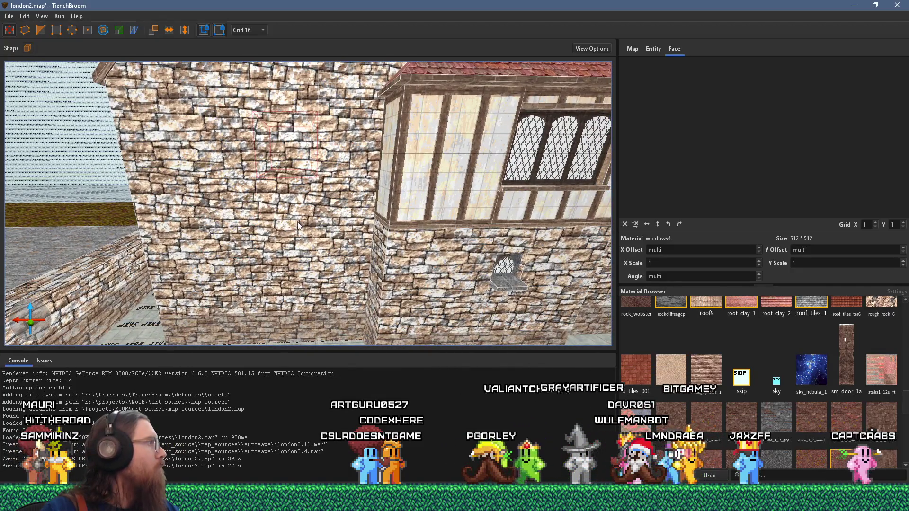
Step: Select the stone wall brush and small window face, viewing the whole gable and bay
left_click(298, 221)
left_click_drag(298, 221, 312, 211)
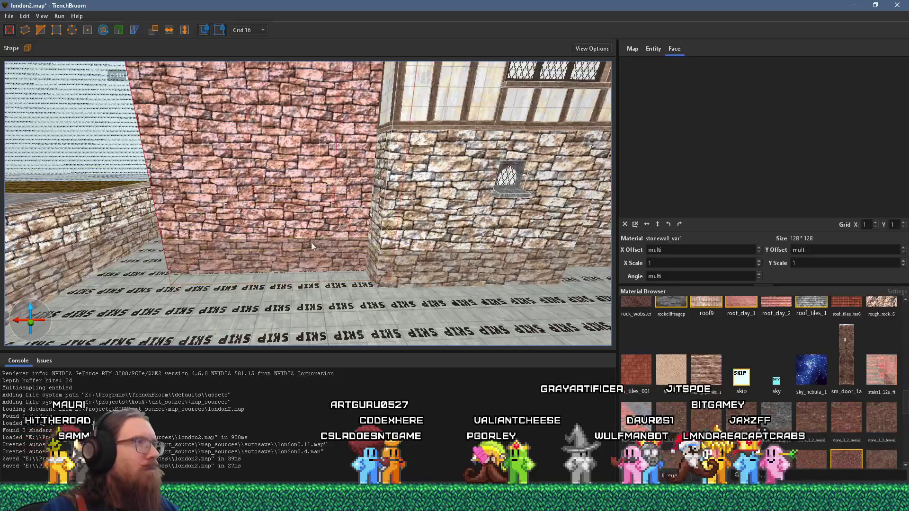
mouse_move(317, 109)
left_mouse_down()
mouse_move(365, 267)
mouse_move(362, 259)
mouse_move(459, 199)
mouse_move(435, 219)
mouse_move(350, 232)
left_mouse_up()
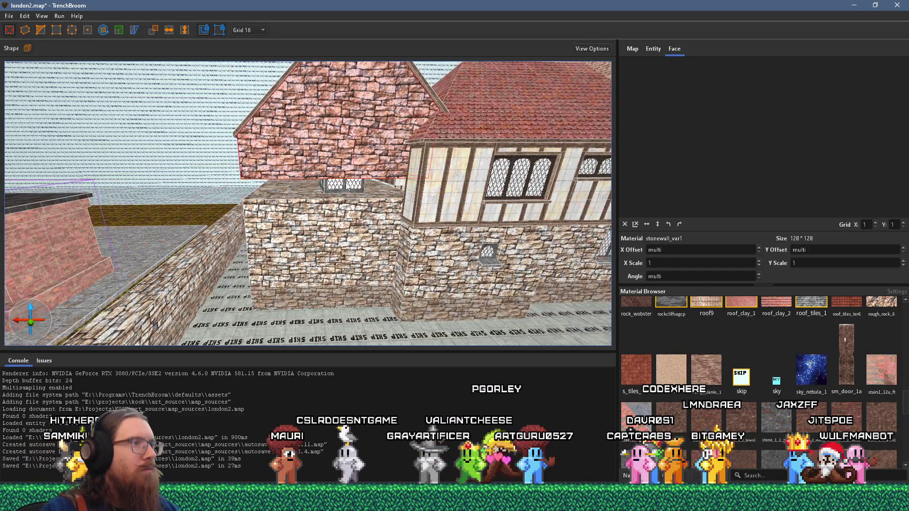
left_click(348, 187)
mouse_move(350, 180)
left_mouse_down()
mouse_move(228, 130)
mouse_move(262, 194)
left_mouse_up()
Step: Select the upper and lower stone wall brushes, narrowing to the wall's right section
left_click(313, 197)
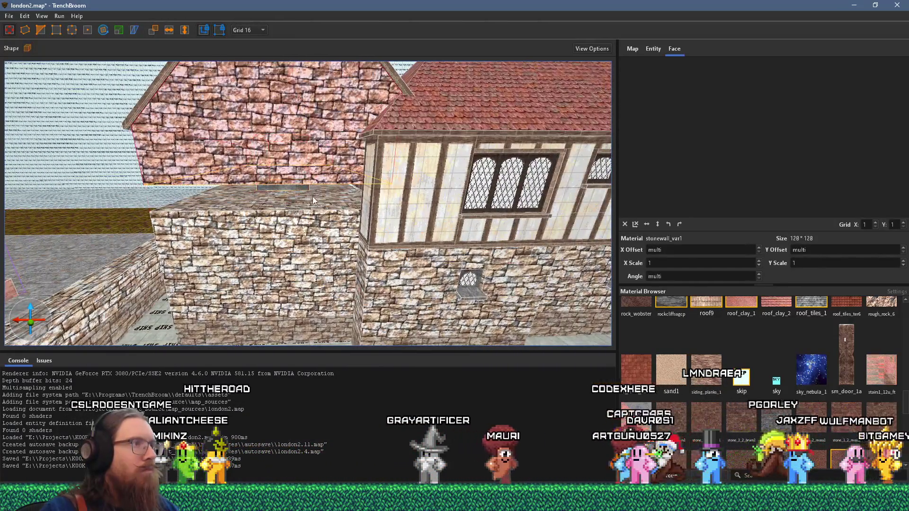
scroll(317, 225, "up", 2)
scroll(320, 212, "up", 1)
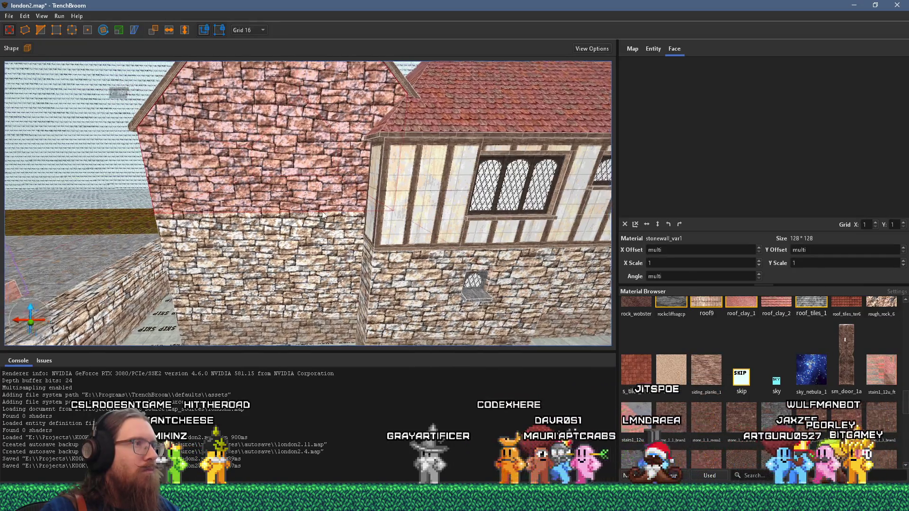
left_click_drag(320, 212, 344, 235)
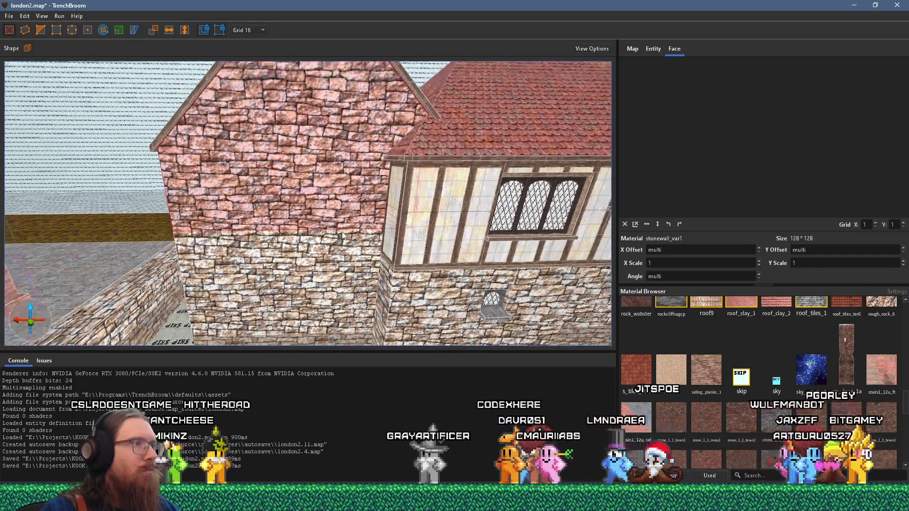
left_click(310, 199)
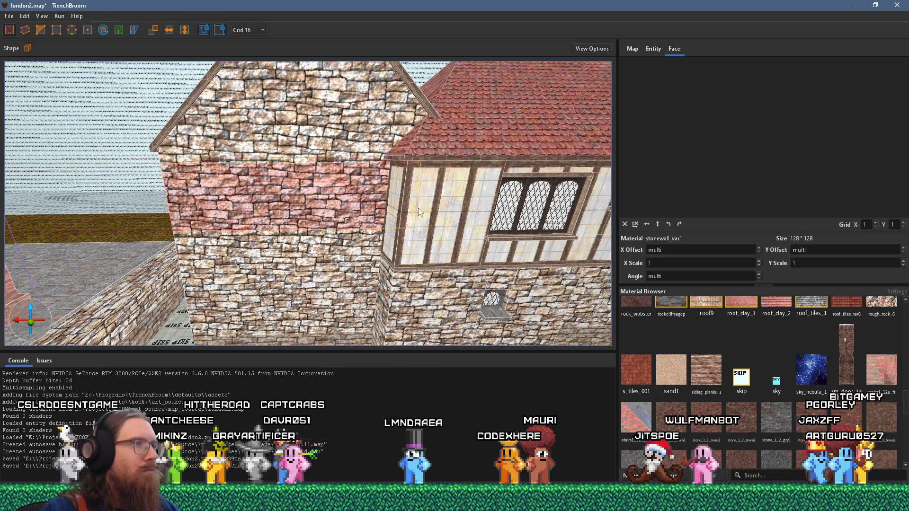
left_click(238, 204, "ctrl")
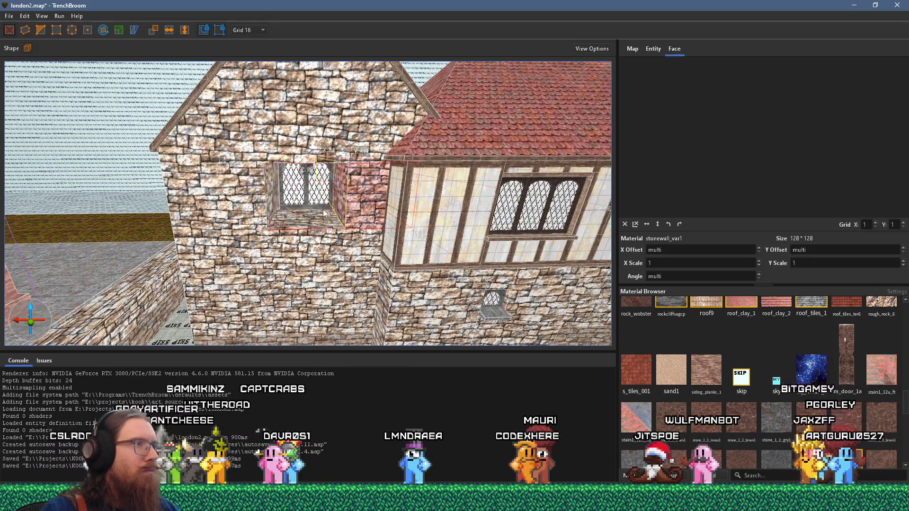
Step: Zoom into the window recess and select the window brush
scroll(310, 225, "up", 10)
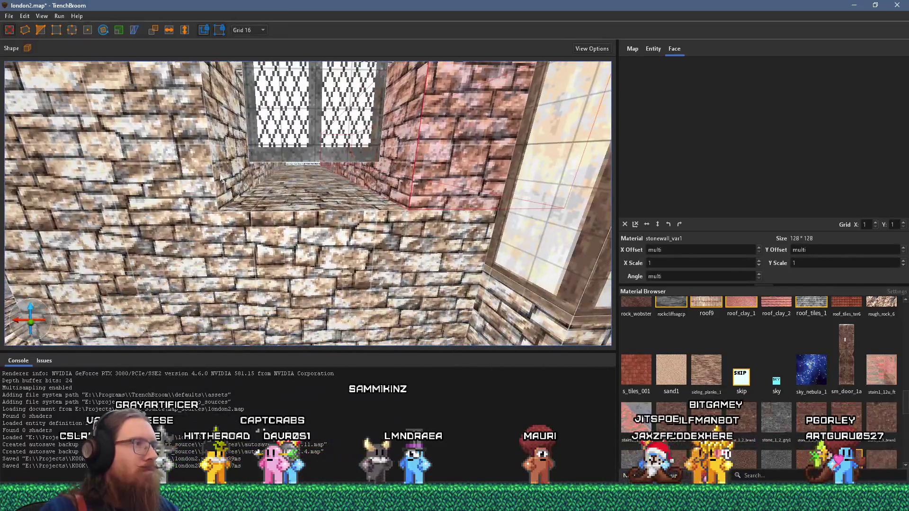
left_click(221, 179)
mouse_move(196, 194)
left_mouse_down()
mouse_move(240, 177)
mouse_move(232, 191)
left_mouse_up()
scroll(326, 161, "up", 2)
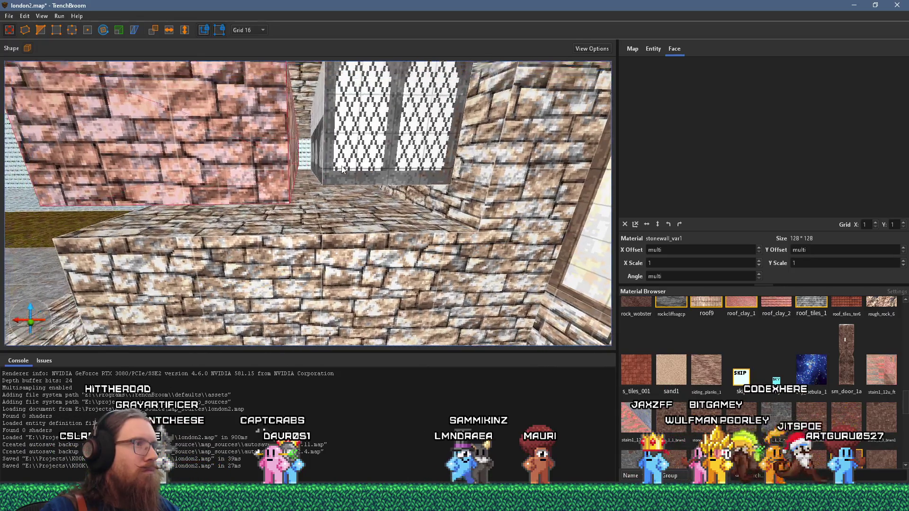
left_click(345, 174)
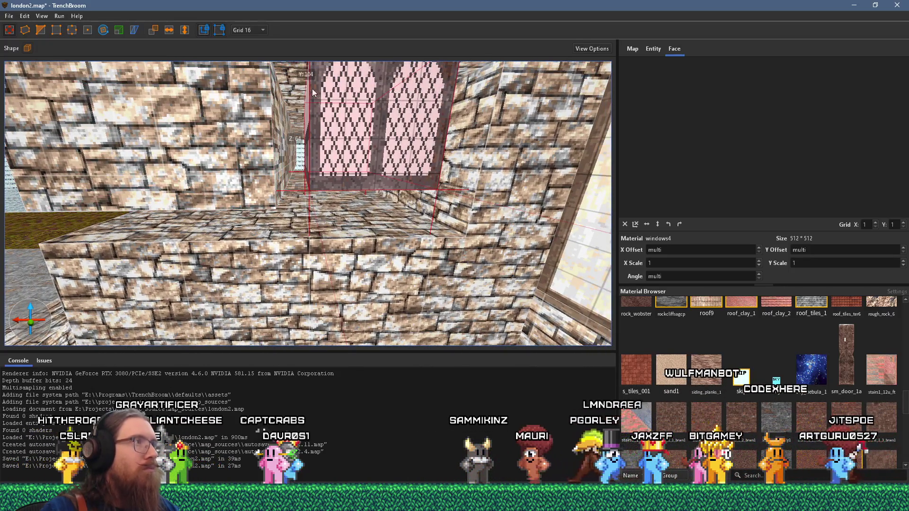
Step: Switch to a 4-unit grid and raise the top of the stone sill beneath the window
left_click(257, 30)
left_click(263, 63)
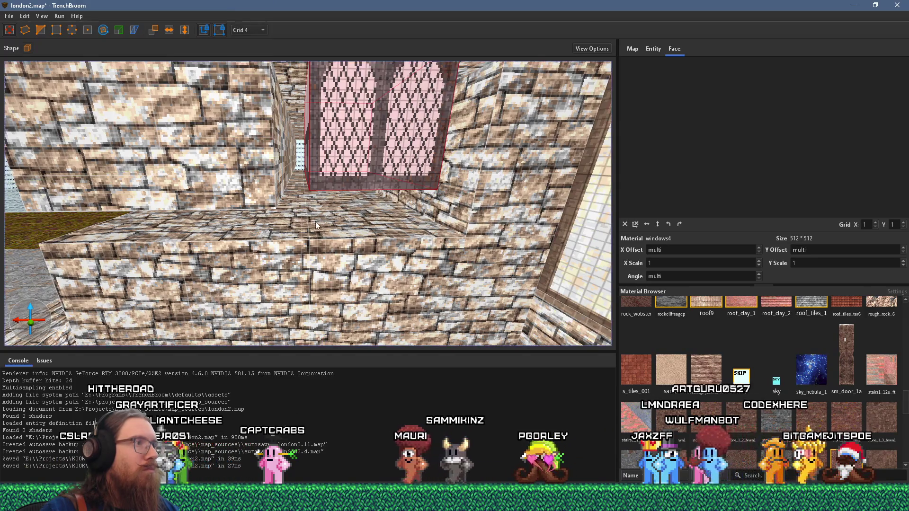
left_click(482, 239)
mouse_move(482, 236)
left_mouse_down()
mouse_move(441, 229)
mouse_move(363, 186)
left_mouse_up()
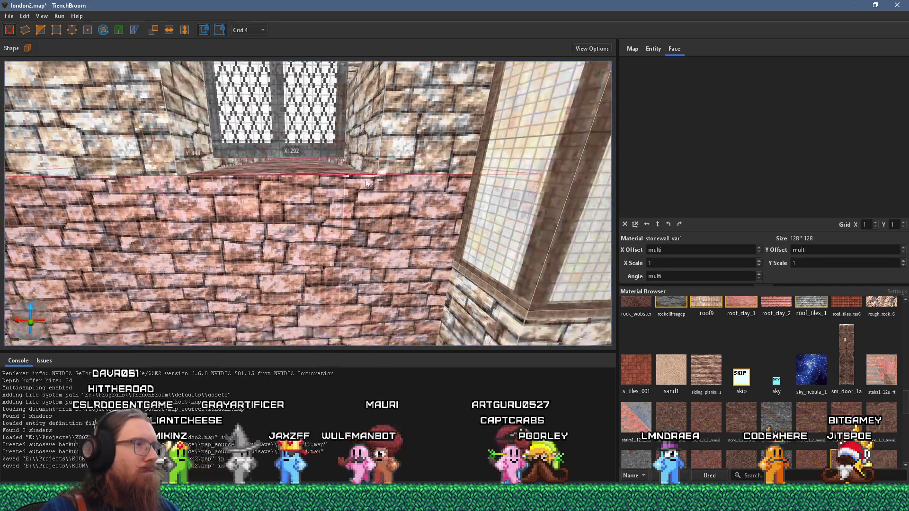
Step: Select the window brush and the stone wall face to view the window close up
left_click(322, 142)
left_click_drag(282, 132, 290, 199)
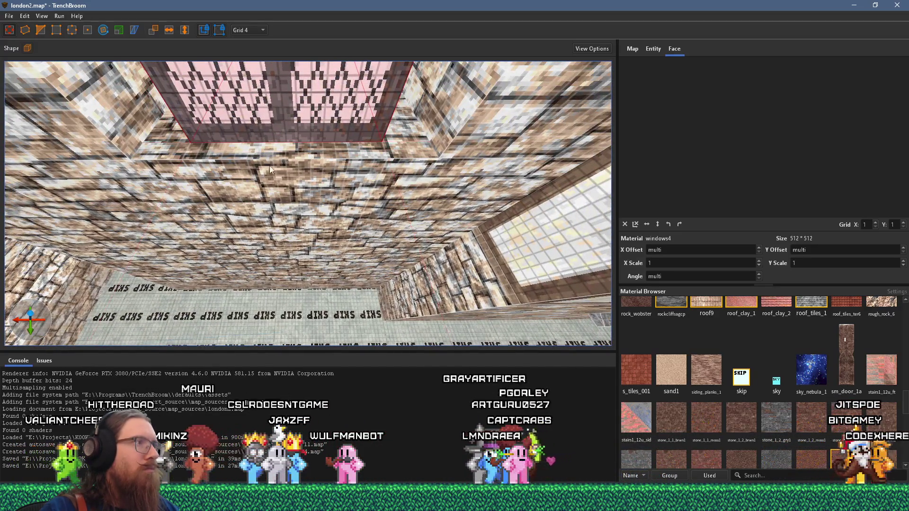
left_click(272, 146, "shift")
left_click_drag(272, 146, 236, 164)
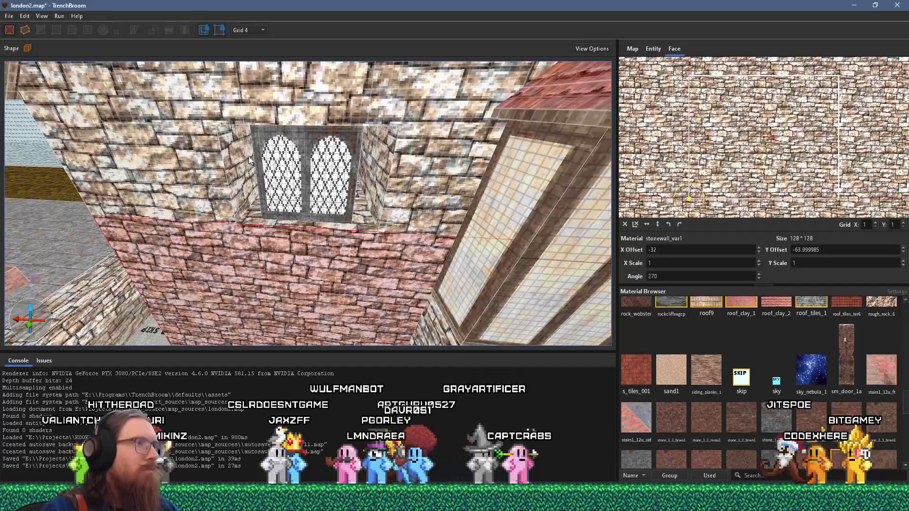
key("s")
key("w")
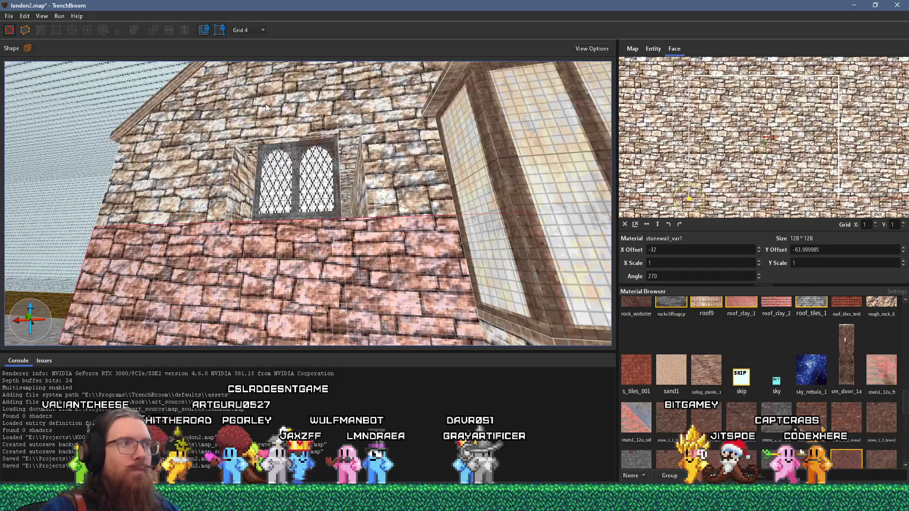
key("w")
key("w")
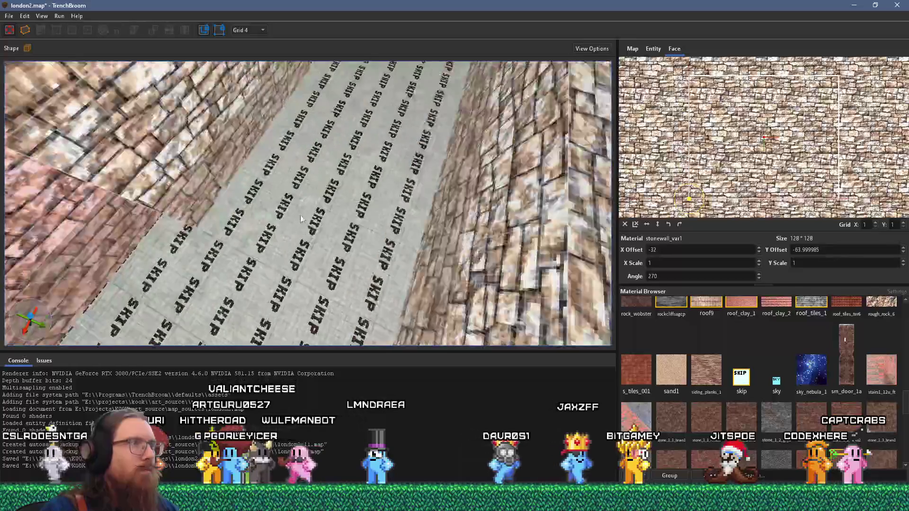
mouse_move(300, 214)
left_mouse_down()
mouse_move(182, 148)
mouse_move(73, 159)
mouse_move(165, 161)
left_mouse_up()
key("s")
mouse_move(107, 156)
left_mouse_down()
mouse_move(283, 212)
mouse_move(292, 252)
mouse_move(278, 223)
left_mouse_up()
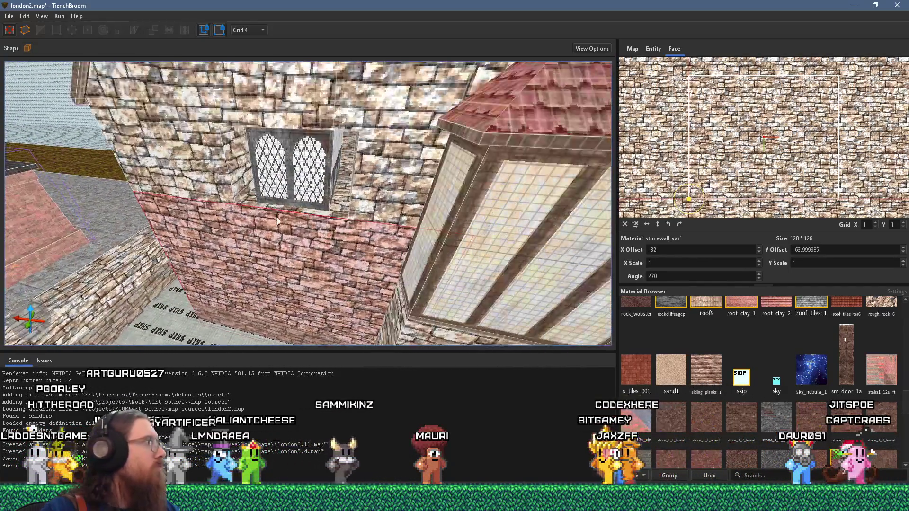
scroll(278, 221, "up", 6)
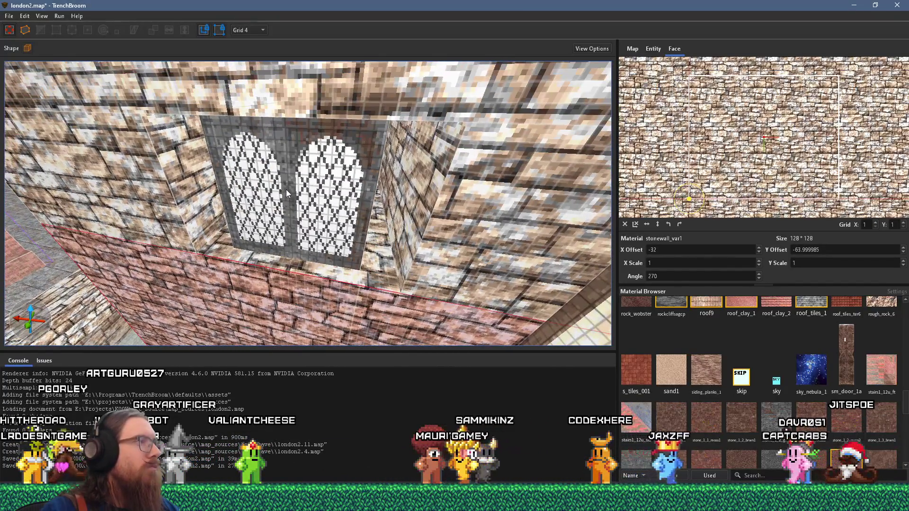
left_click(203, 194)
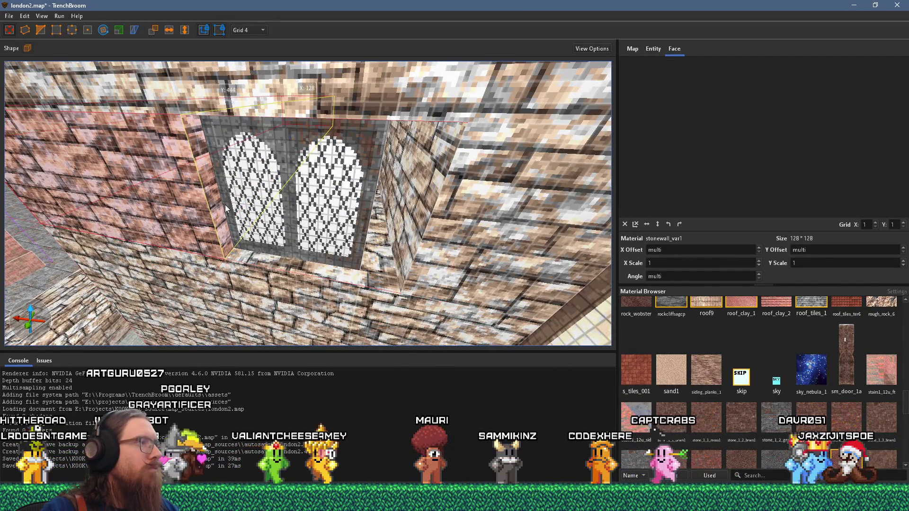
left_click(415, 225)
left_click_drag(300, 221, 255, 123)
left_click(174, 146, "shift")
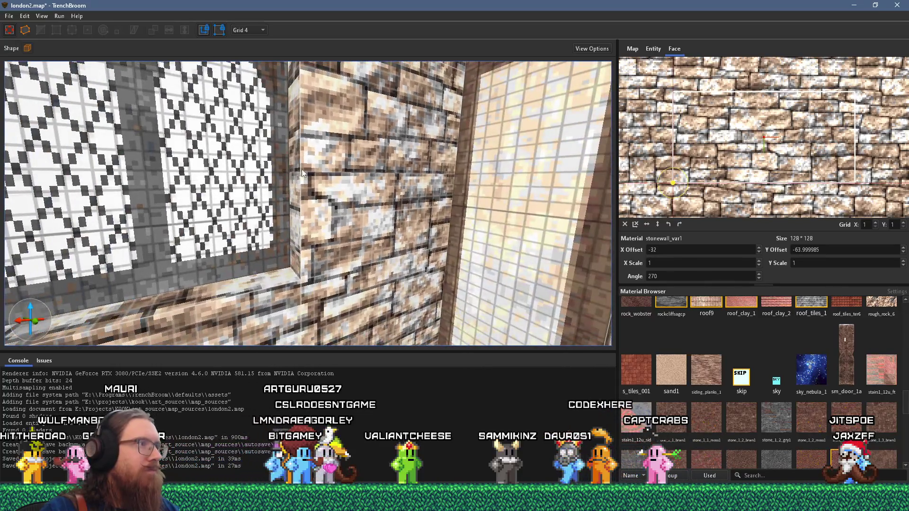
left_click(296, 170, "shift")
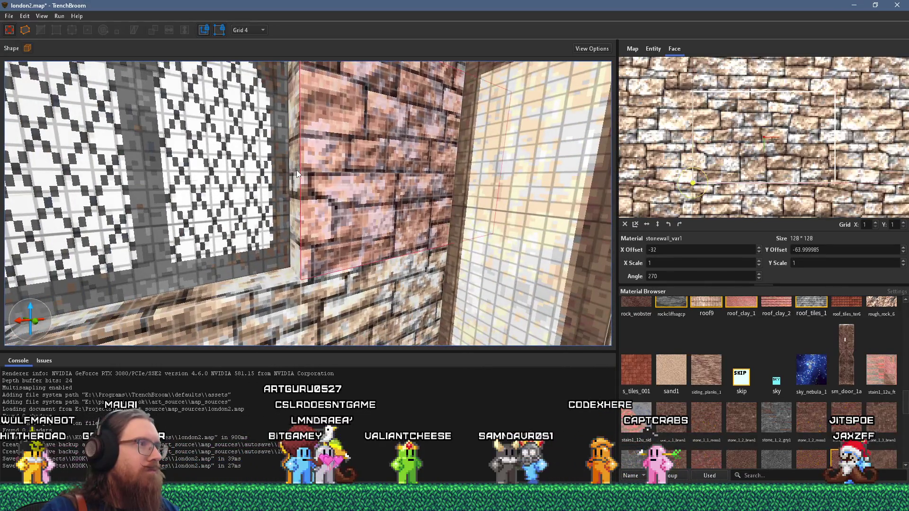
scroll(296, 170, "down", 10)
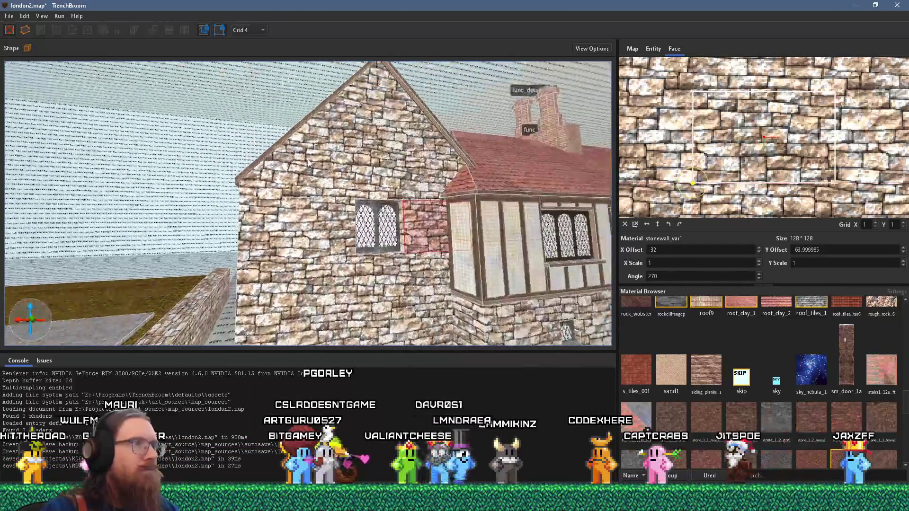
left_click_drag(308, 160, 226, 143)
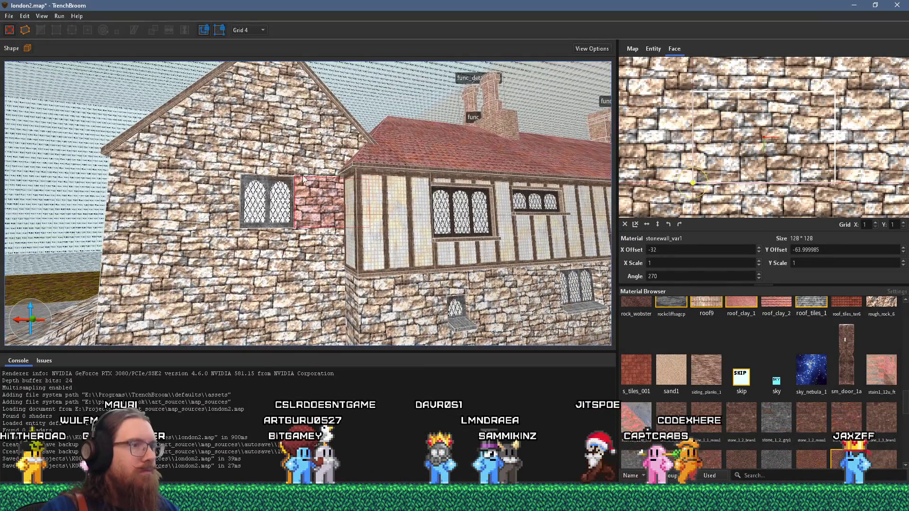
left_click_drag(280, 159, 283, 171)
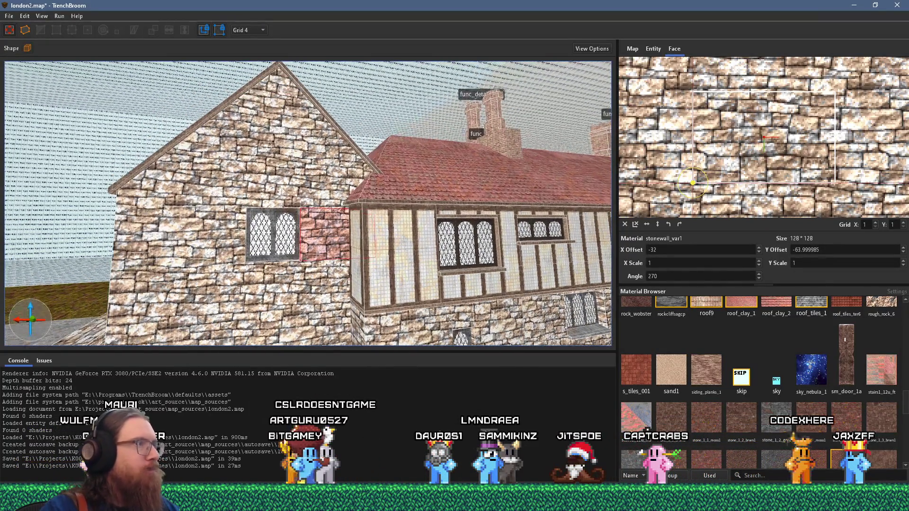
left_click(283, 171, "shift")
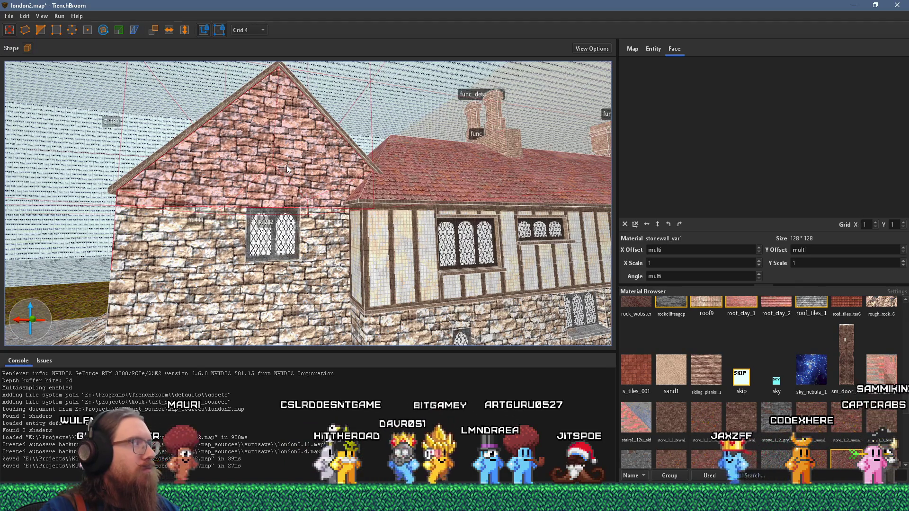
mouse_move(286, 166)
left_mouse_down()
mouse_move(284, 199)
mouse_move(274, 199)
mouse_move(282, 200)
mouse_move(294, 256)
left_mouse_up()
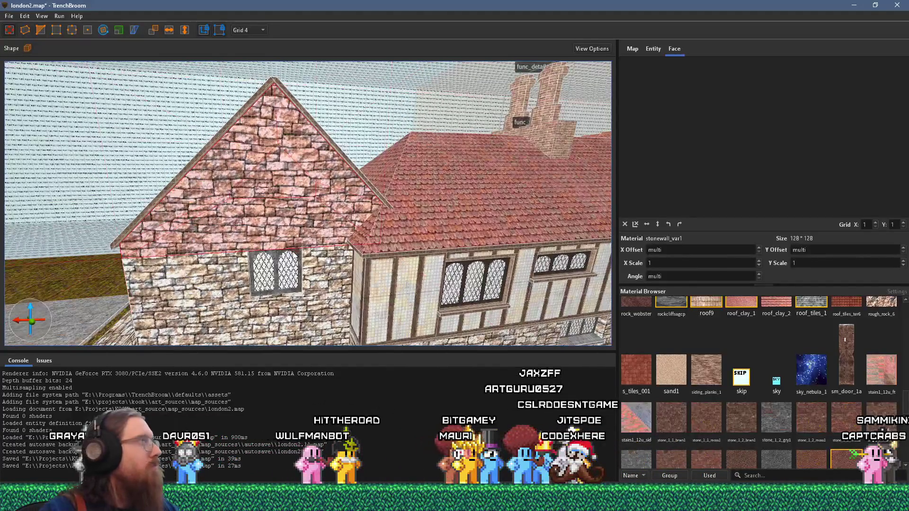
key("w")
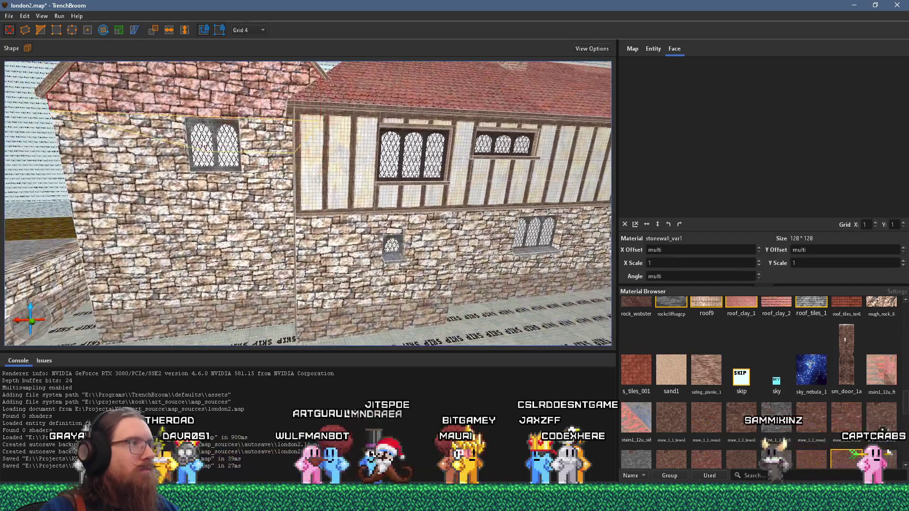
left_click(214, 144, "shift")
scroll(742, 179, "down", 3)
scroll(757, 146, "up", 4)
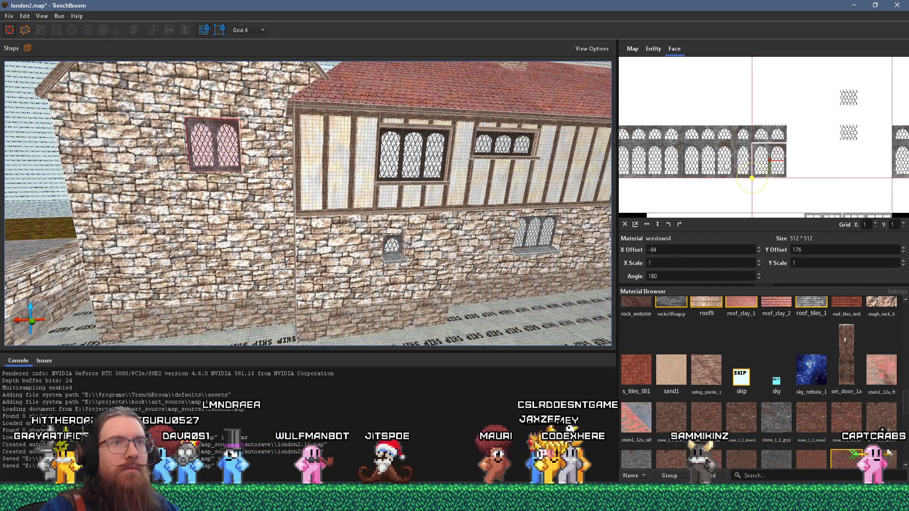
scroll(753, 154, "up", 2)
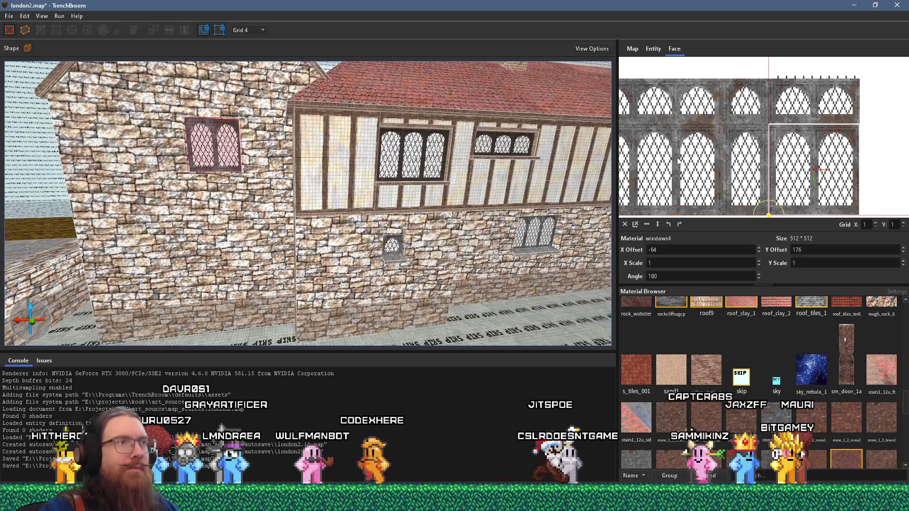
left_click_drag(220, 120, 268, 190)
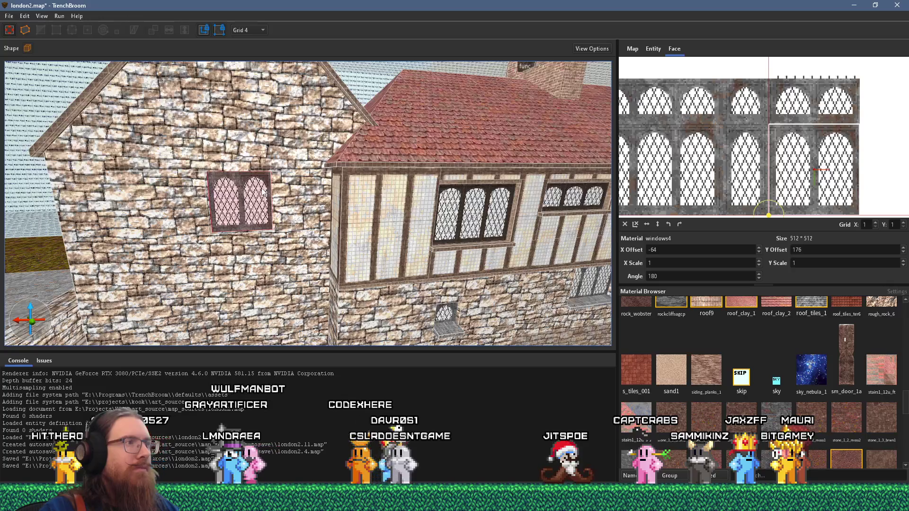
left_click(239, 197)
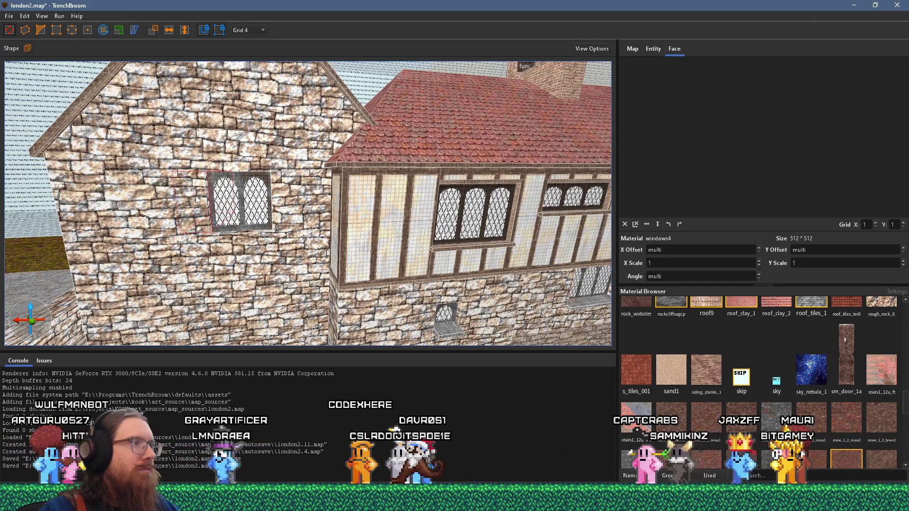
mouse_move(211, 106)
left_mouse_down()
mouse_move(256, 261)
mouse_move(320, 205)
left_mouse_up()
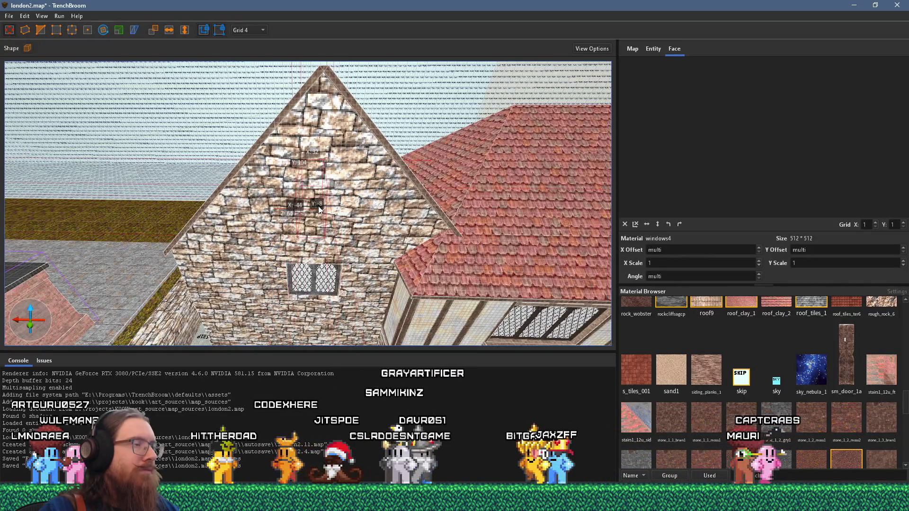
Step: Set the grid to 16 and extend the lower stone wall up into the gable
left_click(261, 30)
left_click(261, 79)
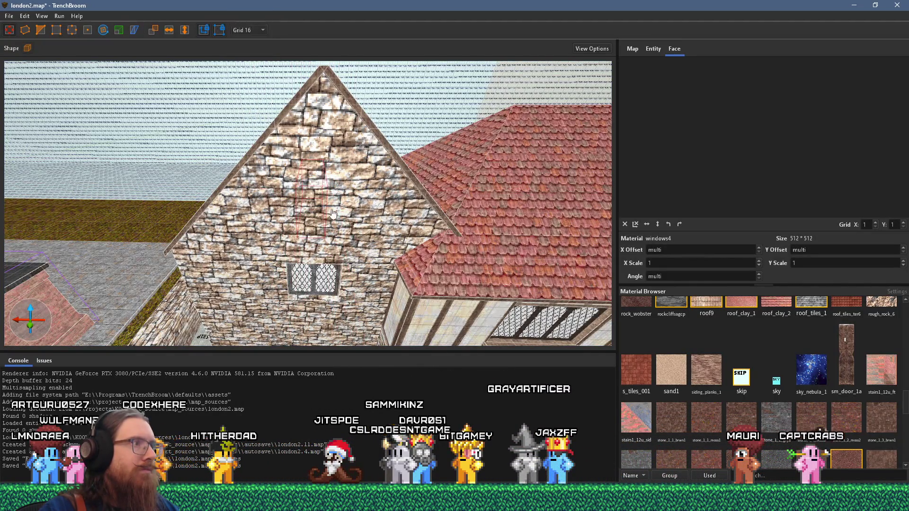
left_click(345, 225)
scroll(334, 216, "down", 3)
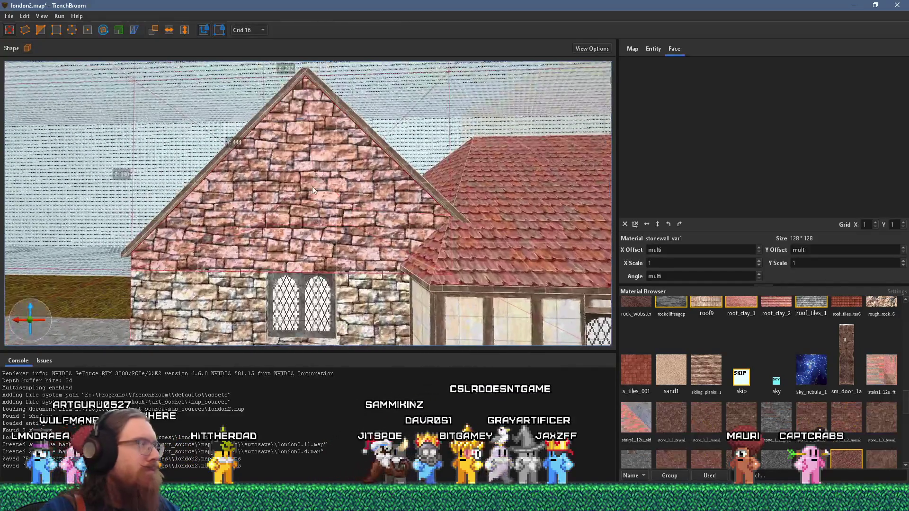
left_click_drag(323, 209, 311, 217)
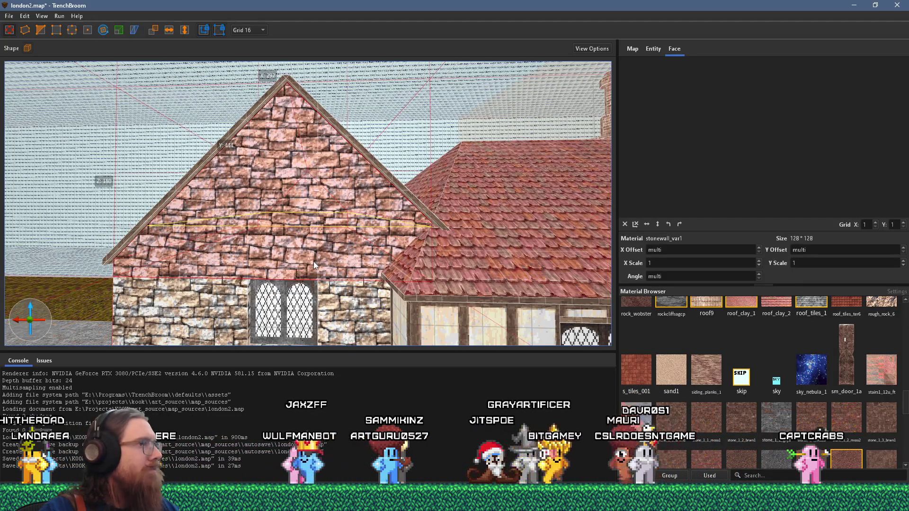
left_click_drag(314, 261, 308, 192)
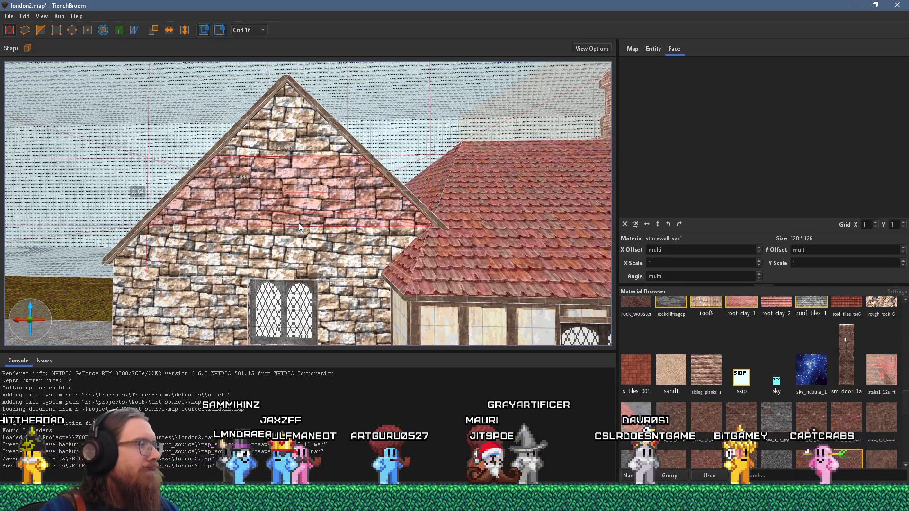
Step: Resize the cutter brush, select both gable brushes, and CSG-subtract the window recess
scroll(313, 219, "up", 3)
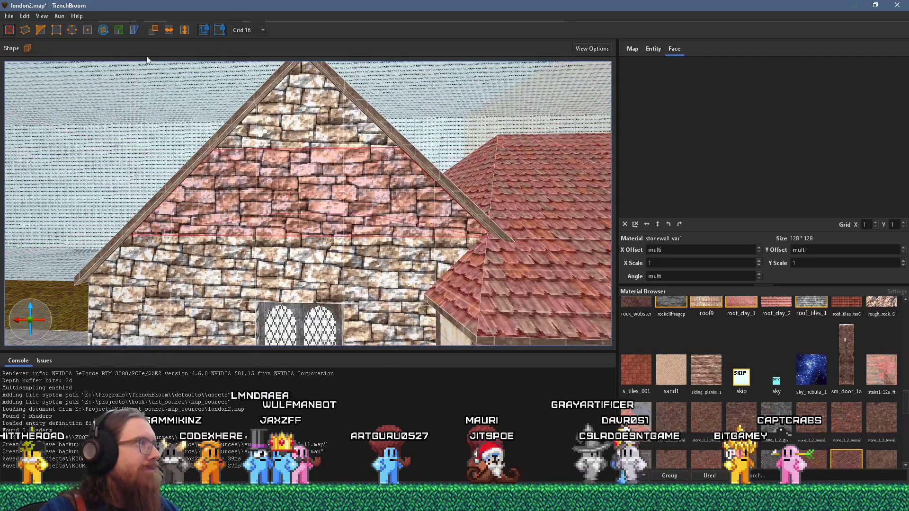
left_click_drag(262, 213, 257, 180)
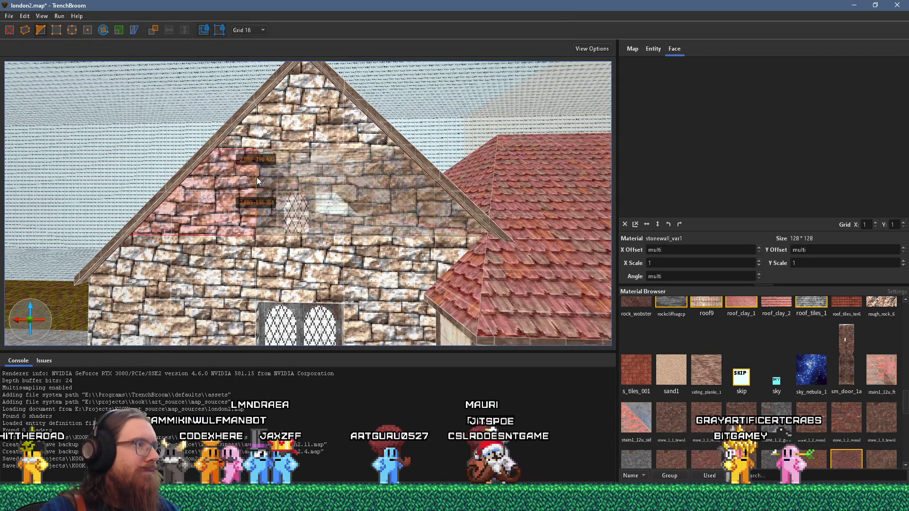
left_click(309, 163)
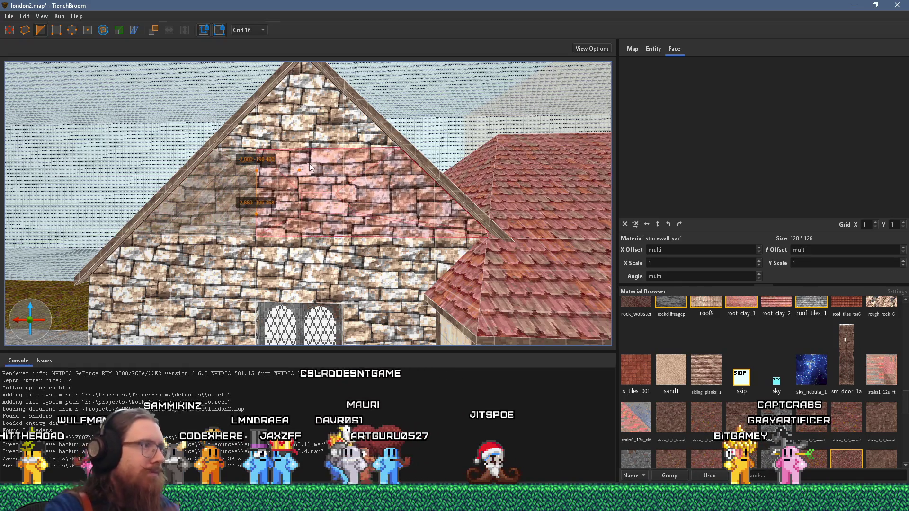
left_click(311, 167, "ctrl")
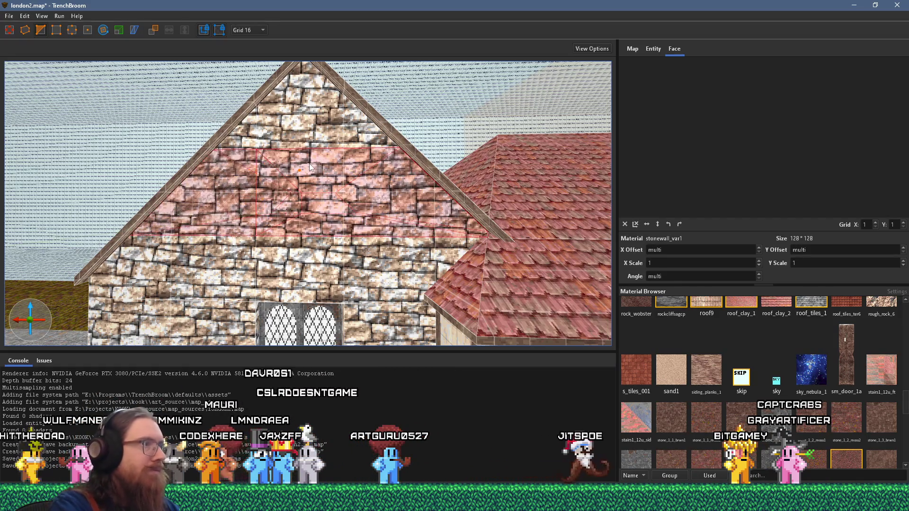
key("ctrl+k")
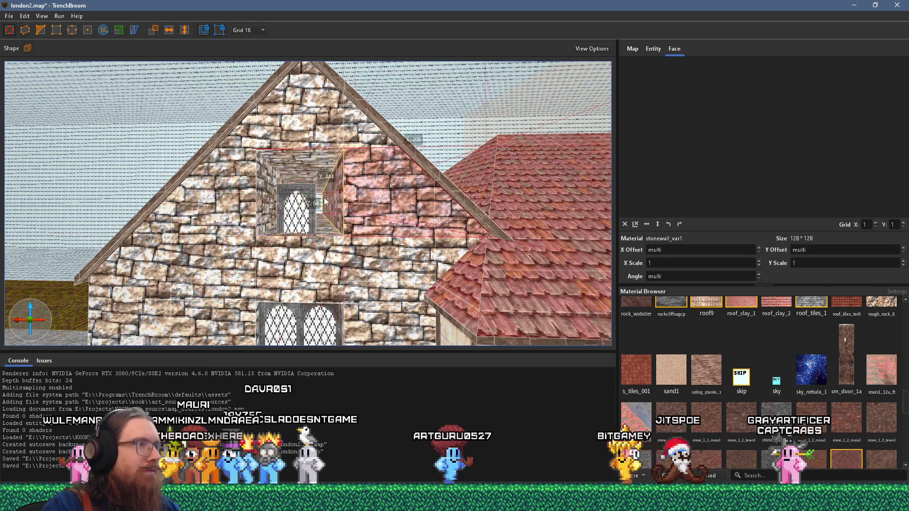
Step: Raise the gable window, then nudge it down into the recess on a 4-unit grid
left_click(300, 216)
scroll(311, 216, "up", 6)
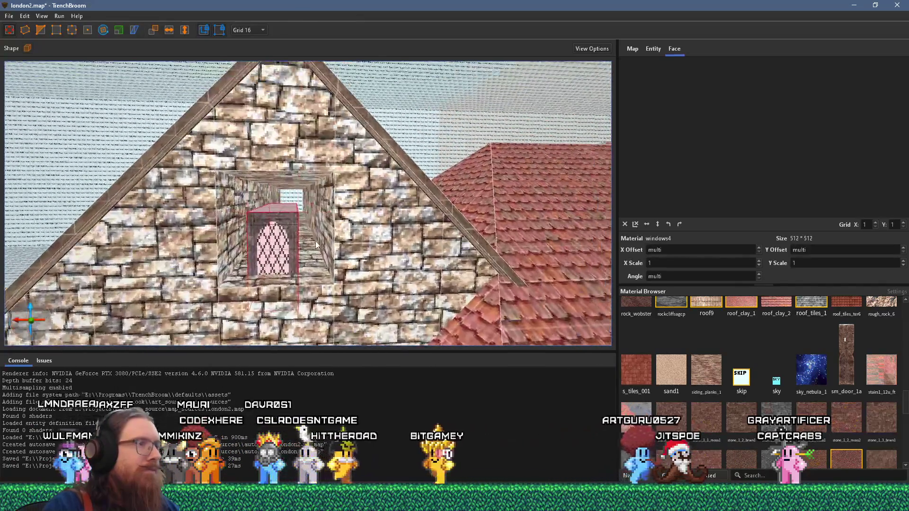
scroll(315, 243, "down", 3)
left_click_drag(290, 245, 287, 204)
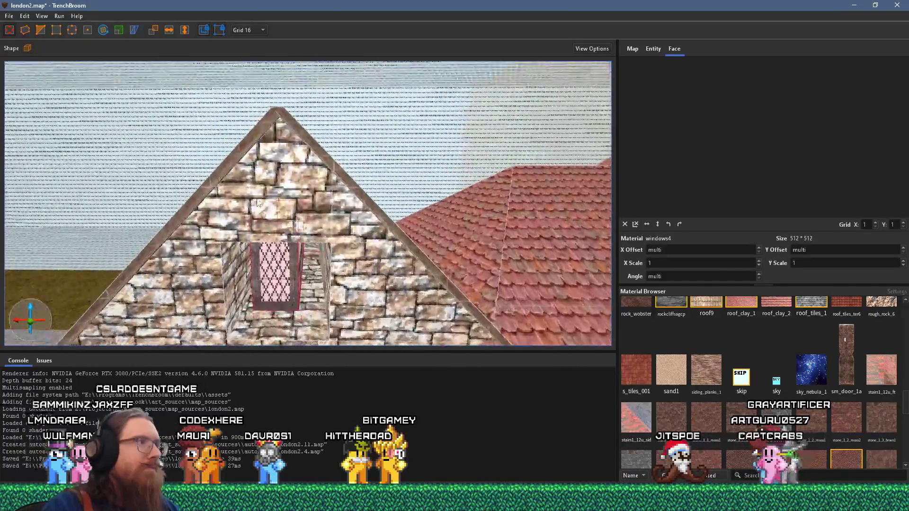
left_click(246, 29)
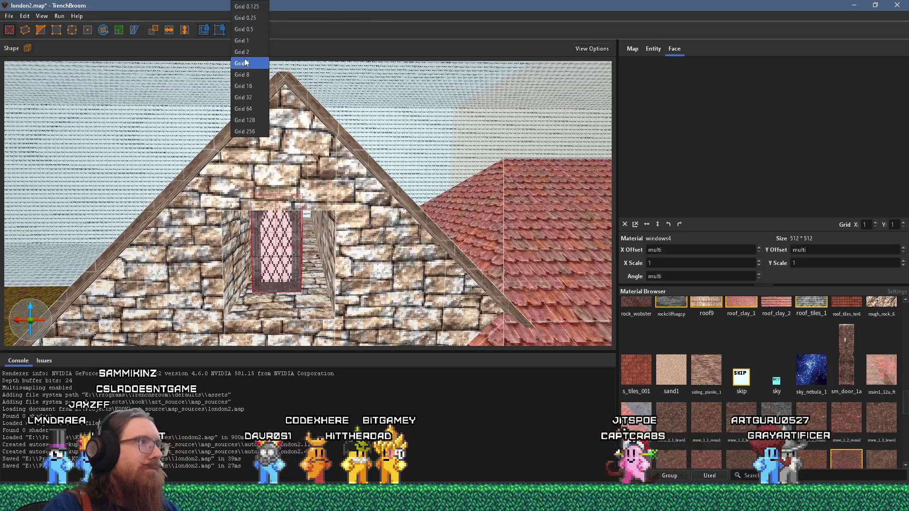
left_click(245, 63)
left_click_drag(279, 157, 277, 252)
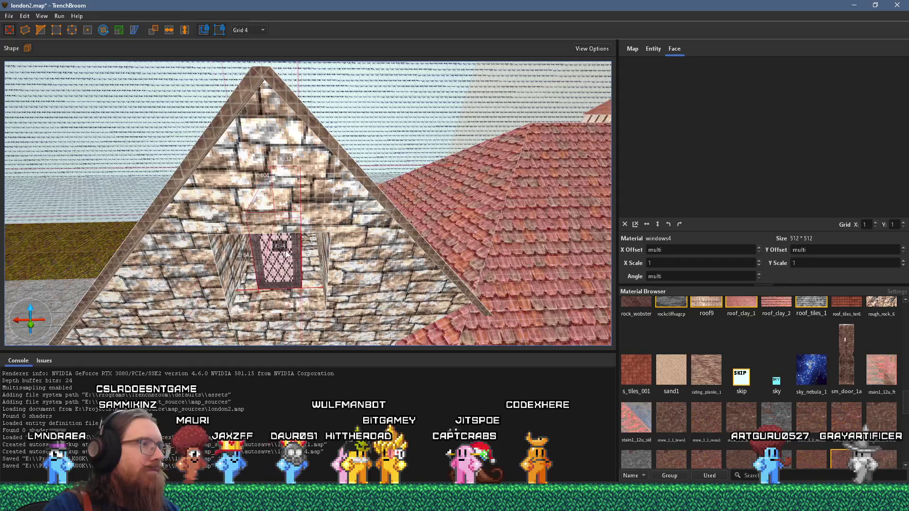
Step: Pan down to the lower windows and select the upper, then the lower double window brush
scroll(287, 254, "down", 2)
scroll(286, 255, "up", 5)
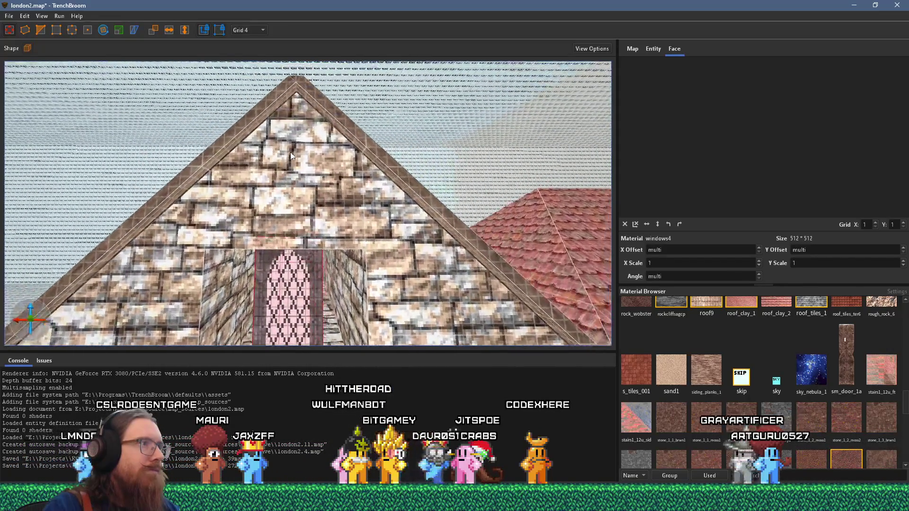
scroll(307, 203, "down", 6)
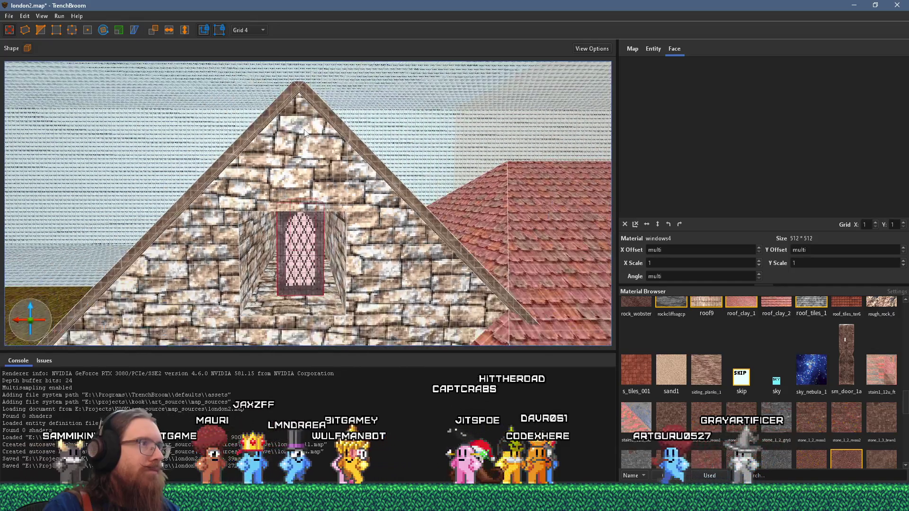
mouse_move(304, 133)
left_mouse_down()
mouse_move(308, 36)
mouse_move(298, 151)
mouse_move(292, 110)
mouse_move(308, 99)
mouse_move(307, 190)
left_mouse_up()
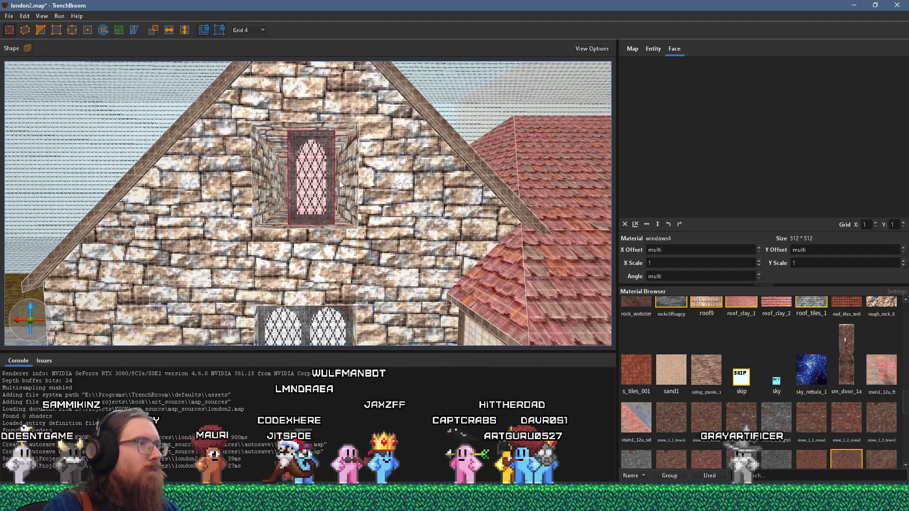
left_click(351, 178)
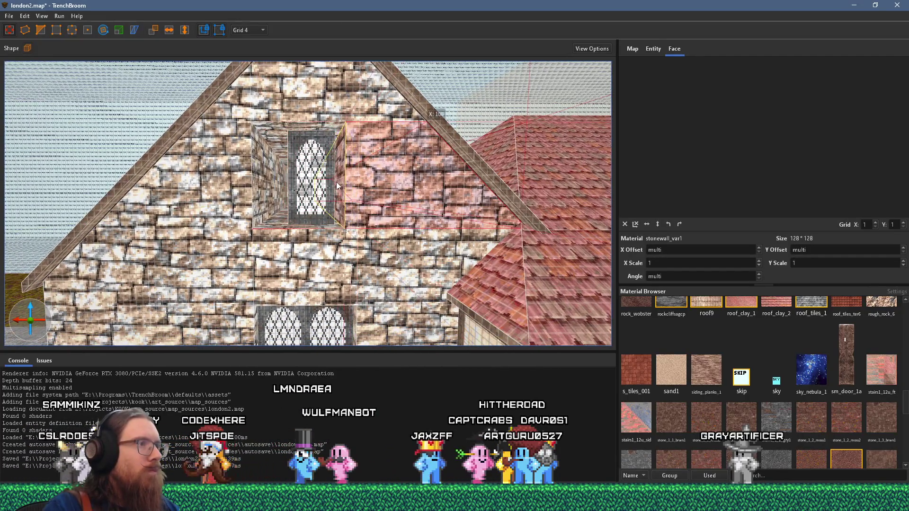
mouse_move(275, 186)
left_mouse_down()
mouse_move(310, 188)
mouse_move(288, 235)
mouse_move(313, 131)
mouse_move(289, 156)
mouse_move(262, 229)
mouse_move(263, 164)
mouse_move(280, 241)
mouse_move(294, 132)
left_mouse_up()
left_click(314, 128)
left_click(262, 229)
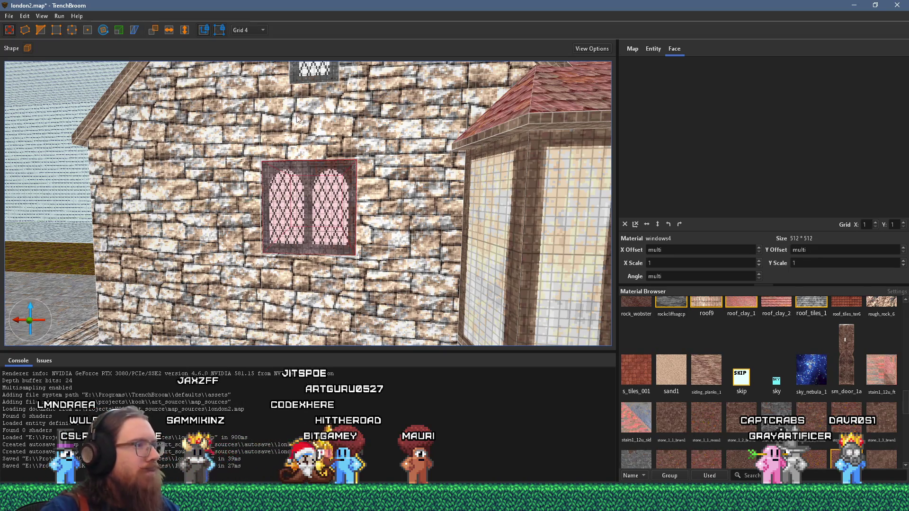
Step: Narrow the lower double window from 108 to 96 units and view it from below
key("ctrl+z")
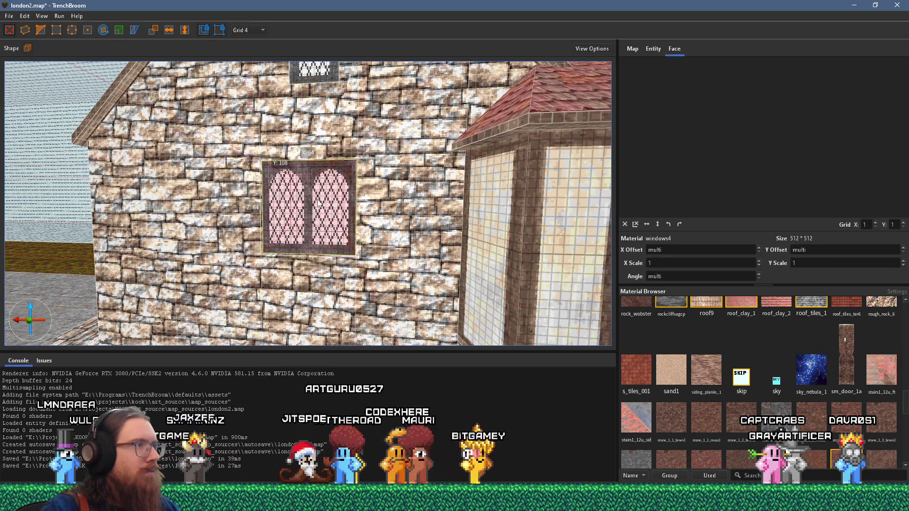
left_click_drag(316, 207, 290, 302)
left_click_drag(301, 224, 286, 252)
Step: Select the arched window brush, centre the view on it, and orbit around the gable
left_click(285, 252)
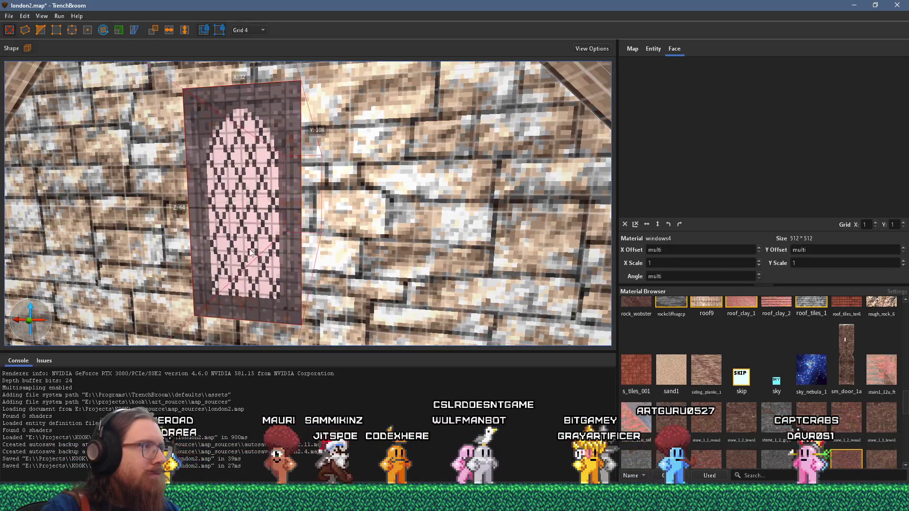
scroll(299, 253, "down", 5)
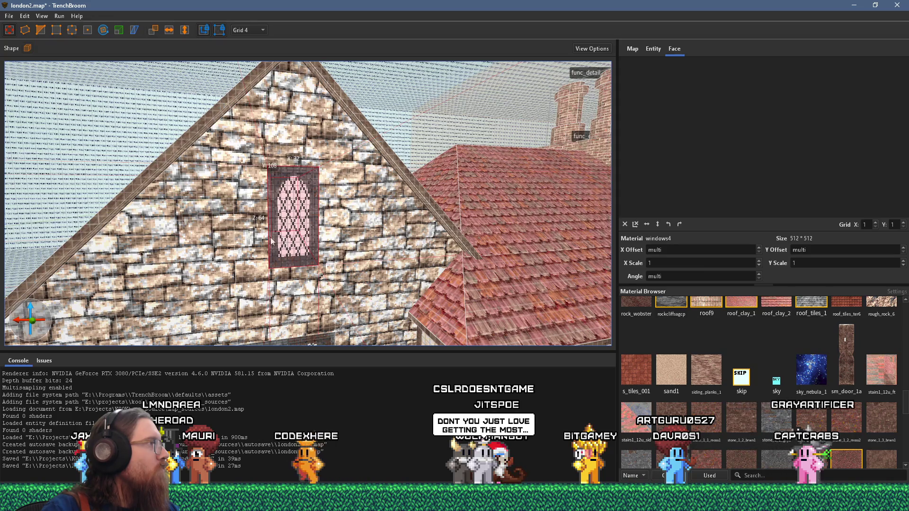
key("alt+Tab")
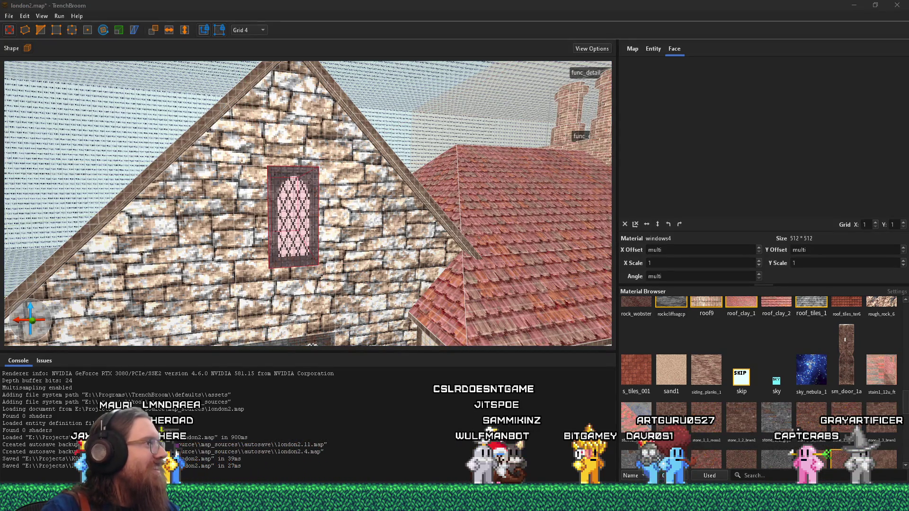
key("ctrl+u")
mouse_move(284, 246)
left_mouse_down()
mouse_move(348, 235)
mouse_move(386, 203)
mouse_move(250, 206)
mouse_move(308, 231)
mouse_move(203, 217)
mouse_move(246, 223)
mouse_move(194, 231)
mouse_move(225, 217)
mouse_move(238, 229)
mouse_move(281, 221)
mouse_move(228, 108)
left_mouse_up()
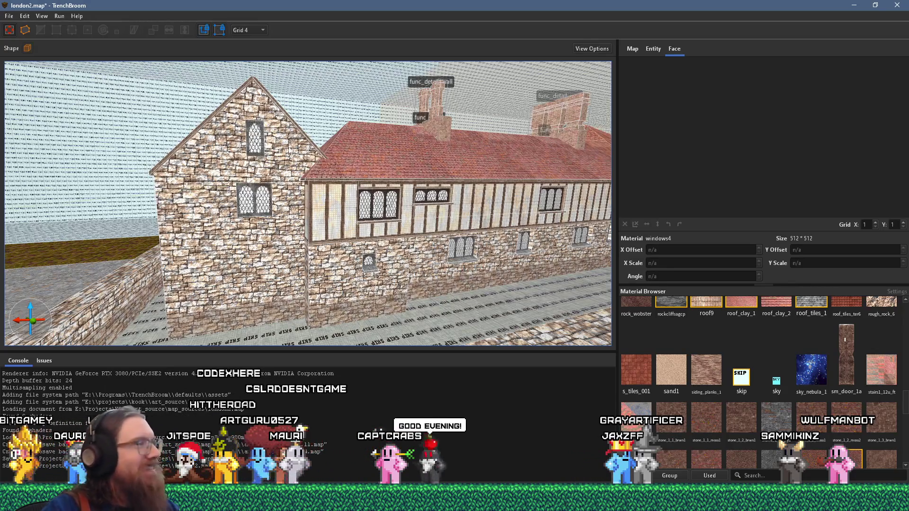
Step: Select the stone wall band, switch to a 16-unit grid, and turn to face the front wall
mouse_move(212, 225)
left_mouse_down()
mouse_move(498, 242)
mouse_move(411, 225)
left_mouse_up()
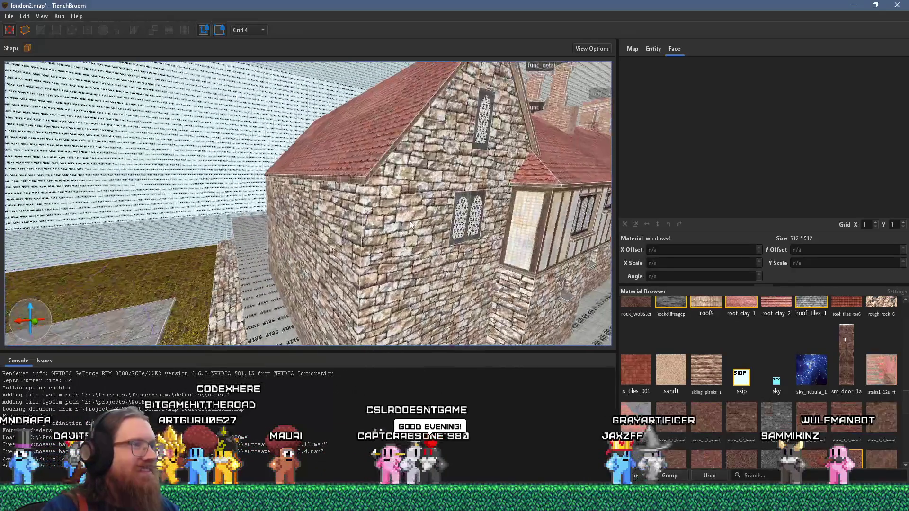
left_click(403, 220)
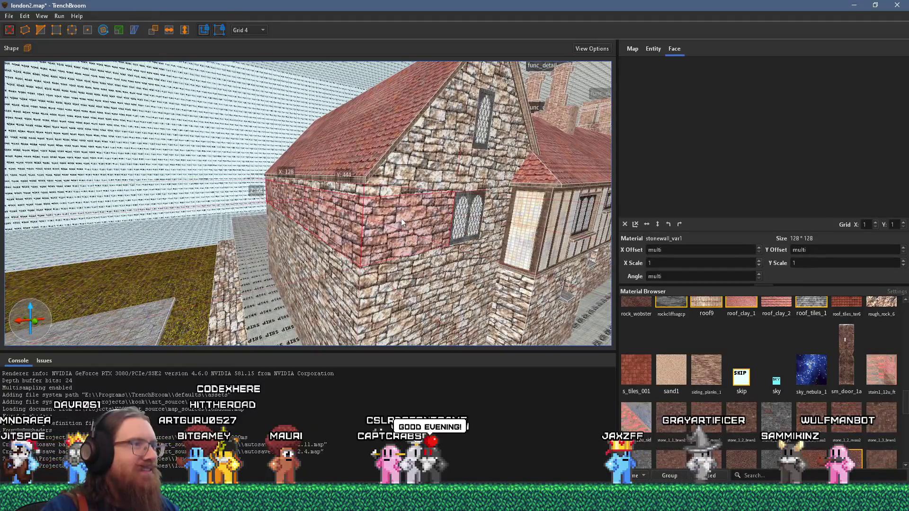
left_click(244, 32)
left_click(260, 88)
left_click_drag(294, 180, 353, 189)
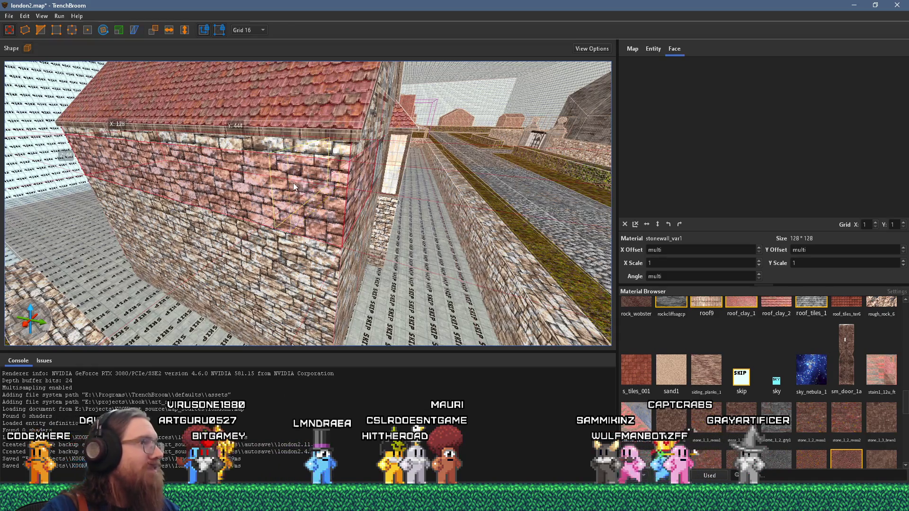
mouse_move(294, 183)
left_mouse_down()
mouse_move(346, 198)
mouse_move(308, 203)
left_mouse_up()
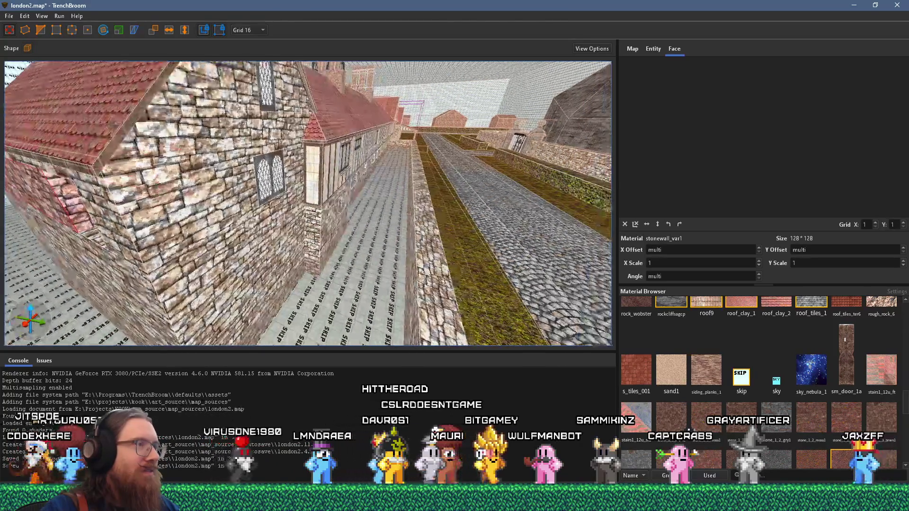
Step: Drag the street-side double window up the wall to just below the roof eaves
left_click(273, 176)
left_click_drag(274, 177, 142, 61)
mouse_move(239, 122)
left_mouse_down()
mouse_move(251, 151)
mouse_move(239, 121)
mouse_move(170, 132)
mouse_move(219, 141)
left_mouse_up()
left_click_drag(330, 215, 313, 131)
Step: Orbit around the window to check its placement, then select the lower house-wall brush
mouse_move(294, 163)
left_mouse_down()
mouse_move(237, 81)
mouse_move(251, 81)
left_mouse_up()
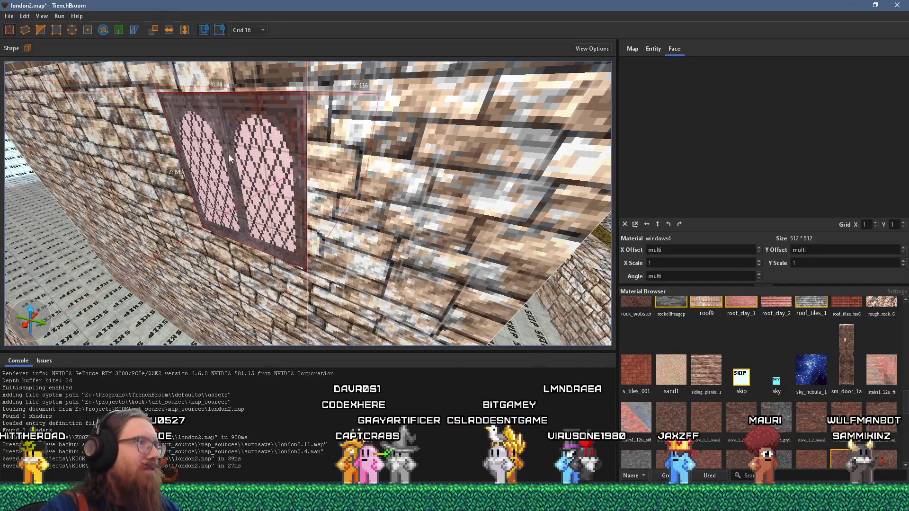
scroll(228, 151, "down", 2)
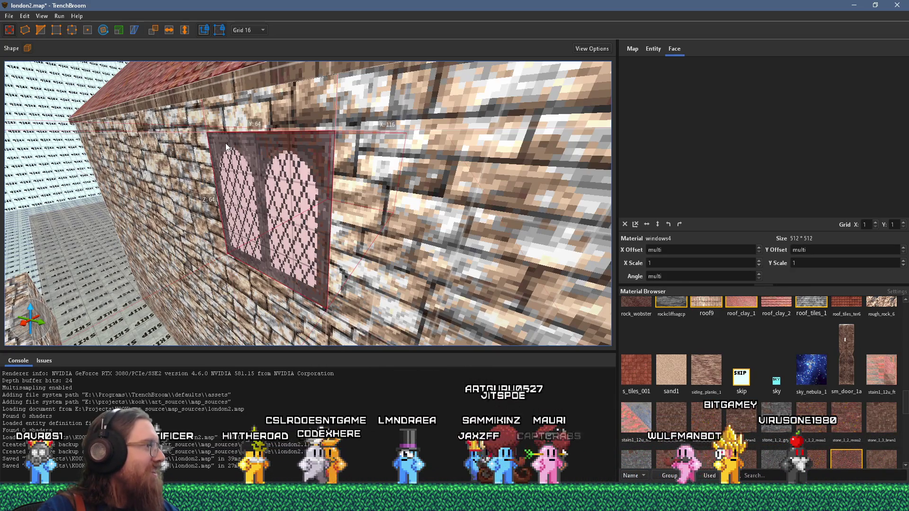
mouse_move(226, 143)
left_mouse_down()
mouse_move(287, 191)
mouse_move(346, 152)
mouse_move(413, 141)
mouse_move(377, 181)
mouse_move(321, 205)
mouse_move(327, 137)
mouse_move(100, 108)
mouse_move(228, 108)
left_mouse_up()
left_click(257, 215)
mouse_move(257, 214)
left_mouse_down()
mouse_move(290, 152)
mouse_move(294, 183)
left_mouse_up()
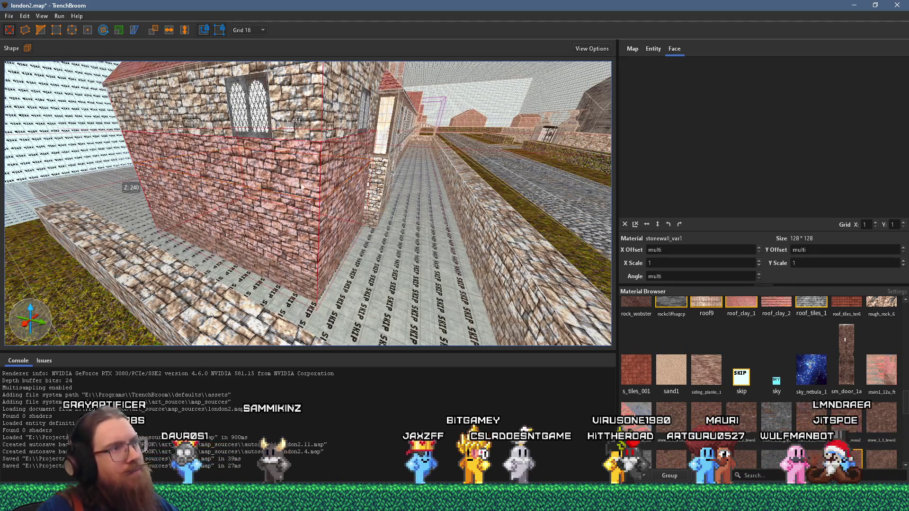
key("w")
key("a")
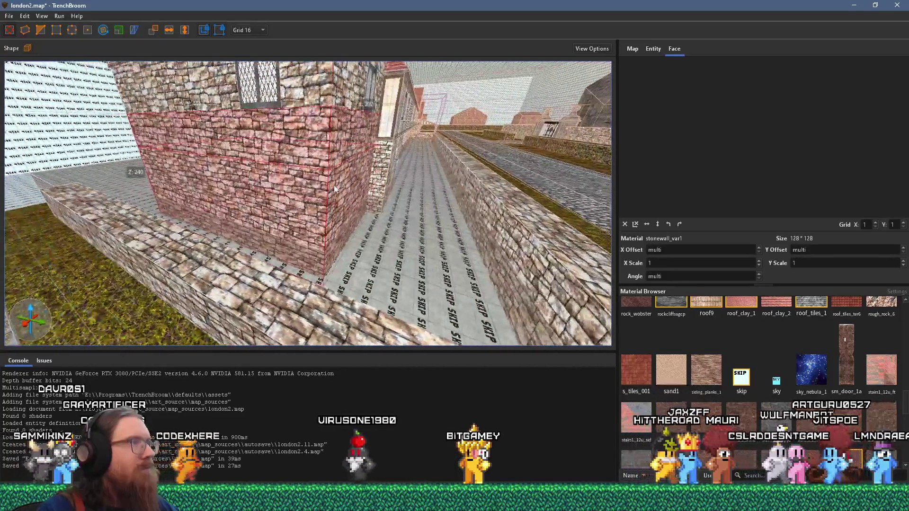
left_click_drag(336, 187, 321, 185)
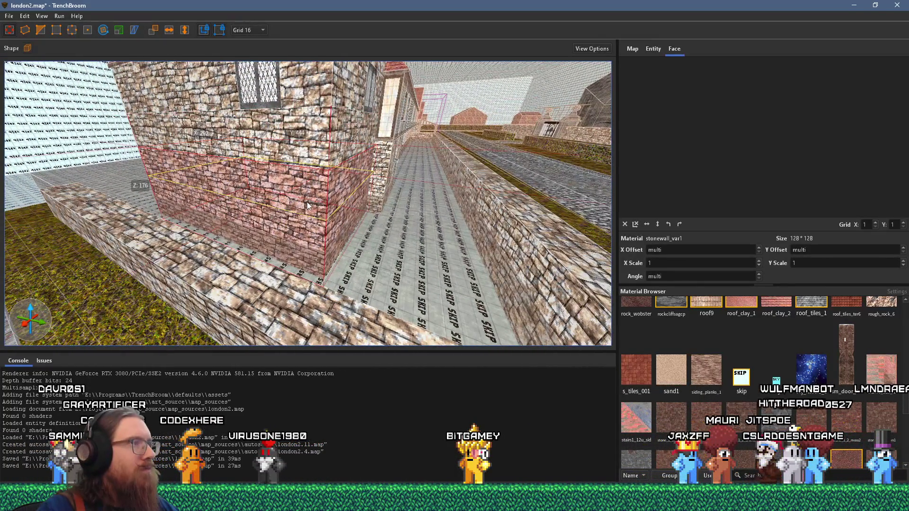
key("d")
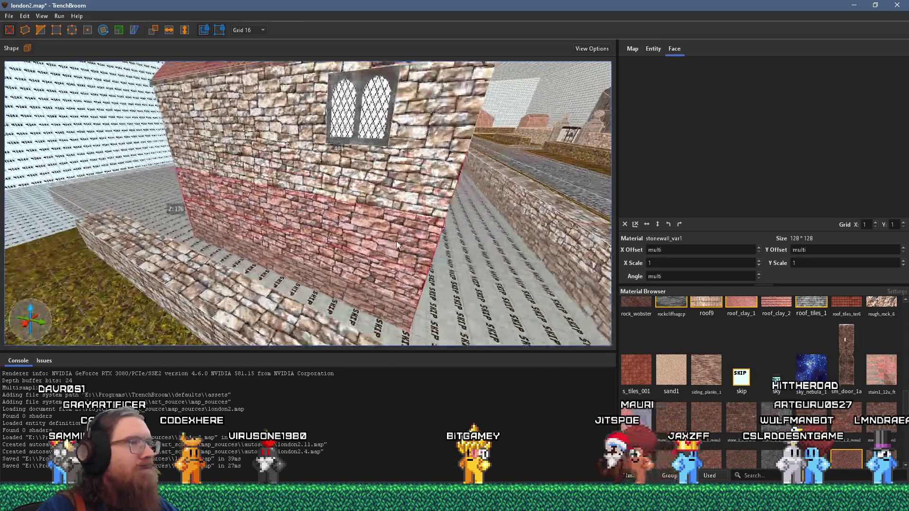
left_click_drag(453, 235, 369, 218)
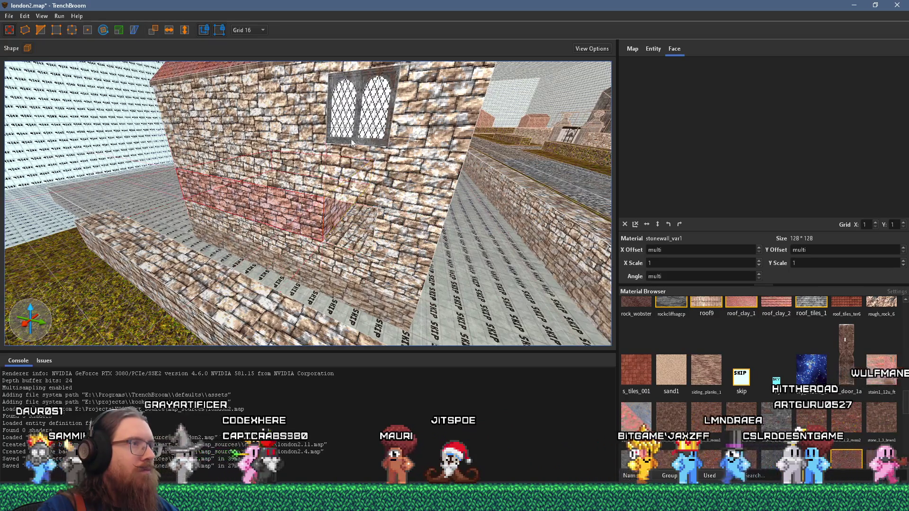
left_click(360, 109)
key("s")
key("d")
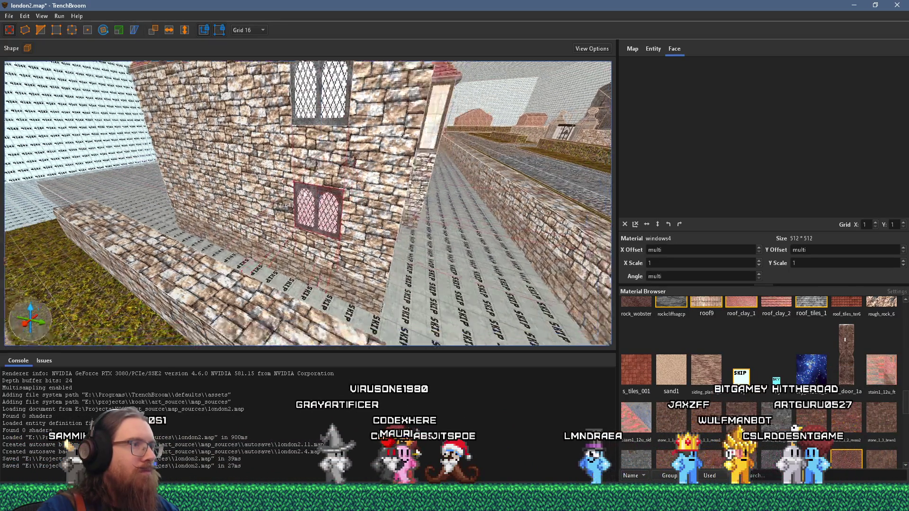
key("w")
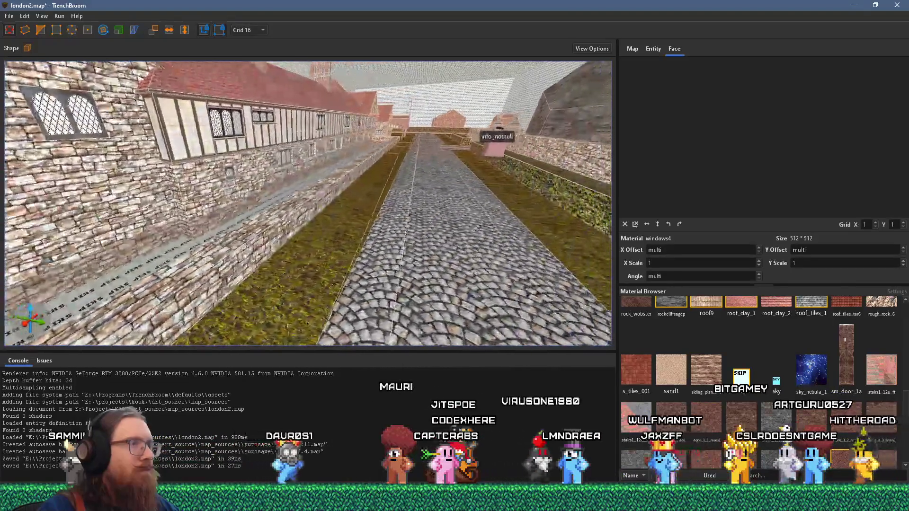
key("a")
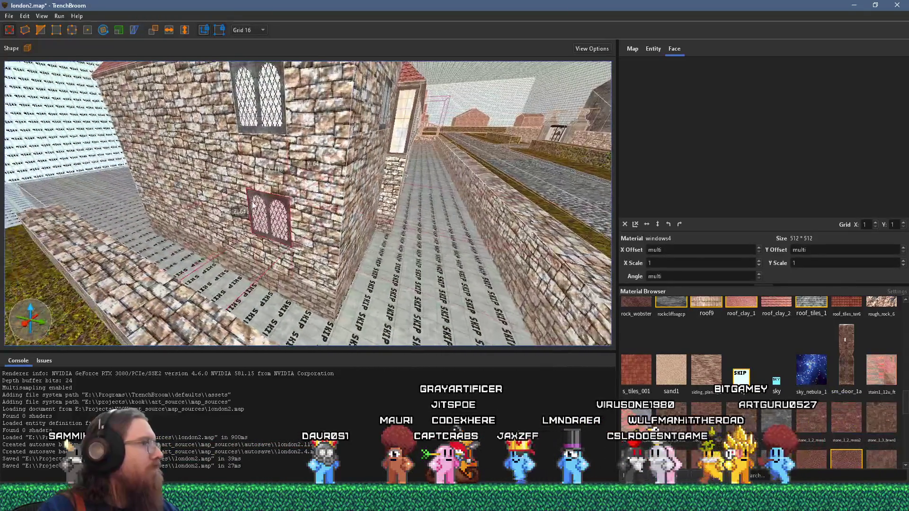
key("ctrl+u")
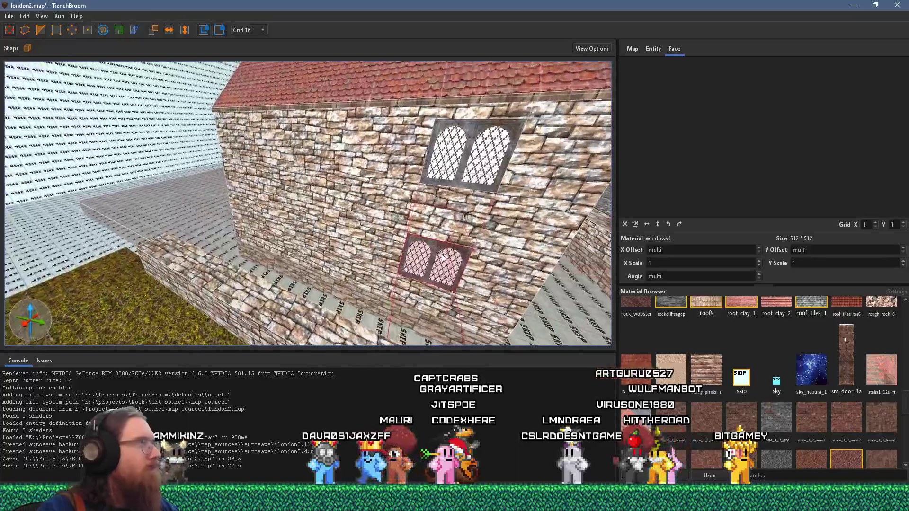
key("d")
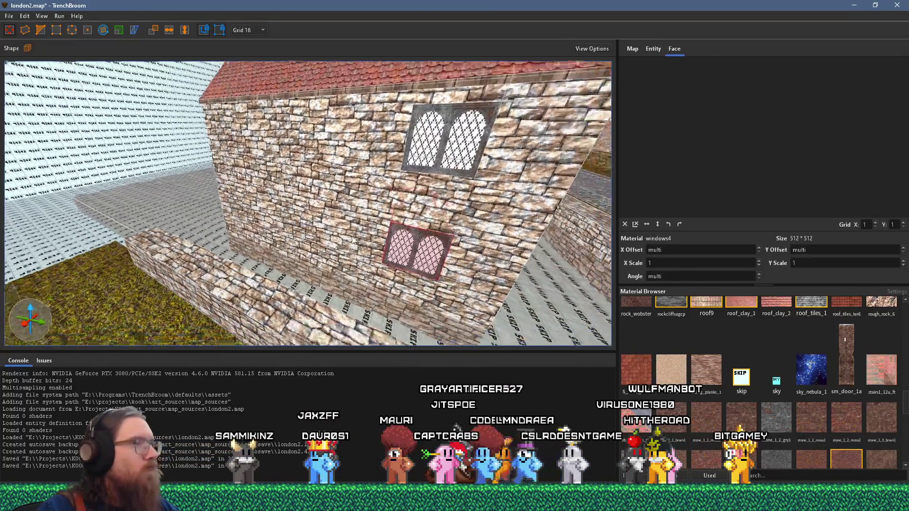
key("d")
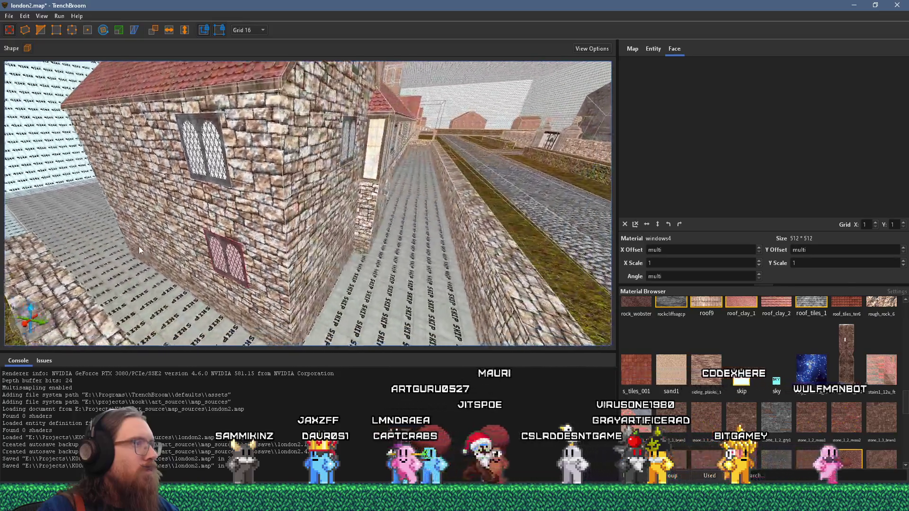
left_click_drag(138, 246, 463, 272)
left_click(296, 244)
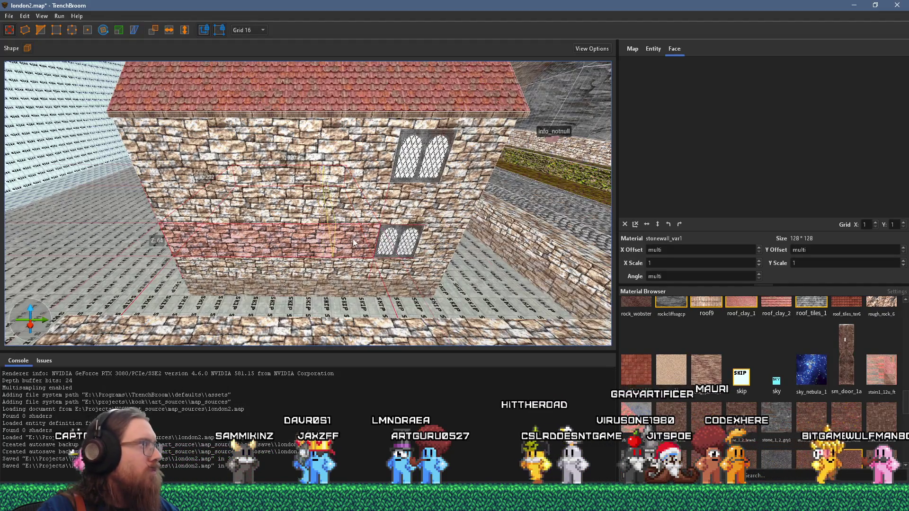
Step: Duplicate the leaded window brush and move the copy into the upper wall opening
left_click_drag(397, 242, 305, 241)
left_click(347, 153)
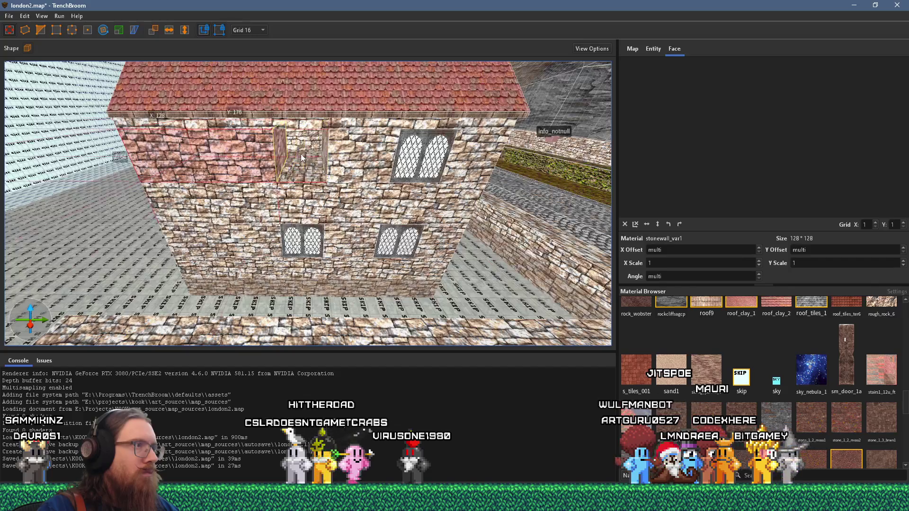
mouse_move(303, 241)
left_mouse_down()
mouse_move(305, 156)
mouse_move(309, 163)
left_mouse_up()
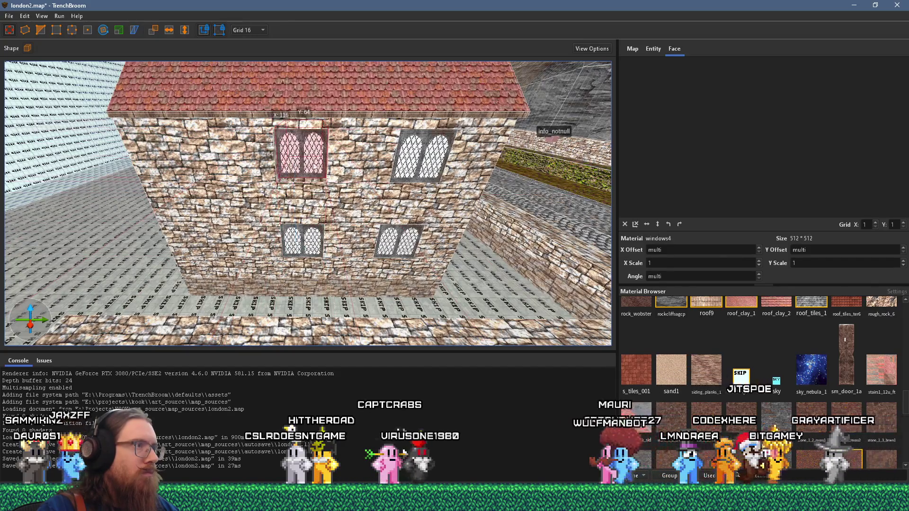
scroll(308, 166, "up", 5)
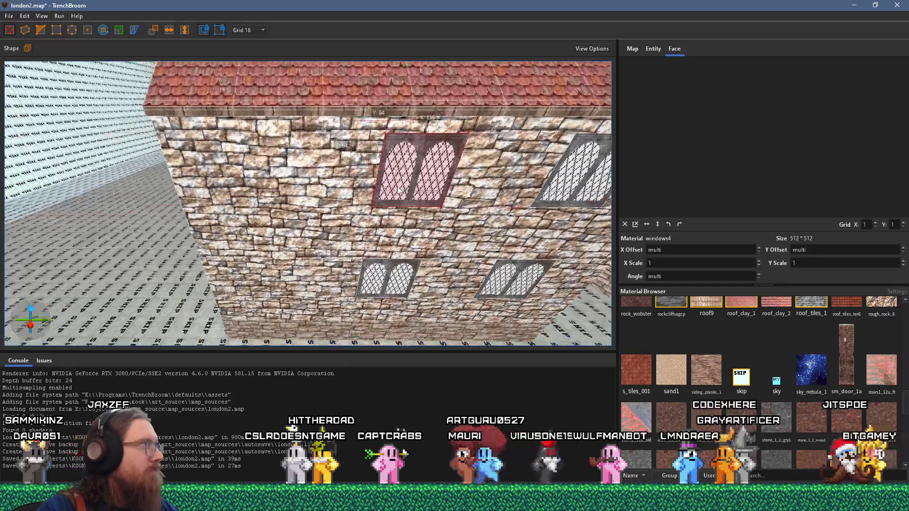
scroll(399, 190, "down", 3)
Step: Slide the upper-left wall brush toward the window and place another window copy left of the original
left_click(323, 172)
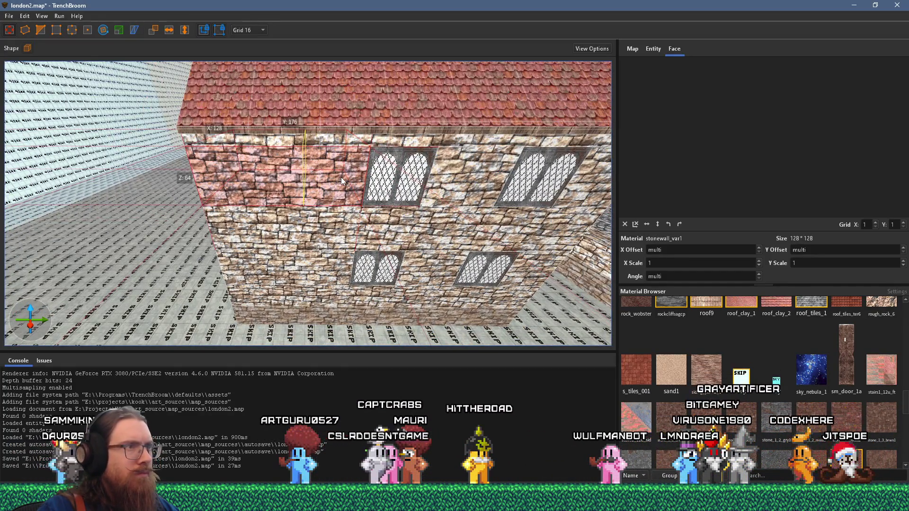
mouse_move(326, 180)
left_mouse_down()
mouse_move(254, 129)
mouse_move(328, 151)
left_mouse_up()
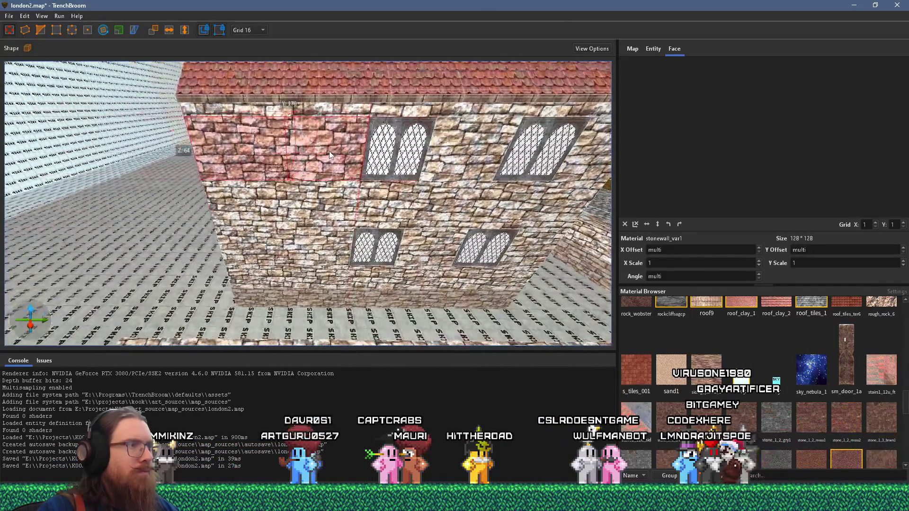
left_click(325, 163)
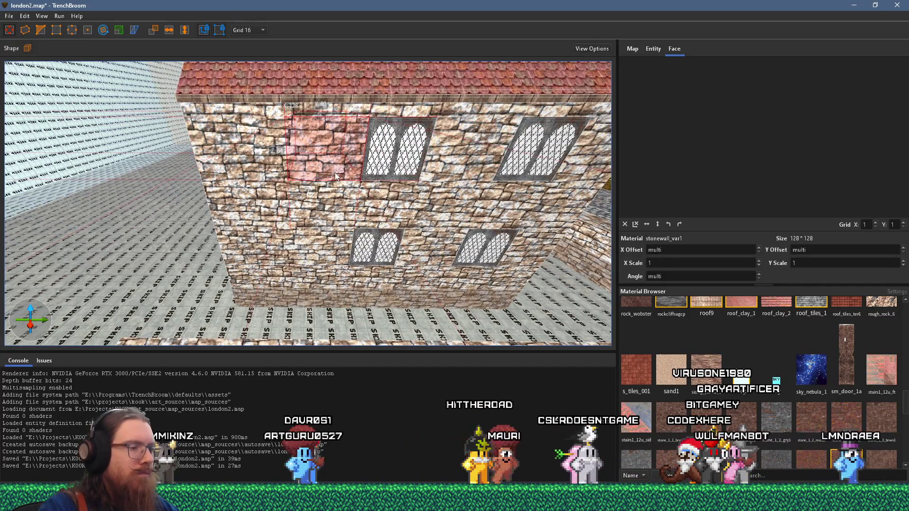
mouse_move(335, 172)
left_mouse_down()
mouse_move(473, 144)
mouse_move(359, 149)
mouse_move(348, 135)
mouse_move(342, 141)
left_mouse_up()
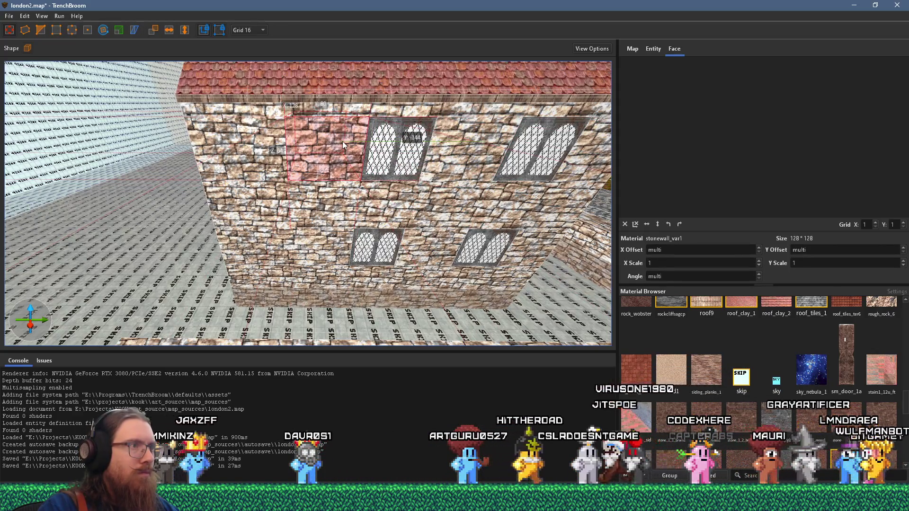
left_click(331, 197, "shift")
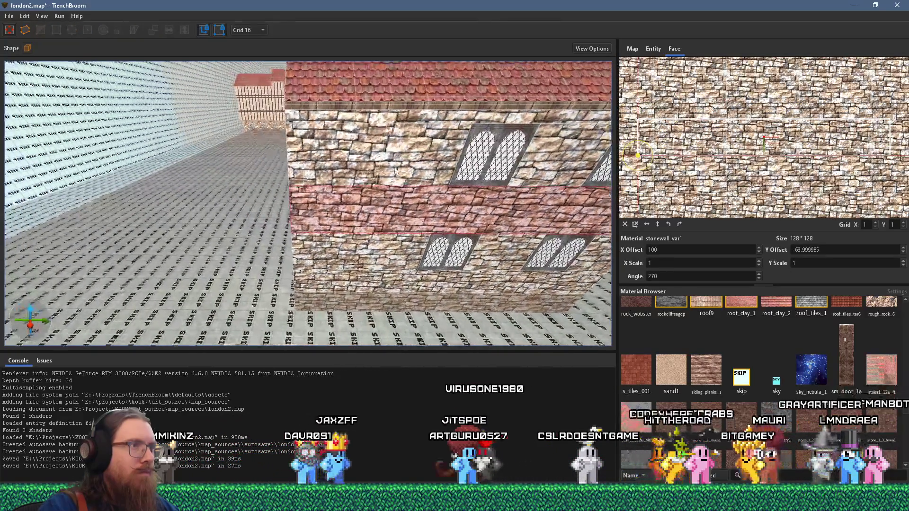
key("Escape")
left_click(478, 166)
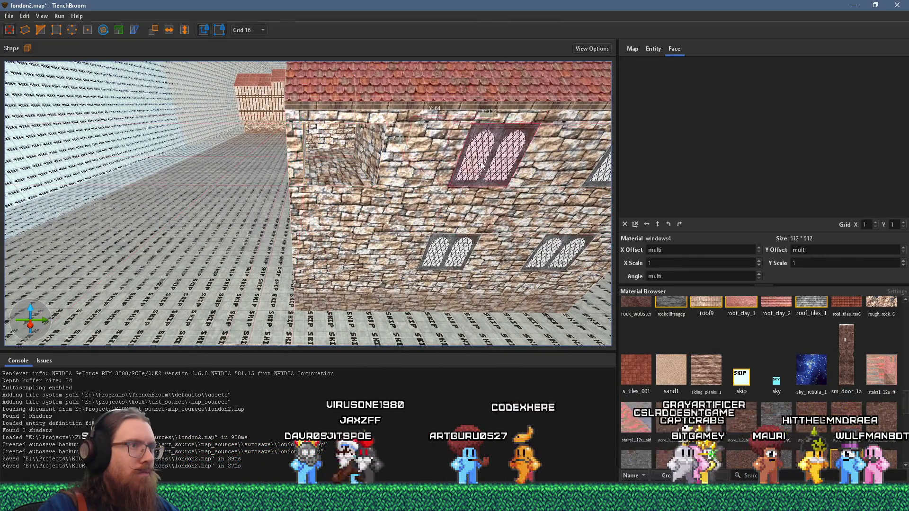
left_click_drag(505, 151, 356, 148)
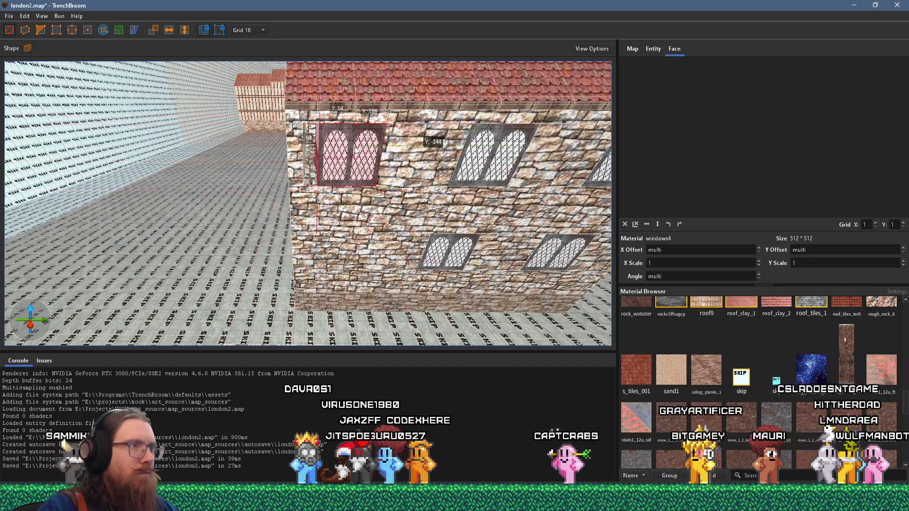
Step: Trim the selection to the lower wall band's left part and paste a window copy into the lower gap
key("d")
left_click(273, 171)
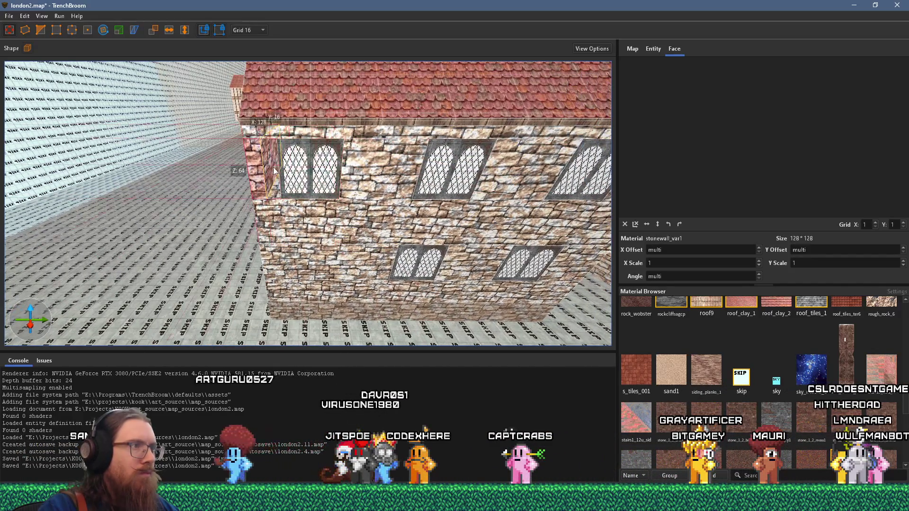
key("q")
left_click(421, 230)
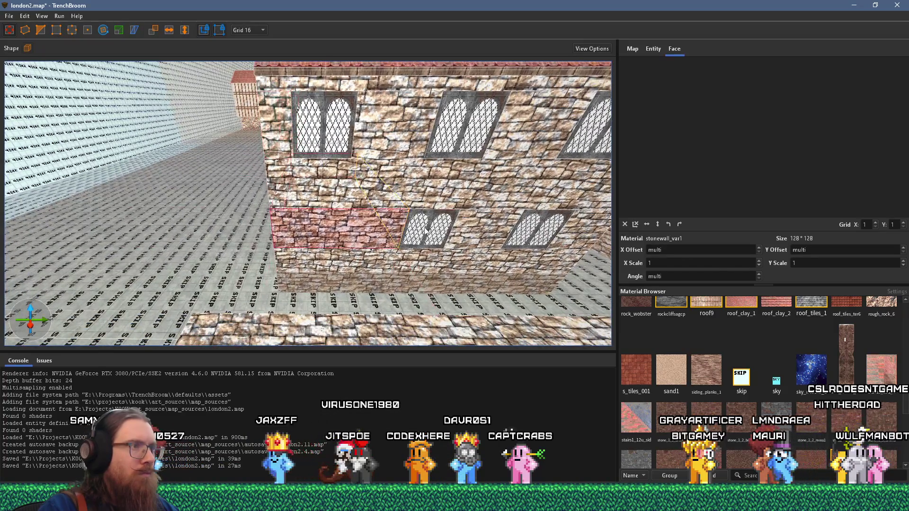
left_click(350, 226, "ctrl")
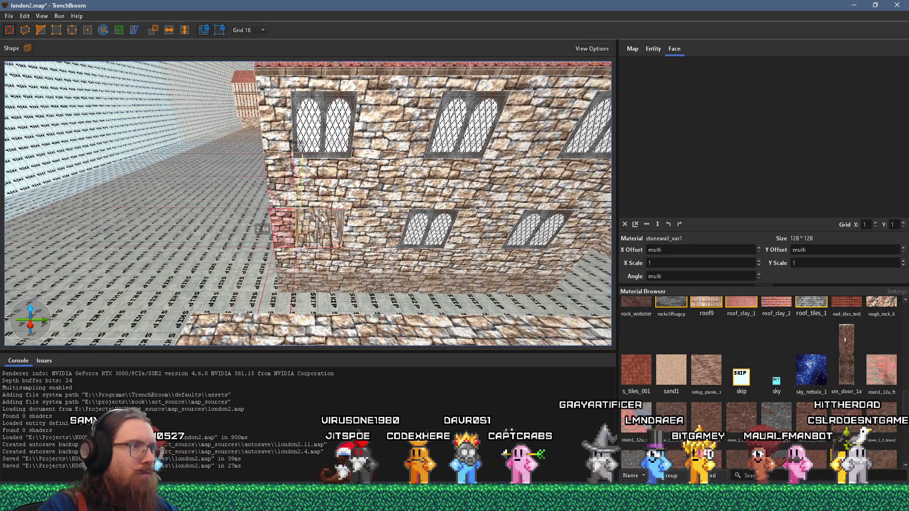
key("ctrl+v")
left_click_drag(317, 159, 319, 214)
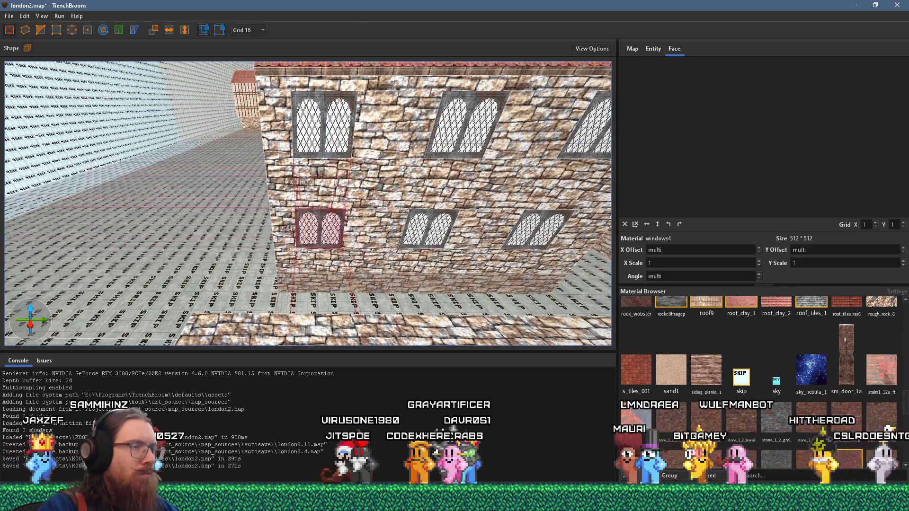
scroll(326, 220, "down", 5)
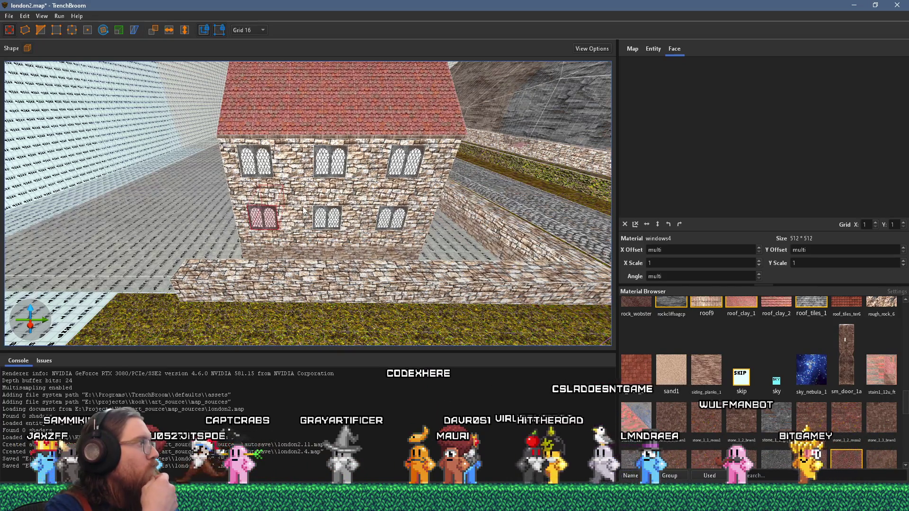
Step: Select the gable brush and stone wall slices, push the end wall further outward, then deselect
mouse_move(304, 210)
left_mouse_down()
mouse_move(447, 200)
mouse_move(299, 161)
mouse_move(520, 160)
left_mouse_up()
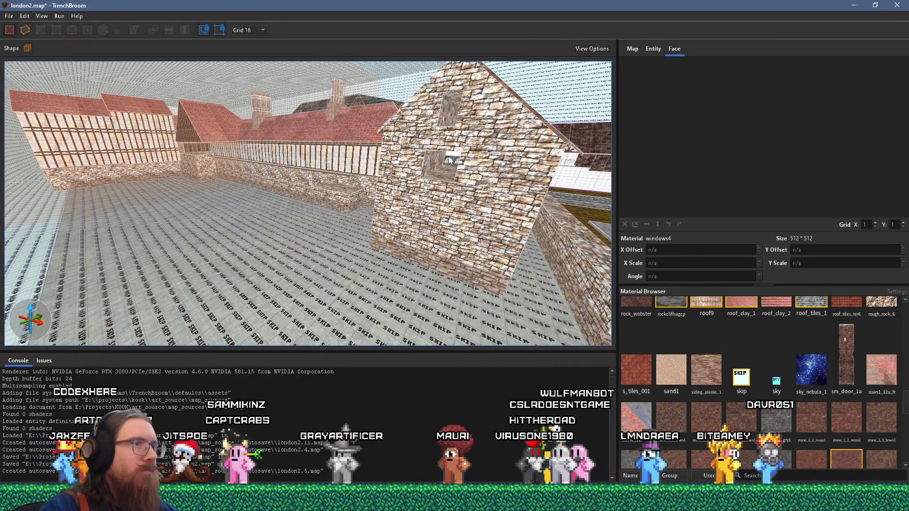
mouse_move(450, 163)
left_mouse_down()
mouse_move(383, 201)
mouse_move(419, 101)
left_mouse_up()
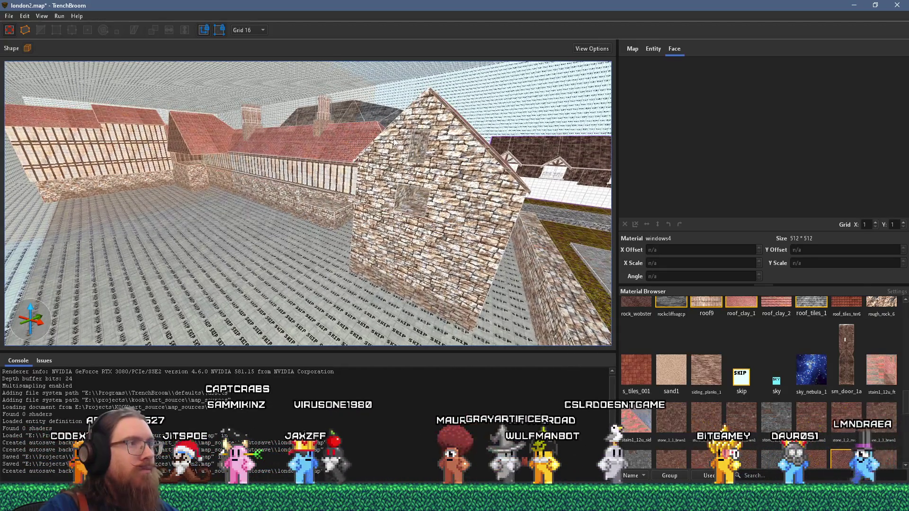
left_click(419, 102)
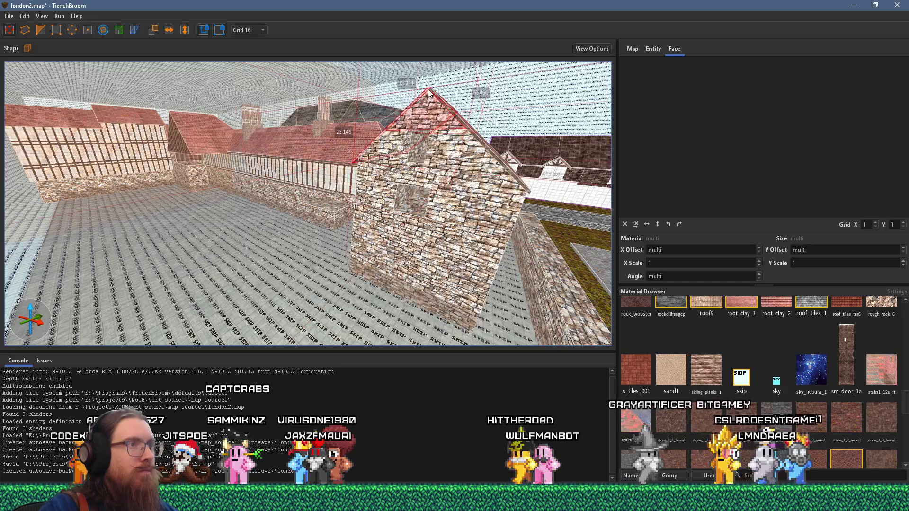
mouse_move(467, 161)
left_mouse_down()
mouse_move(417, 266)
mouse_move(402, 322)
mouse_move(382, 184)
left_mouse_up()
mouse_move(410, 142)
left_mouse_down()
mouse_move(342, 176)
mouse_move(187, 151)
left_mouse_up()
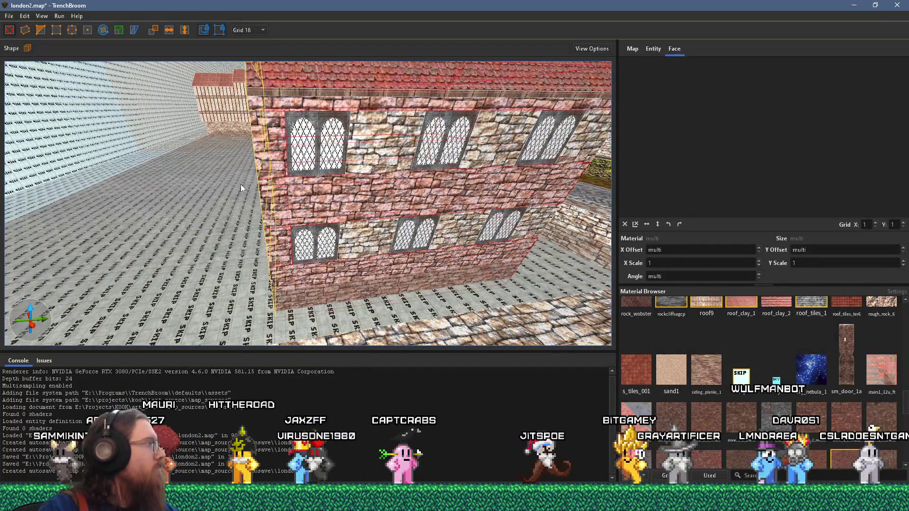
mouse_move(241, 186)
left_mouse_down()
mouse_move(225, 185)
mouse_move(382, 297)
mouse_move(426, 229)
mouse_move(380, 211)
left_mouse_up()
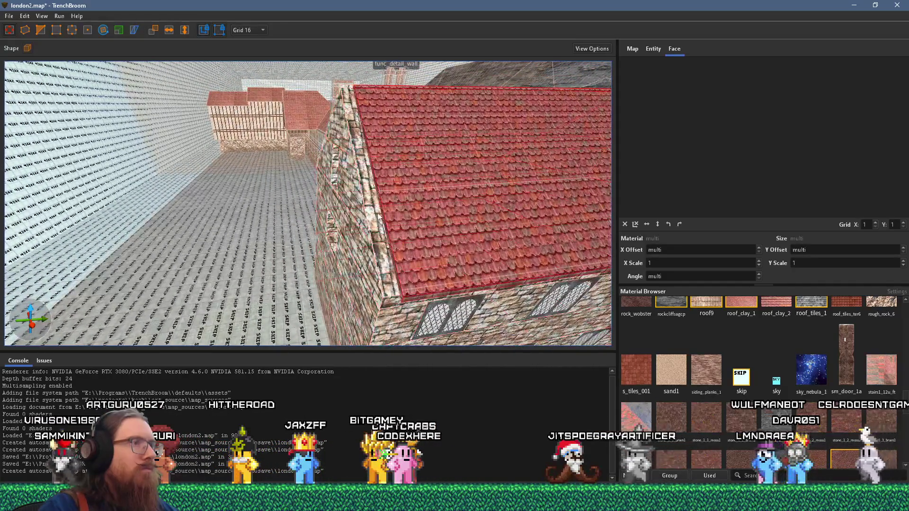
left_click(380, 213)
scroll(426, 270, "down", 5)
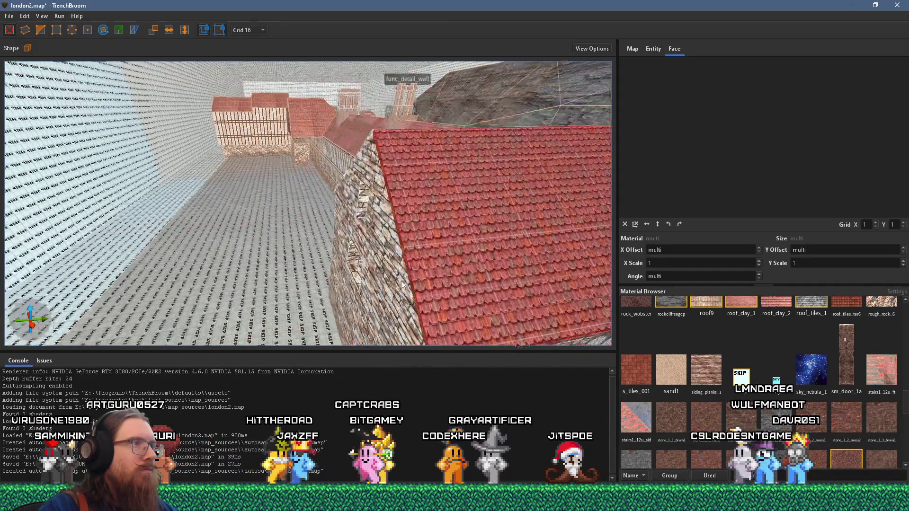
scroll(408, 220, "up", 6)
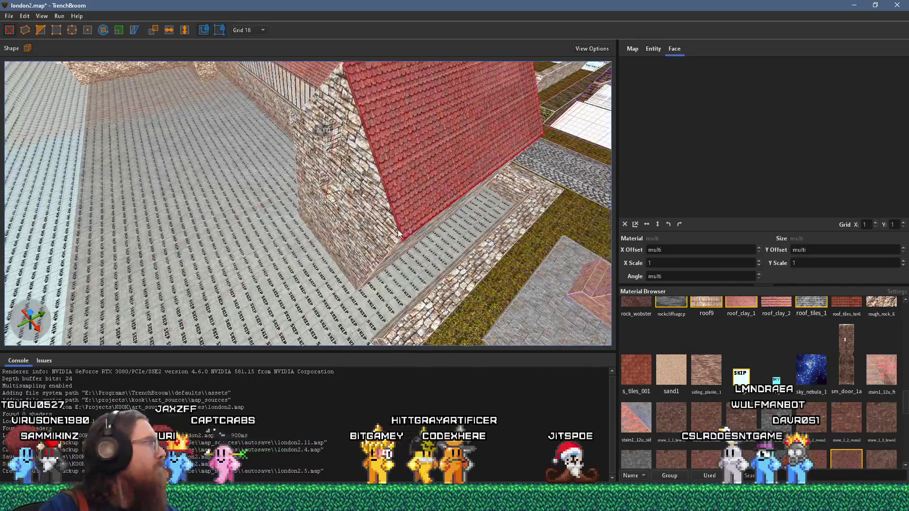
mouse_move(390, 231)
left_mouse_down()
mouse_move(396, 160)
mouse_move(520, 258)
mouse_move(435, 227)
mouse_move(350, 213)
mouse_move(327, 171)
left_mouse_up()
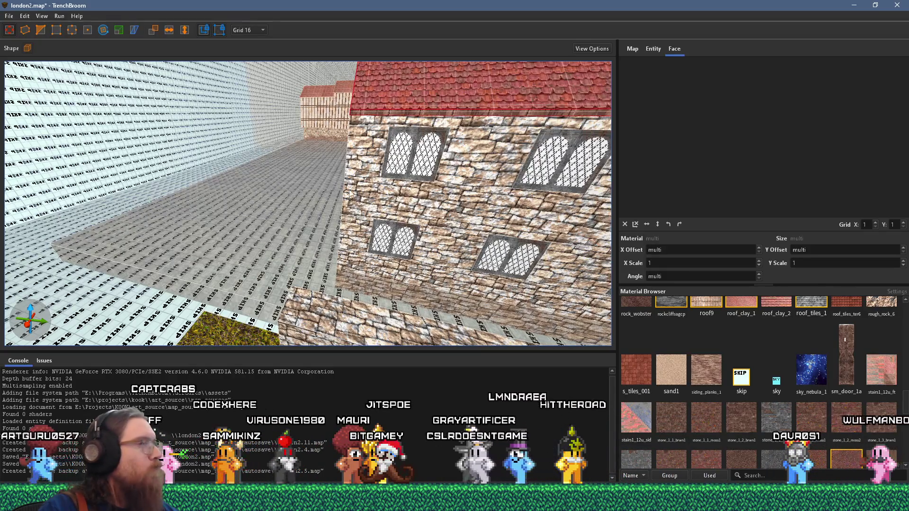
Step: Reshape the stone brush at the wall base into a thin vertical slab
mouse_move(345, 215)
left_mouse_down()
mouse_move(342, 272)
mouse_move(370, 214)
left_mouse_up()
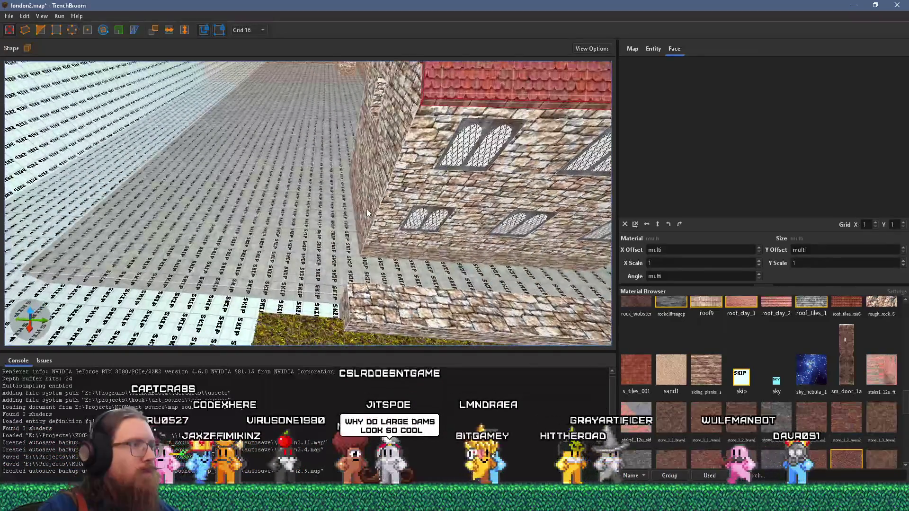
left_click(371, 214)
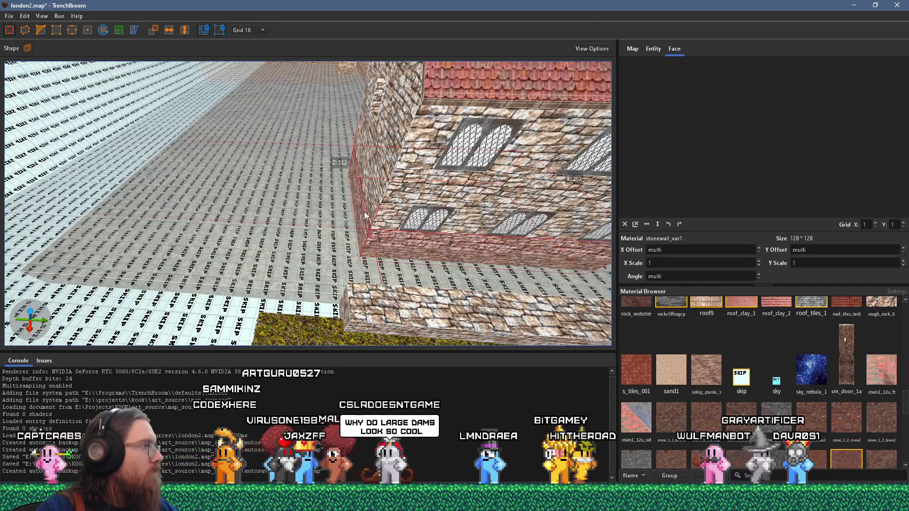
mouse_move(363, 211)
left_mouse_down()
mouse_move(342, 217)
mouse_move(342, 180)
mouse_move(340, 209)
mouse_move(351, 121)
mouse_move(305, 131)
left_mouse_up()
scroll(302, 138, "down", 5)
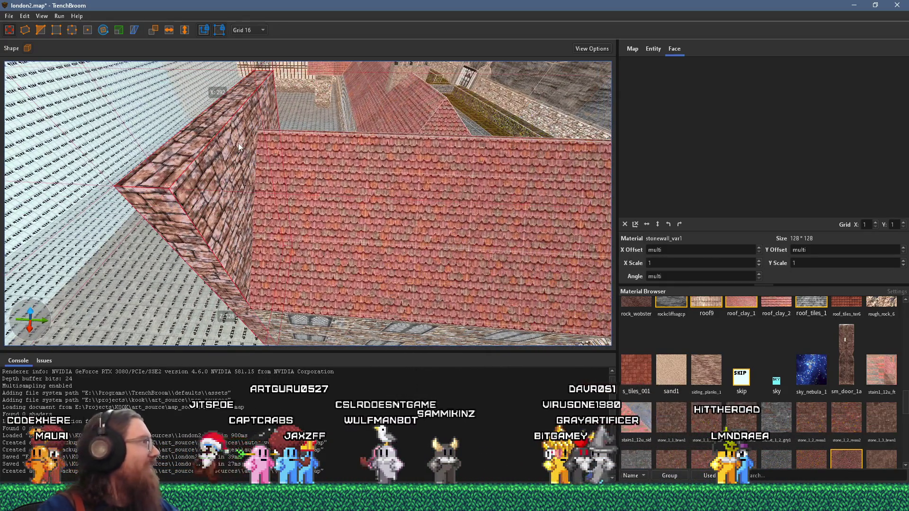
scroll(274, 227, "up", 5)
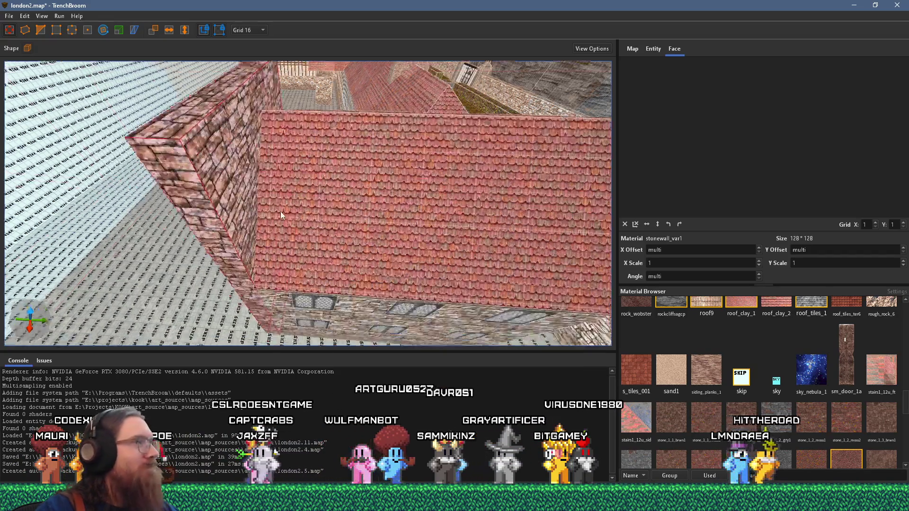
Step: Pull the stone wall's outer face outward beside the roof and select one of its faces
left_click_drag(348, 149, 322, 151)
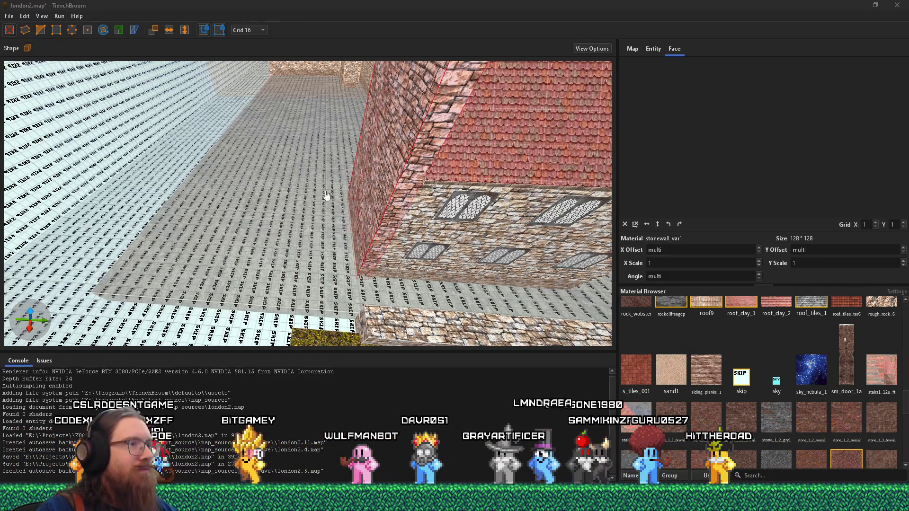
left_click_drag(388, 181, 365, 181)
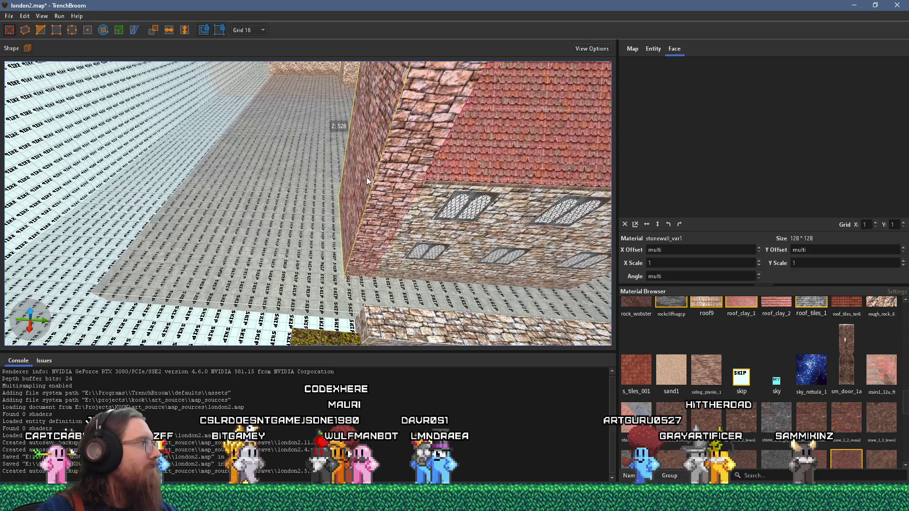
left_click_drag(366, 178, 283, 293)
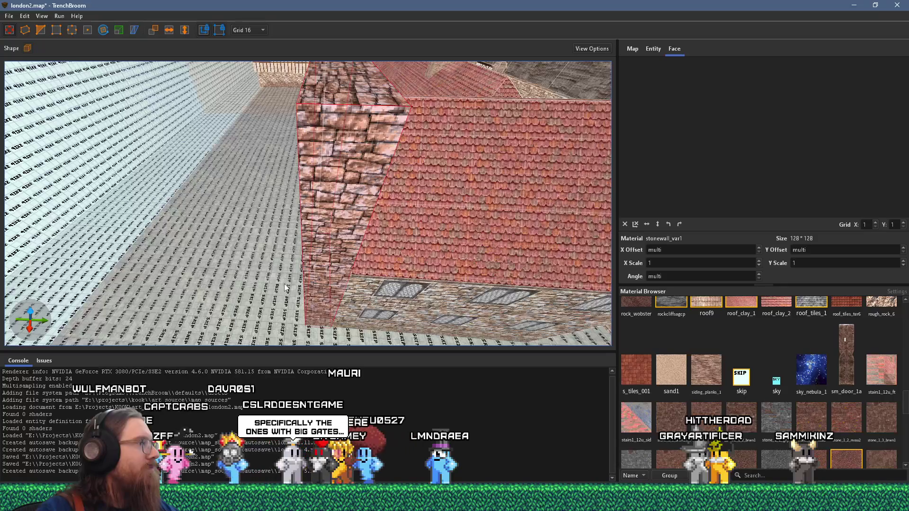
left_click_drag(284, 283, 299, 240)
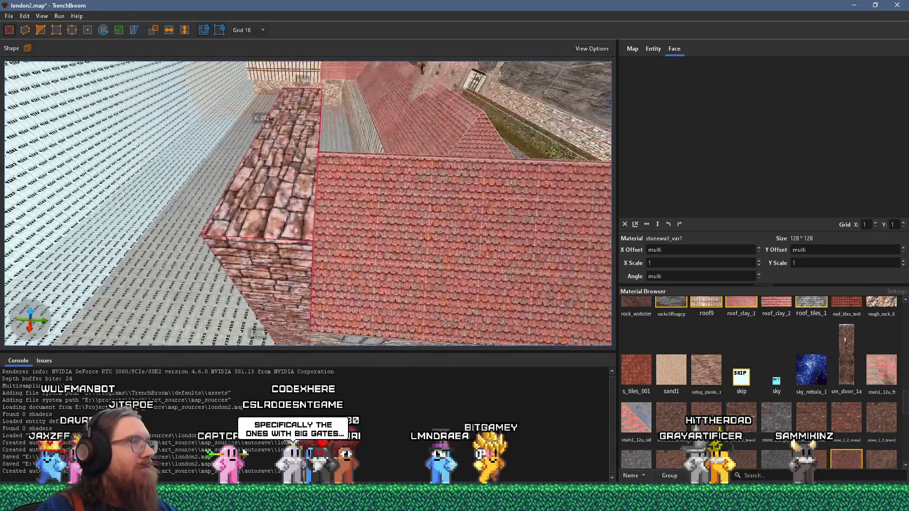
left_click(303, 222, "shift")
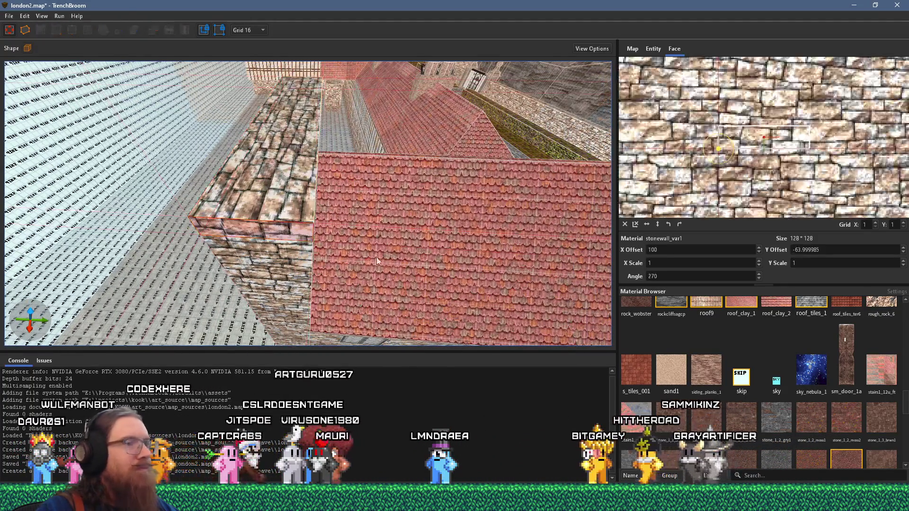
Step: Texture the wall face with stone_7_gry1 after trying stone_1_2_gry1 and stone_7_brwn1
left_click(772, 424)
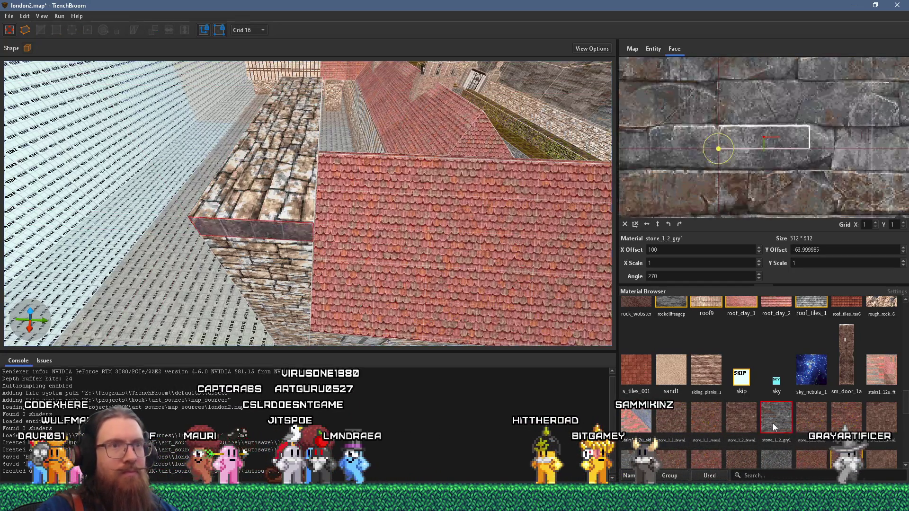
scroll(773, 424, "down", 5)
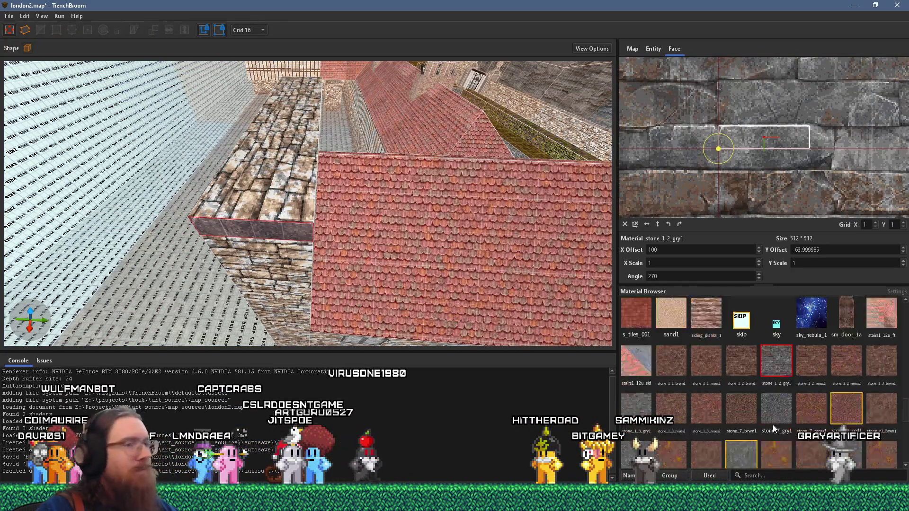
scroll(773, 429, "up", 3)
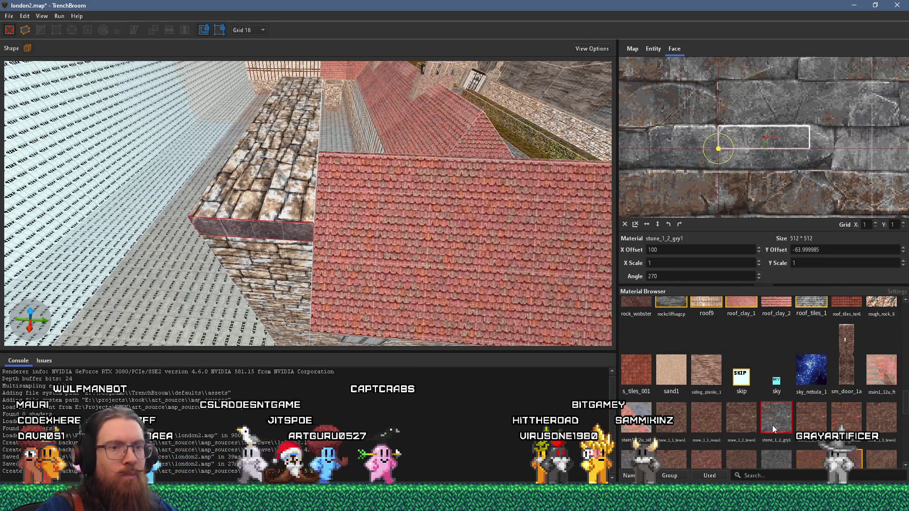
scroll(771, 425, "down", 4)
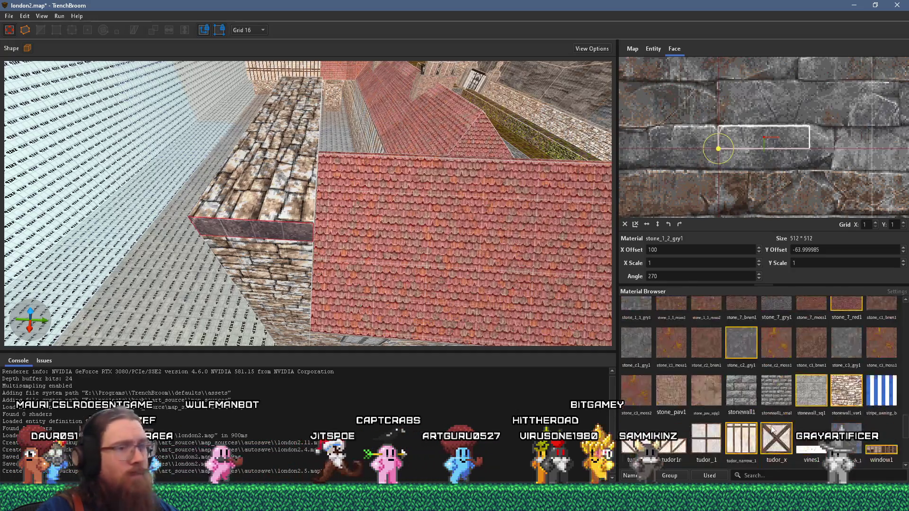
scroll(769, 416, "up", 2)
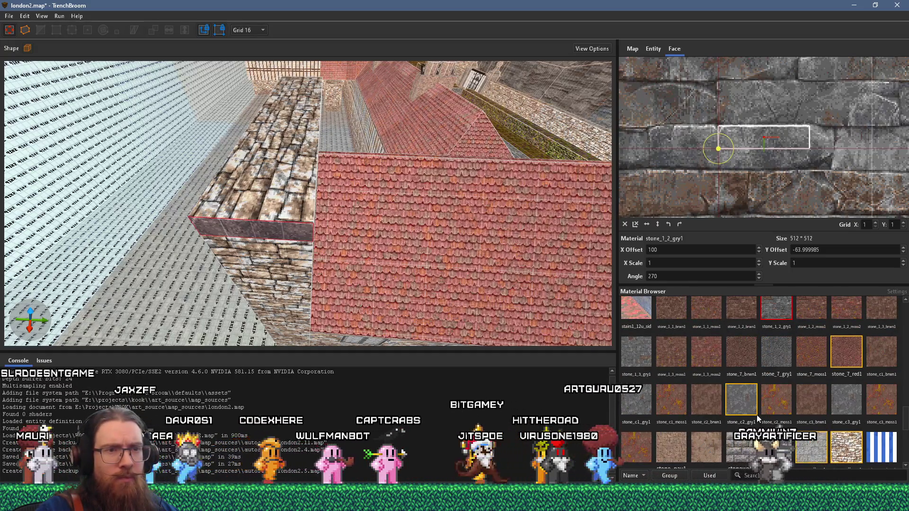
left_click(752, 353)
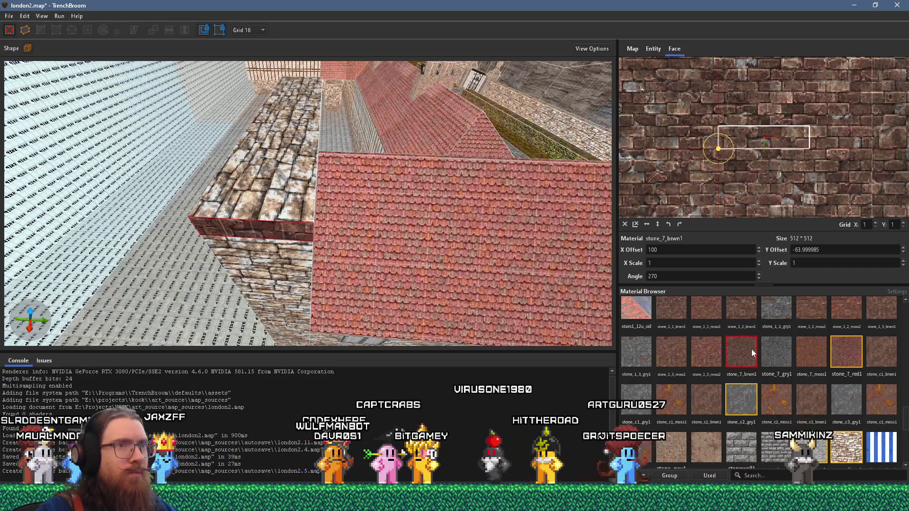
left_click(776, 352)
scroll(345, 284, "down", 2)
Step: Select the whole wall brush and set the grid size to 8
left_click_drag(345, 284, 272, 169)
scroll(284, 184, "down", 2)
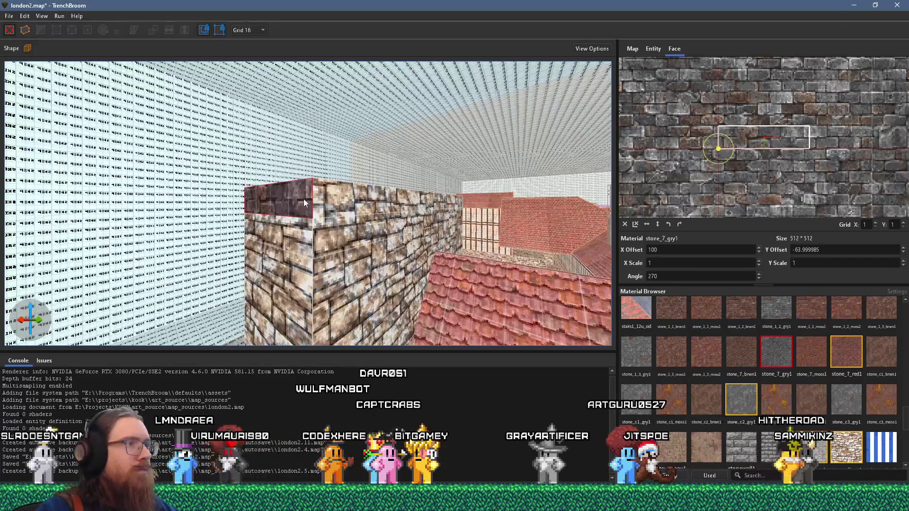
left_click(305, 203)
left_click_drag(343, 195, 353, 243)
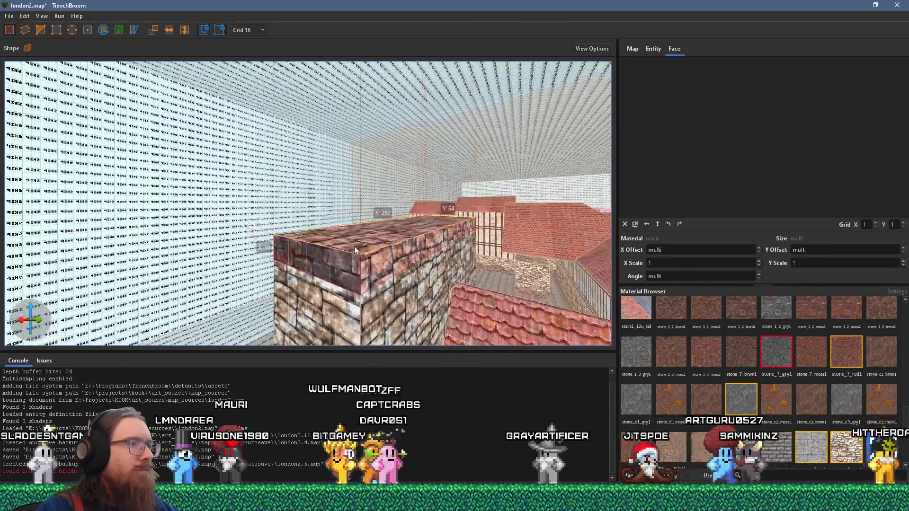
left_click(247, 32)
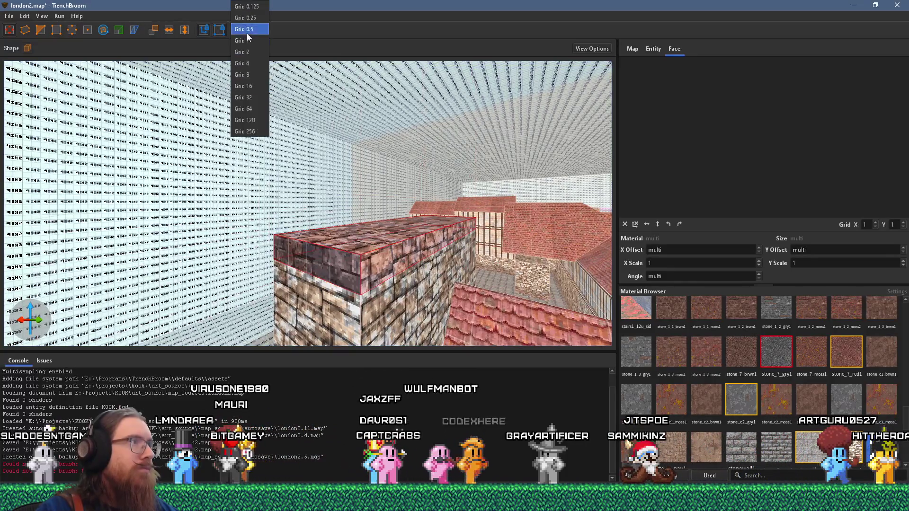
left_click(246, 74)
Step: Select the wall's top faces, then the pillar's lower brick, top and side faces
left_click(353, 282, "shift")
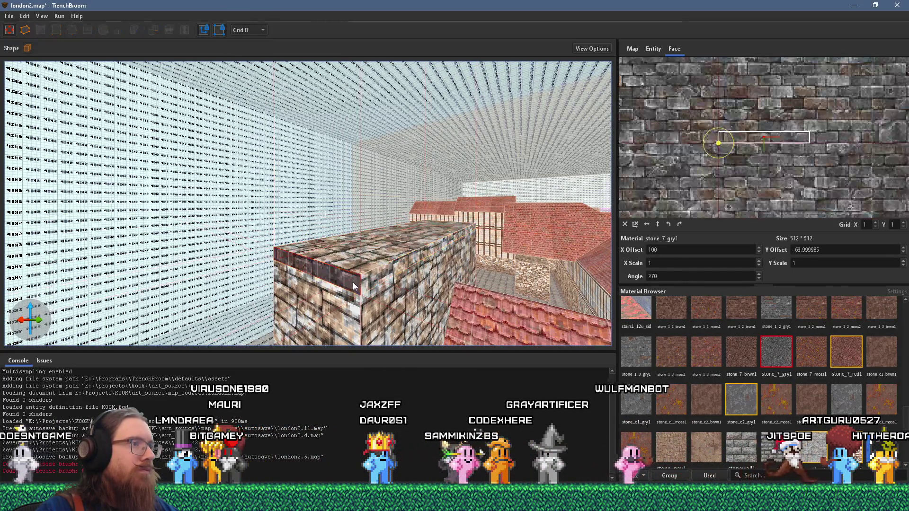
left_click_drag(365, 282, 242, 248)
mouse_move(238, 251)
left_mouse_down()
mouse_move(74, 216)
mouse_move(195, 255)
mouse_move(279, 230)
left_mouse_up()
left_click(59, 183, "shift")
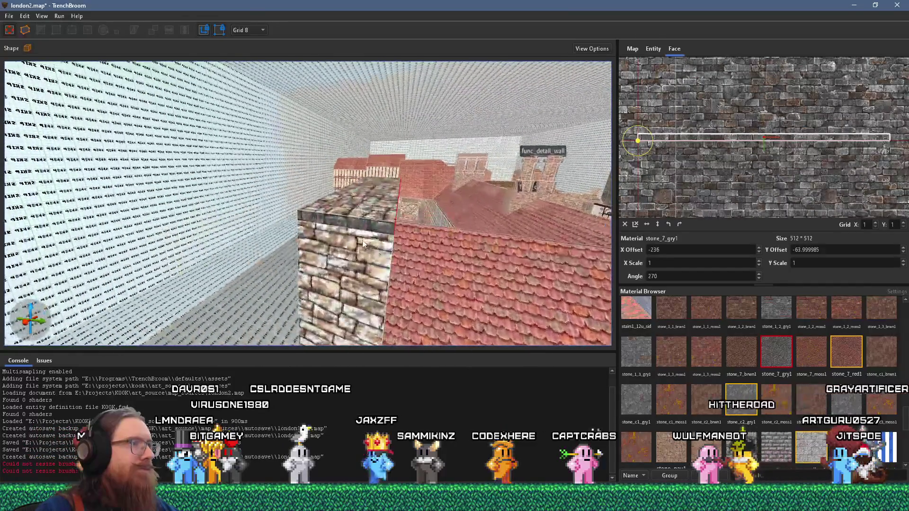
left_click(364, 204)
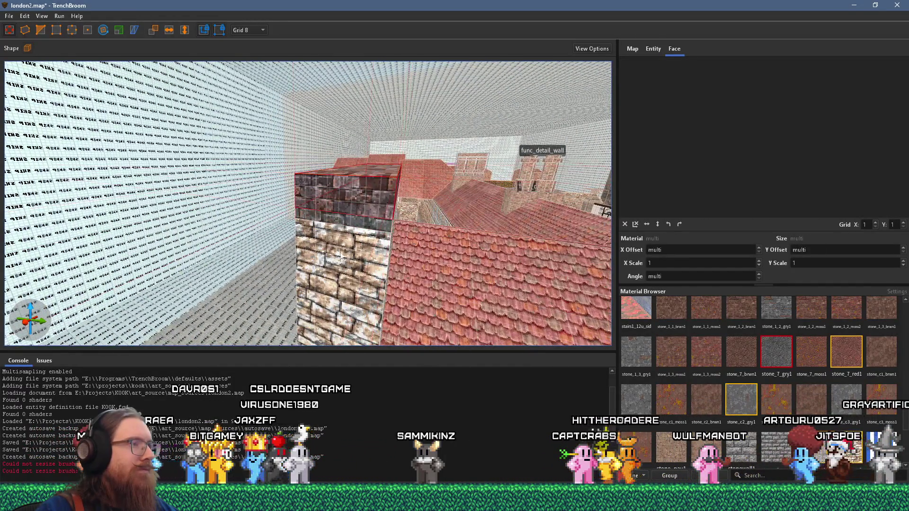
left_click(336, 262, "shift")
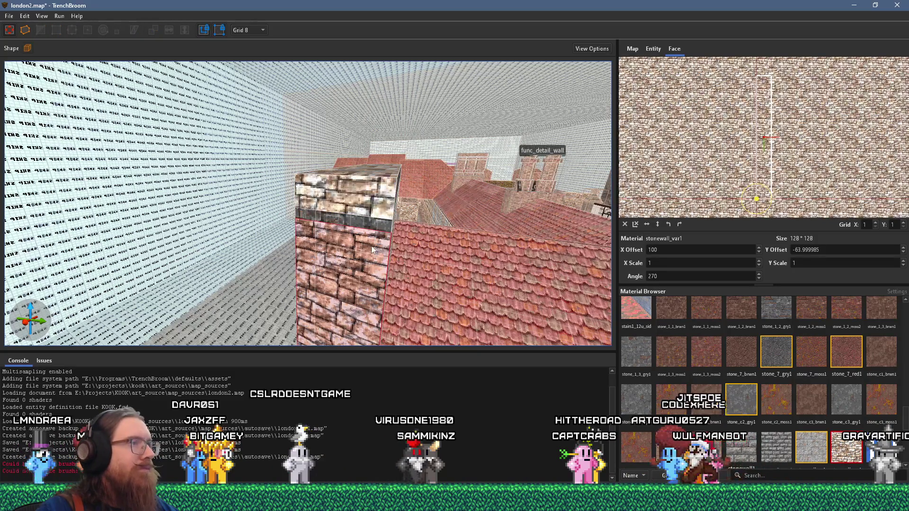
left_click_drag(371, 246, 283, 237)
left_click(212, 187, "shift")
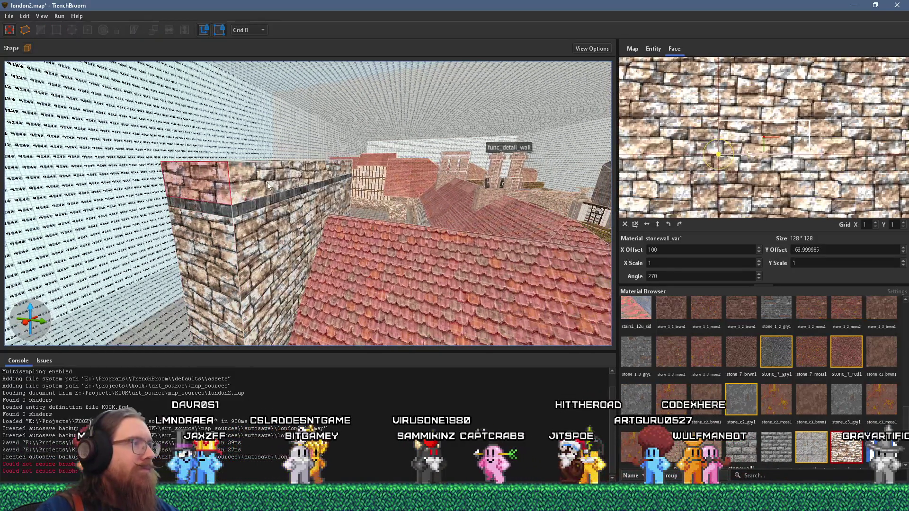
left_click_drag(300, 182, 331, 247)
left_click(331, 247, "shift")
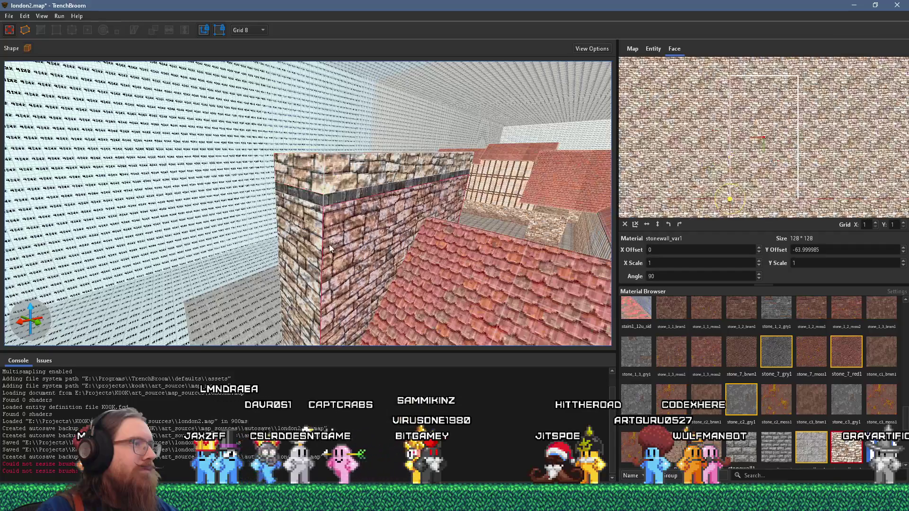
Step: Reselect the pillar's top face and fly up for a high view over the roof and street
left_click(312, 181, "shift")
mouse_move(334, 194)
left_mouse_down()
mouse_move(454, 101)
mouse_move(466, 64)
left_mouse_up()
mouse_move(385, 220)
left_mouse_down()
mouse_move(350, 306)
mouse_move(428, 298)
mouse_move(354, 223)
mouse_move(384, 262)
mouse_move(407, 322)
left_mouse_up()
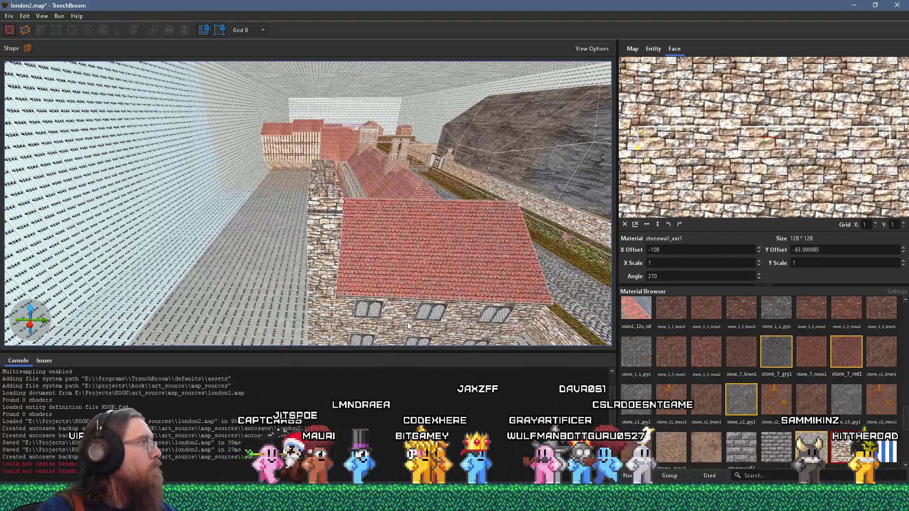
mouse_move(433, 291)
left_mouse_down()
mouse_move(112, 304)
mouse_move(257, 269)
mouse_move(189, 293)
mouse_move(407, 168)
left_mouse_up()
Step: Select the right-hand chimney with its base and bring up the house's reference drawing
left_click(396, 143)
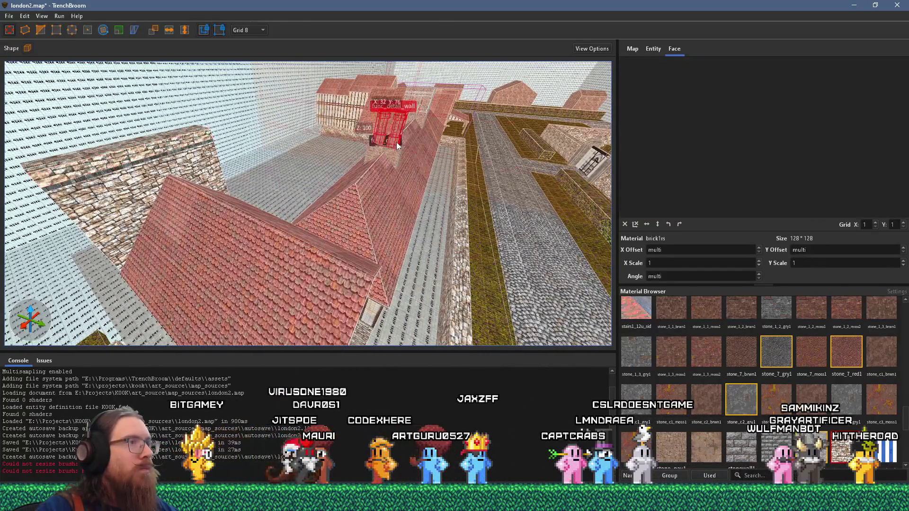
mouse_move(395, 146)
left_mouse_down()
mouse_move(314, 172)
mouse_move(355, 155)
mouse_move(302, 275)
left_mouse_up()
left_click(316, 251)
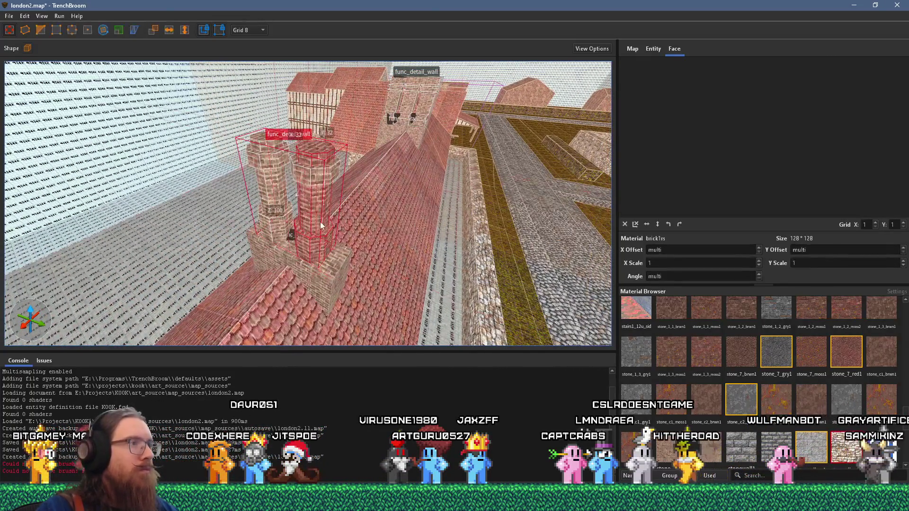
left_click(330, 267, "ctrl")
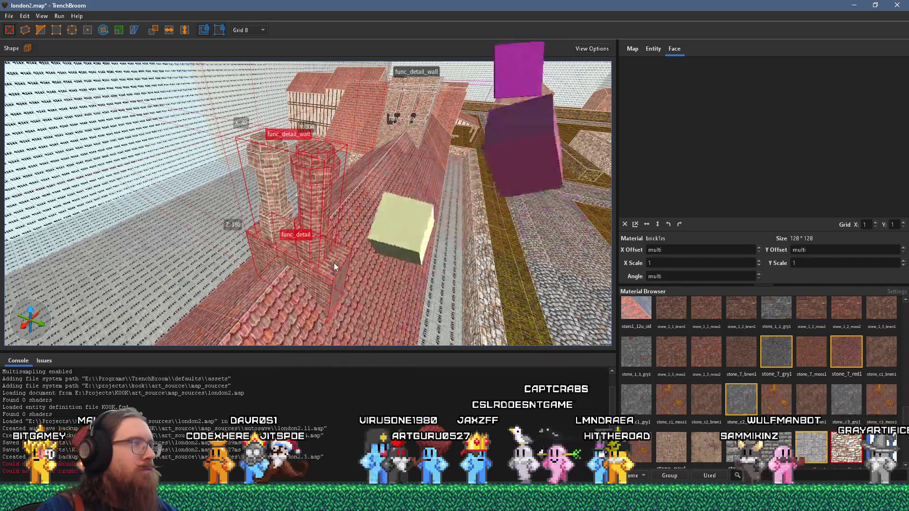
mouse_move(333, 263)
left_mouse_down()
mouse_move(291, 275)
mouse_move(399, 207)
mouse_move(467, 190)
mouse_move(211, 249)
mouse_move(213, 275)
left_mouse_up()
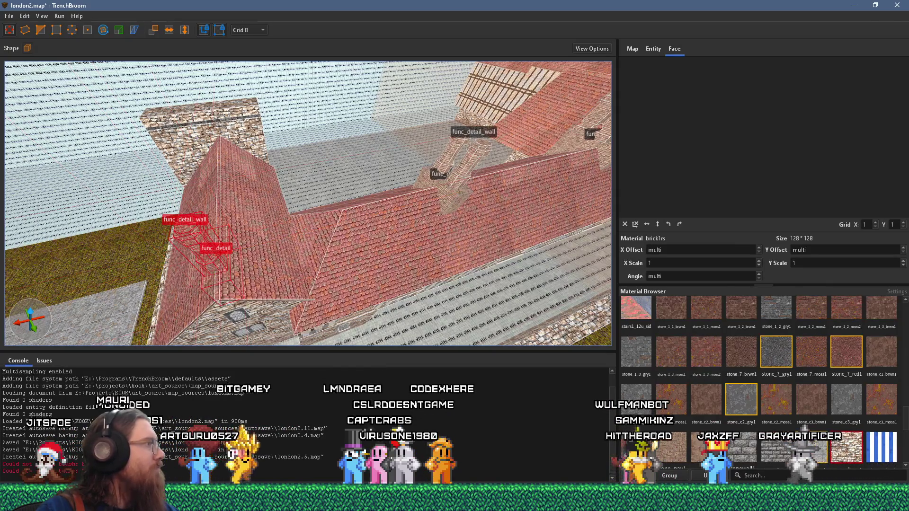
key("alt+Tab")
scroll(511, 232, "up", 2)
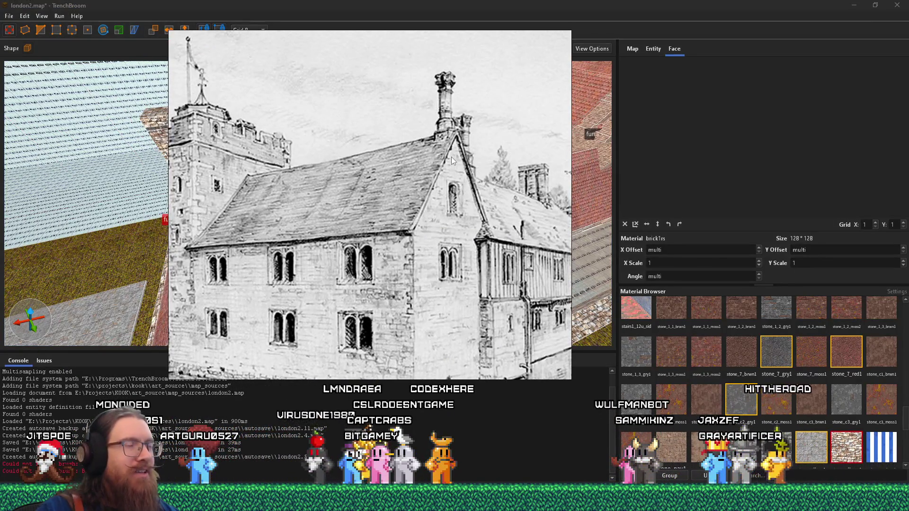
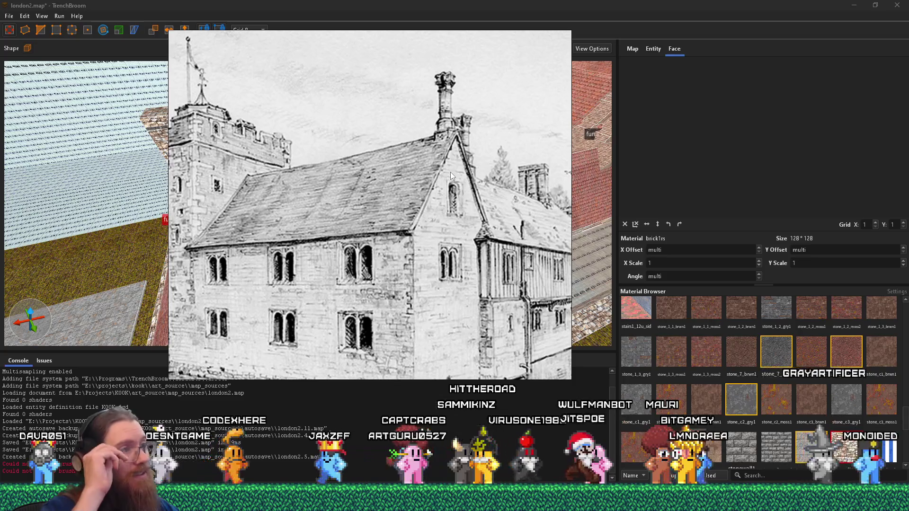
Step: Browse the PureRef pencil drawings of the manor house, then return to TrenchBroom
left_click_drag(467, 176, 357, 161)
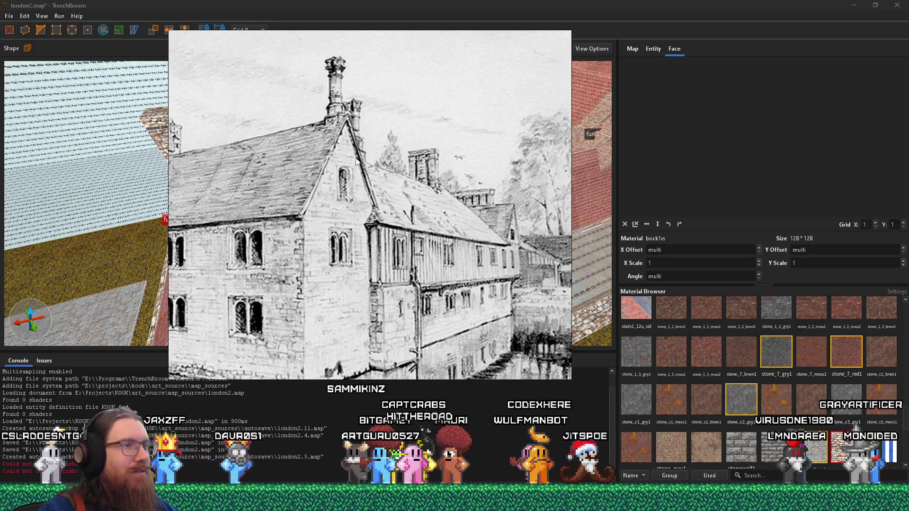
key("Right")
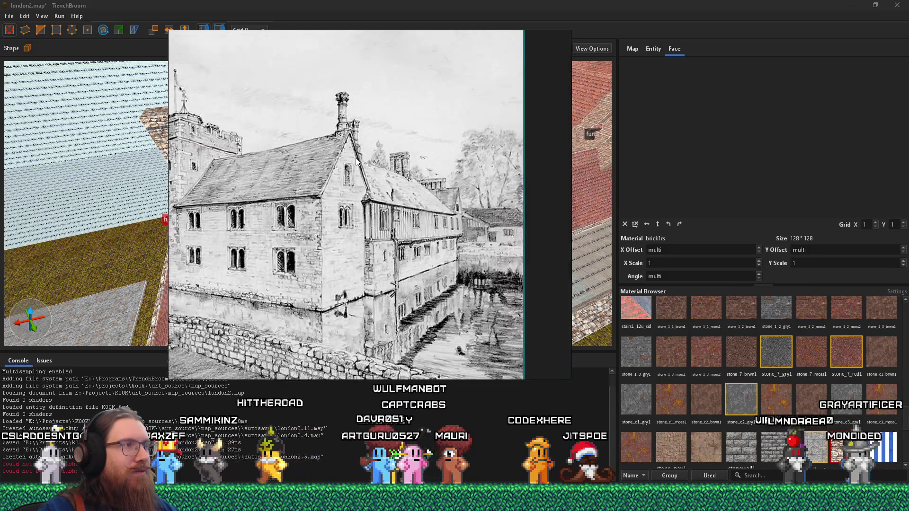
key("alt+Tab")
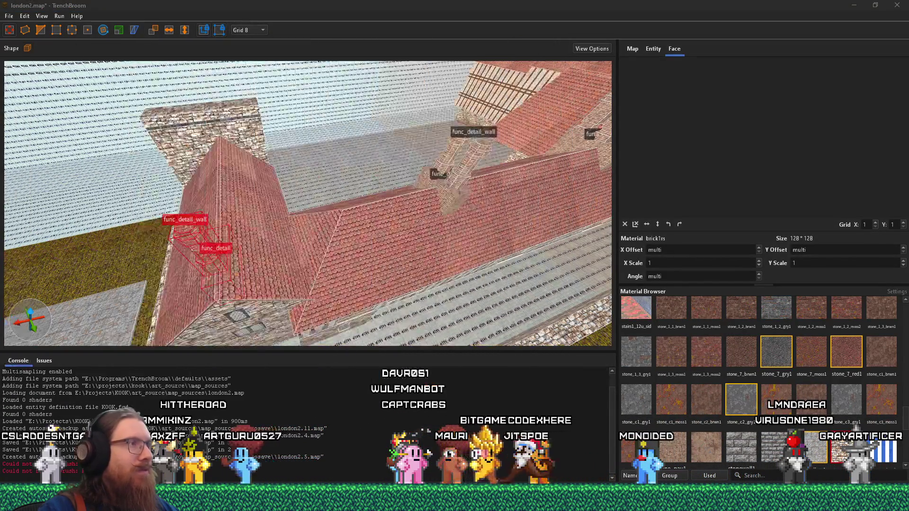
Step: Shift the chimney brush along the roof ridge on Grid 4, then restore Grid 8
scroll(253, 238, "up", 3)
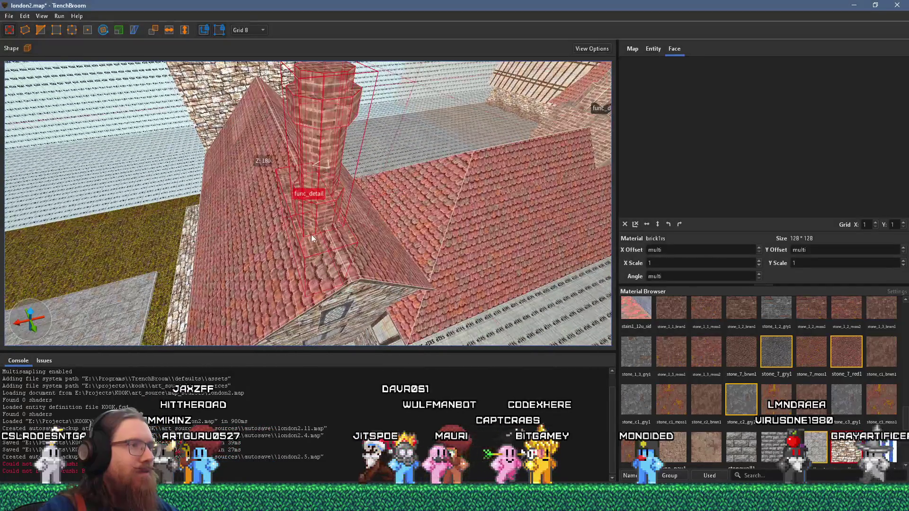
scroll(324, 215, "up", 3)
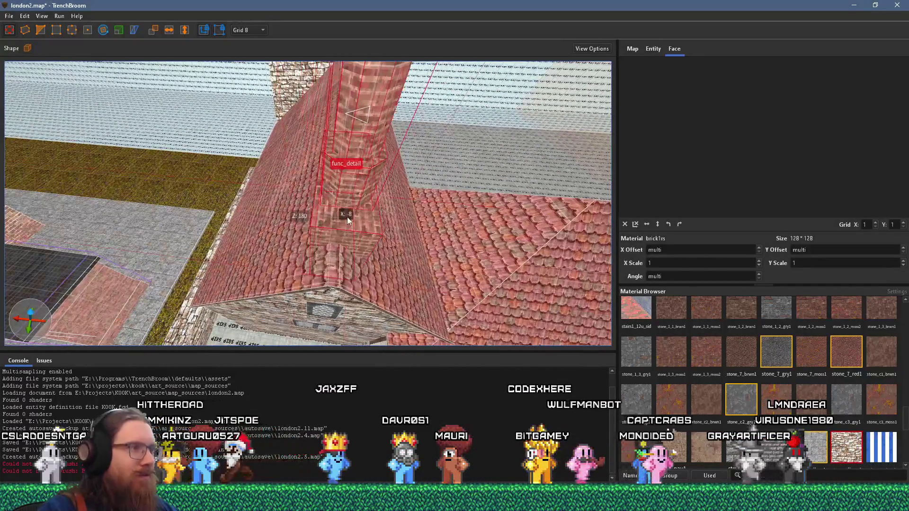
key("Left")
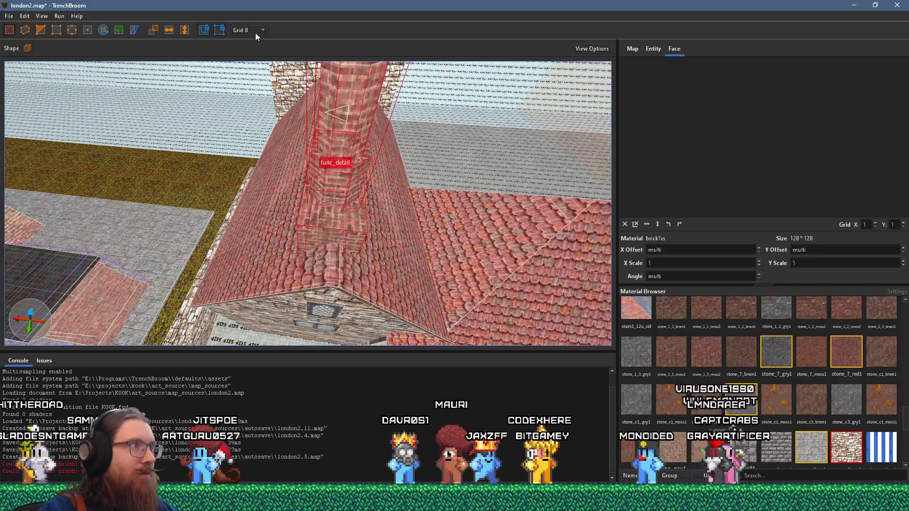
left_click(256, 33)
left_click(256, 62)
left_click_drag(332, 221, 338, 225)
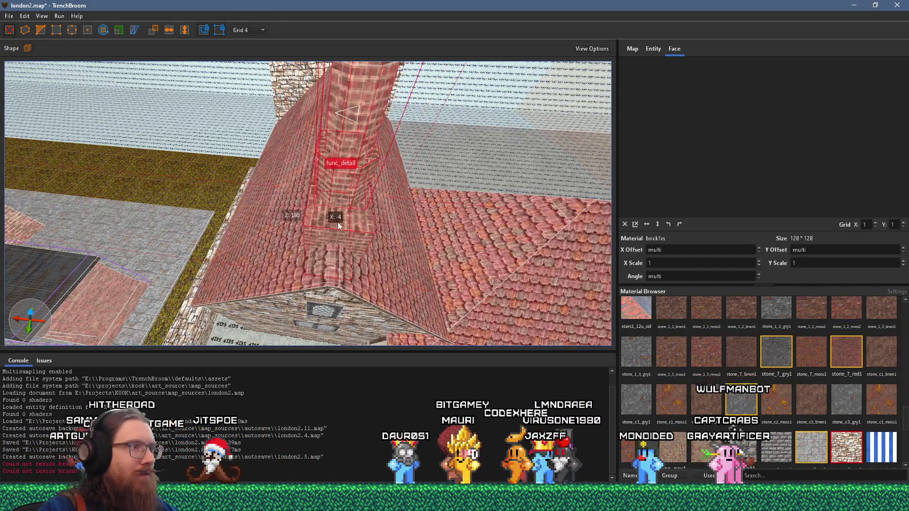
left_click(258, 76)
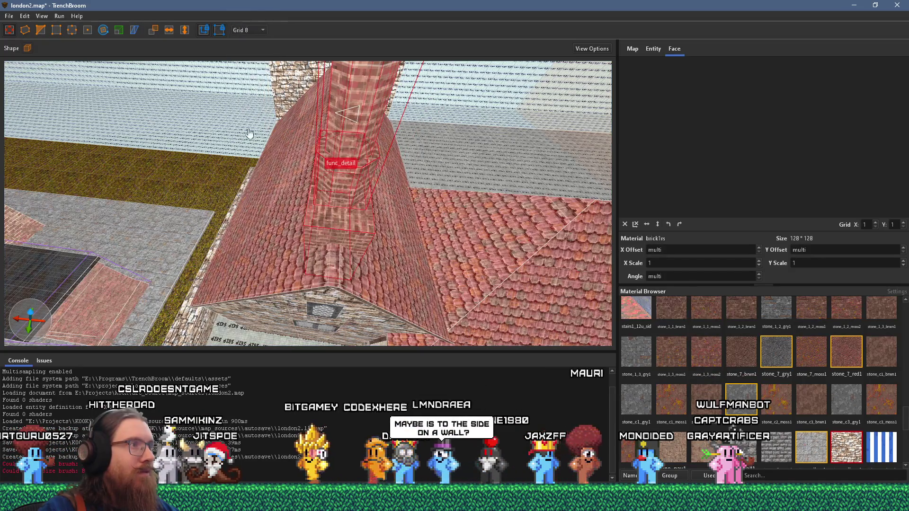
Step: Nudge the chimney brushes once more and move the PureRef house sketch beside the 3D view
scroll(283, 145, "down", 5)
key("Left")
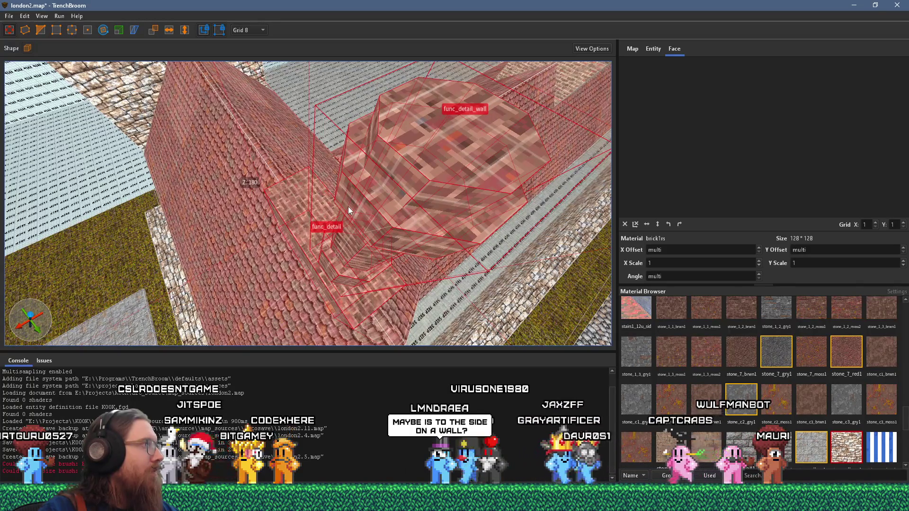
key("alt+Tab")
left_click_drag(242, 194, 632, 179)
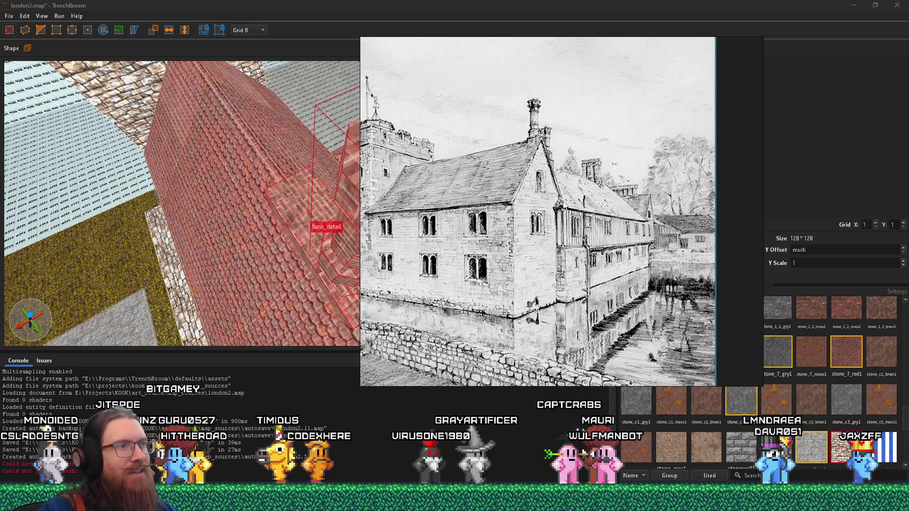
Step: Zoom and pan the PureRef board to the timber-framed stone house photo
scroll(557, 197, "down", 3)
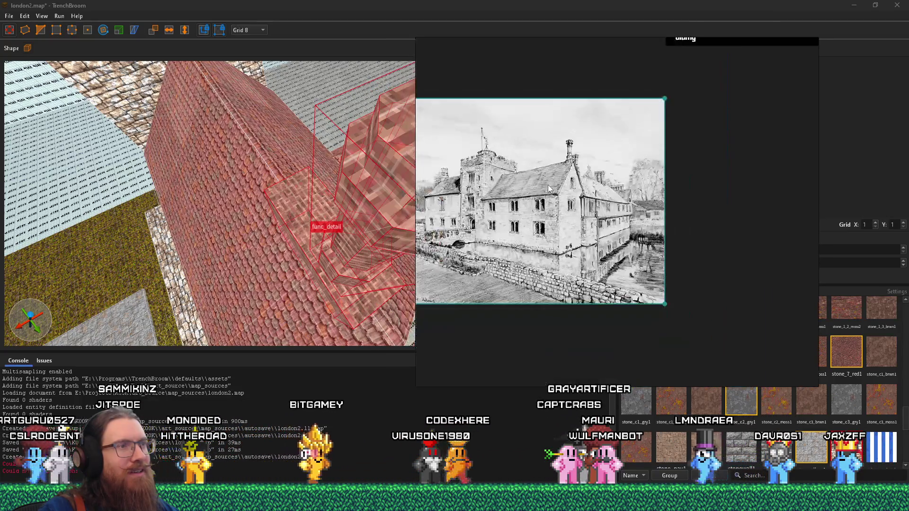
mouse_move(544, 184)
left_mouse_down()
mouse_move(581, 219)
mouse_move(492, 311)
left_mouse_up()
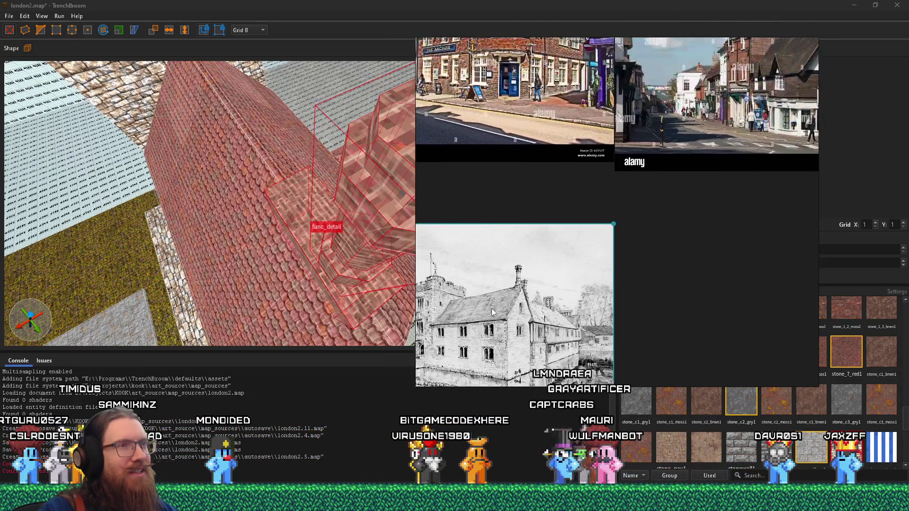
scroll(493, 311, "down", 3)
mouse_move(541, 218)
left_mouse_down()
mouse_move(579, 280)
mouse_move(615, 313)
left_mouse_up()
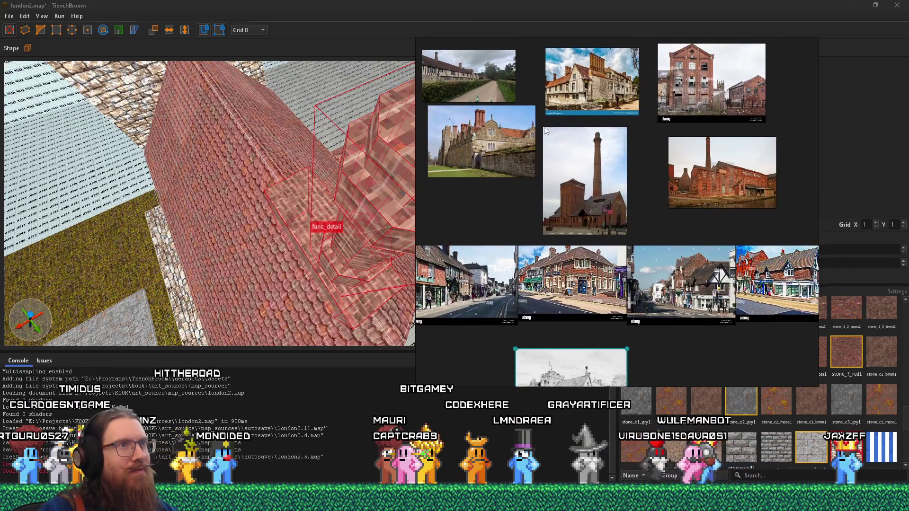
scroll(563, 180, "up", 5)
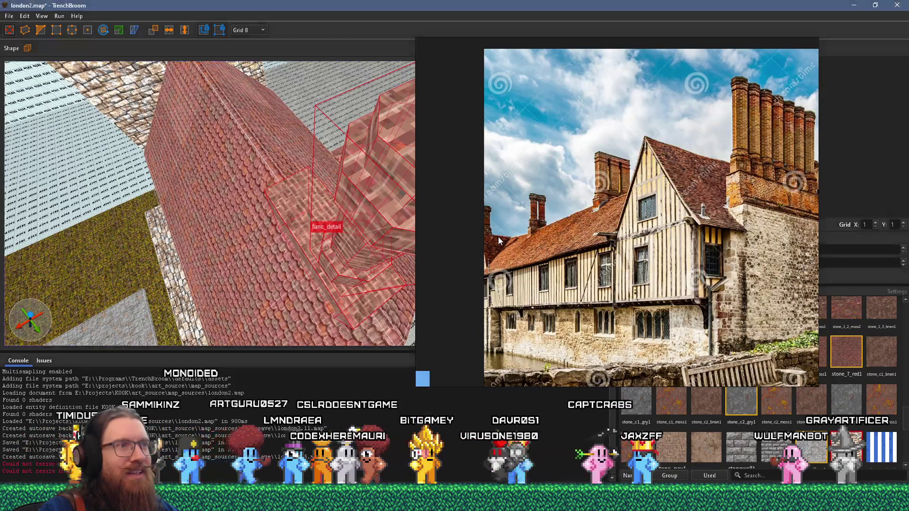
Step: Back in TrenchBroom, deselect the chimney brushes and hide the PureRef window
key("alt+Tab")
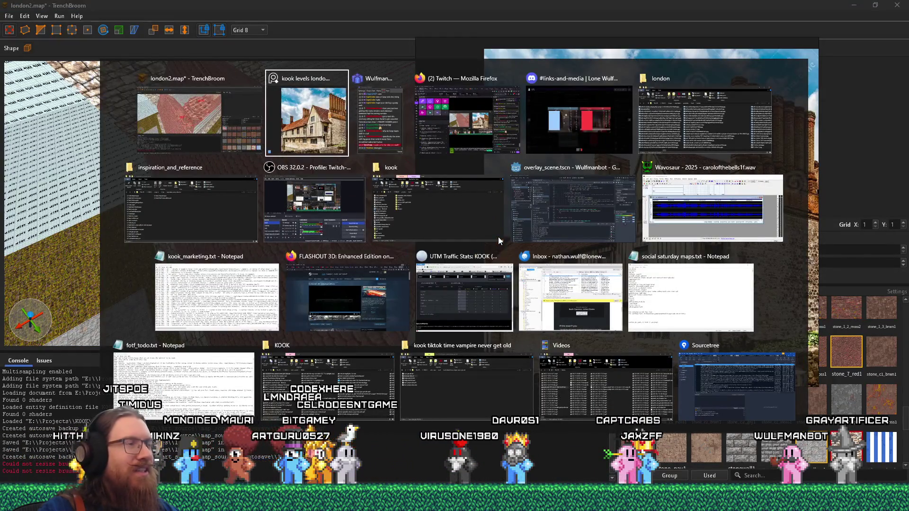
scroll(387, 273, "up", 5)
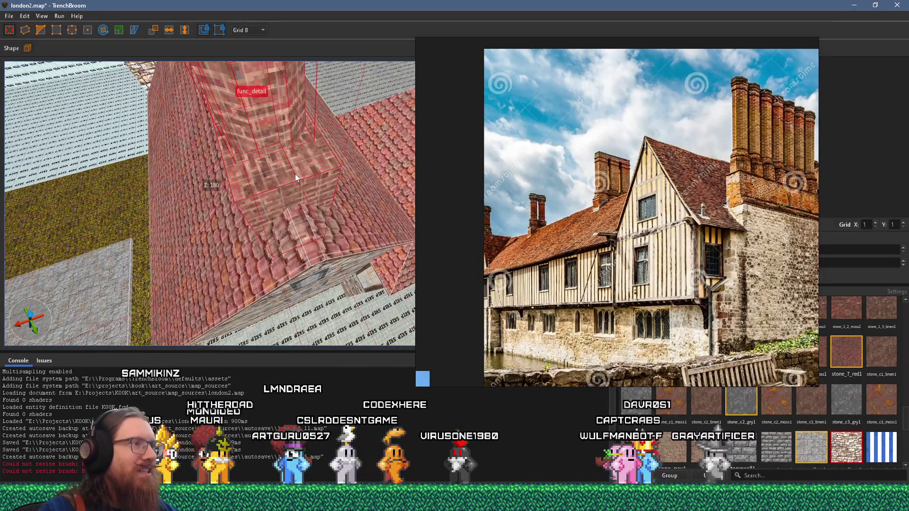
scroll(294, 182, "up", 5)
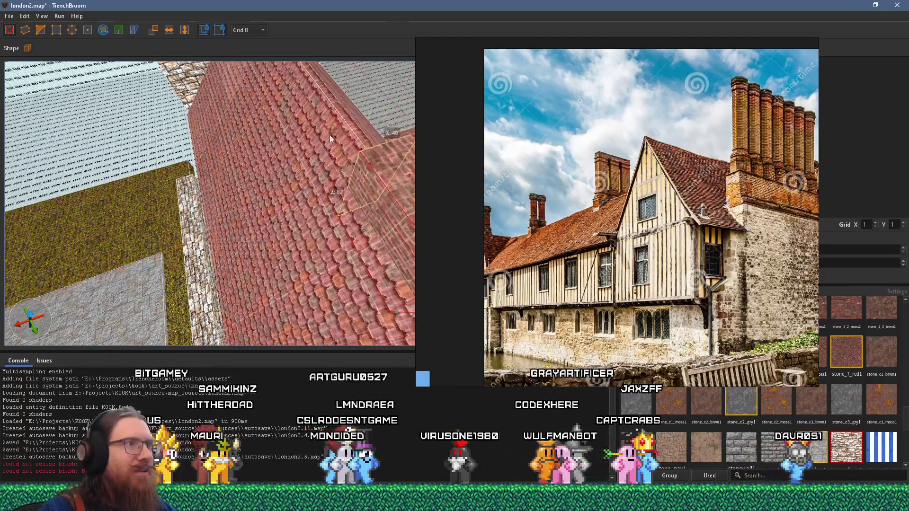
scroll(326, 131, "down", 8)
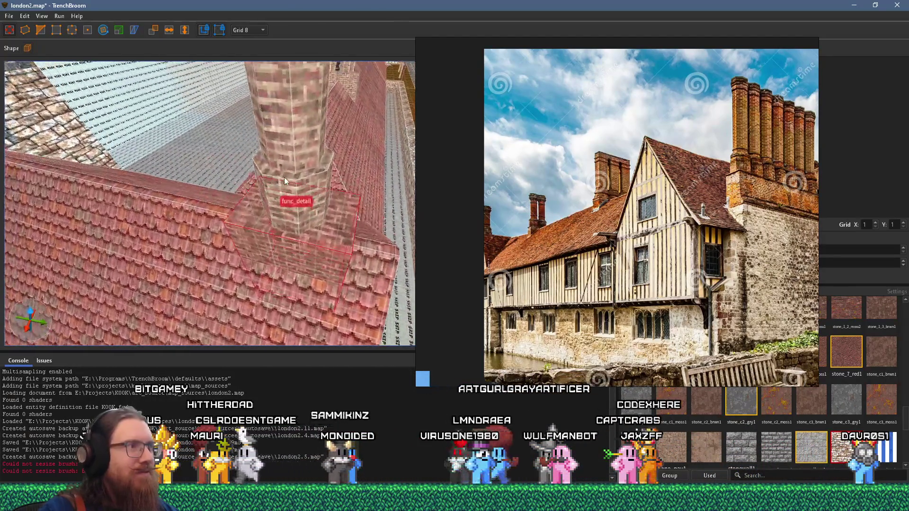
scroll(356, 247, "up", 1)
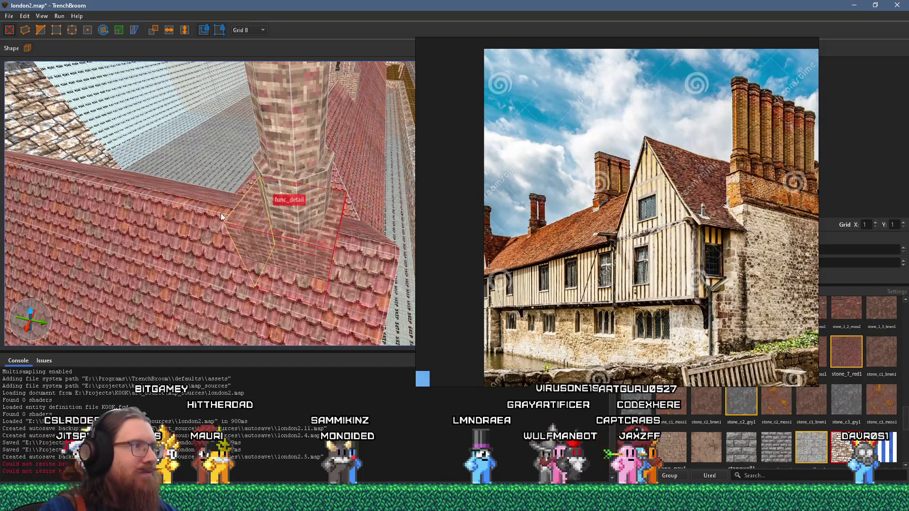
key("Escape")
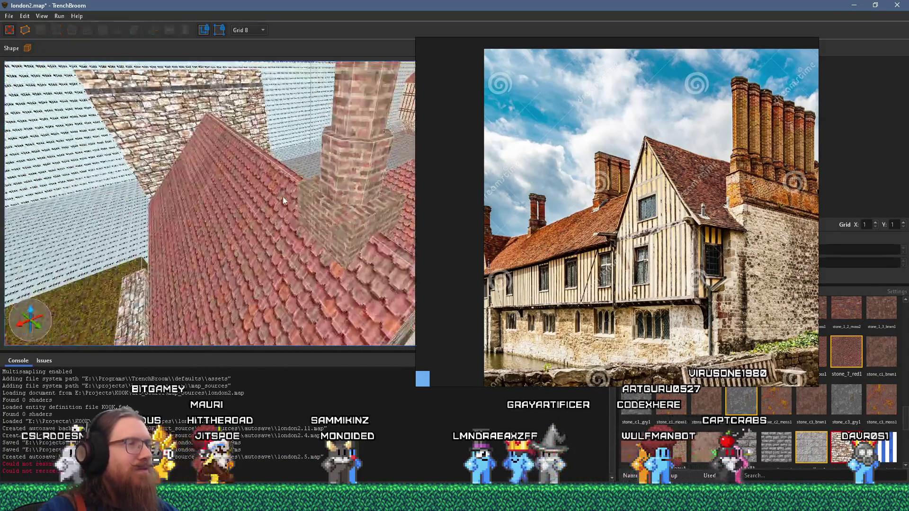
scroll(283, 197, "down", 10)
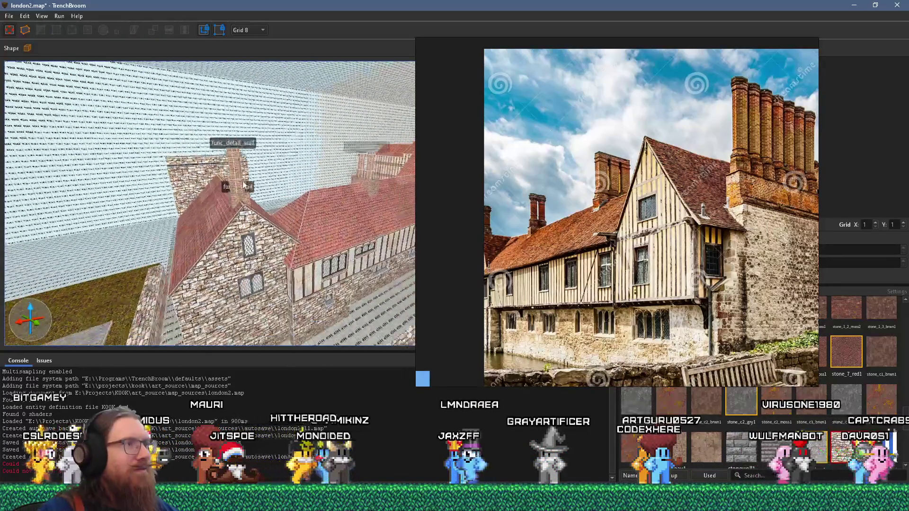
scroll(246, 185, "up", 2)
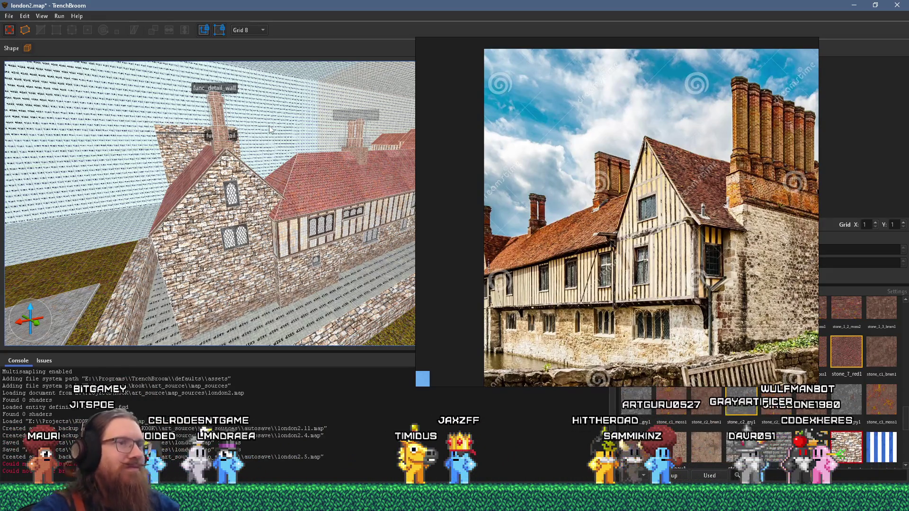
key("alt+Tab")
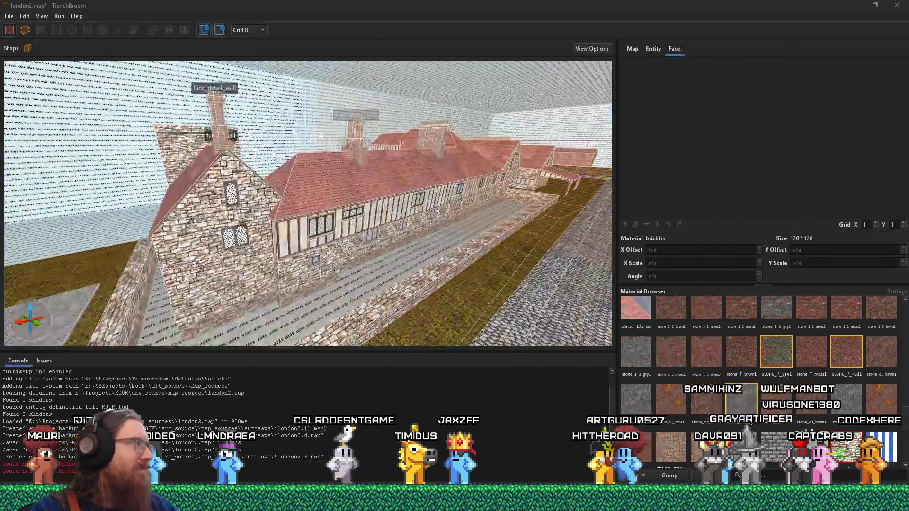
Step: Fly to the stone house and select two adjoining side faces of the brick chimney stack
mouse_move(278, 250)
left_mouse_down()
mouse_move(294, 237)
mouse_move(258, 182)
left_mouse_up()
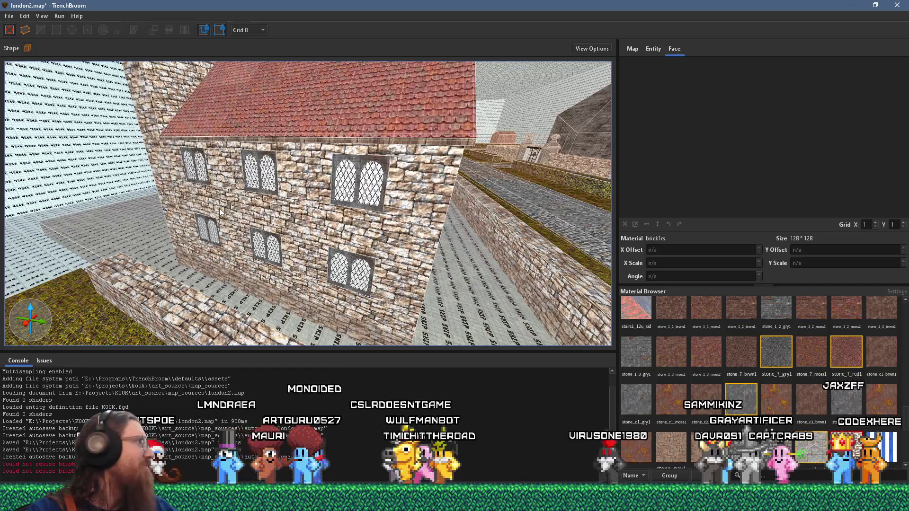
mouse_move(237, 209)
left_mouse_down()
mouse_move(372, 168)
mouse_move(278, 187)
mouse_move(325, 169)
mouse_move(413, 158)
mouse_move(354, 221)
mouse_move(336, 189)
mouse_move(324, 98)
mouse_move(284, 190)
mouse_move(251, 188)
mouse_move(228, 173)
mouse_move(237, 261)
mouse_move(258, 279)
mouse_move(268, 271)
left_mouse_up()
left_click(284, 218, "shift")
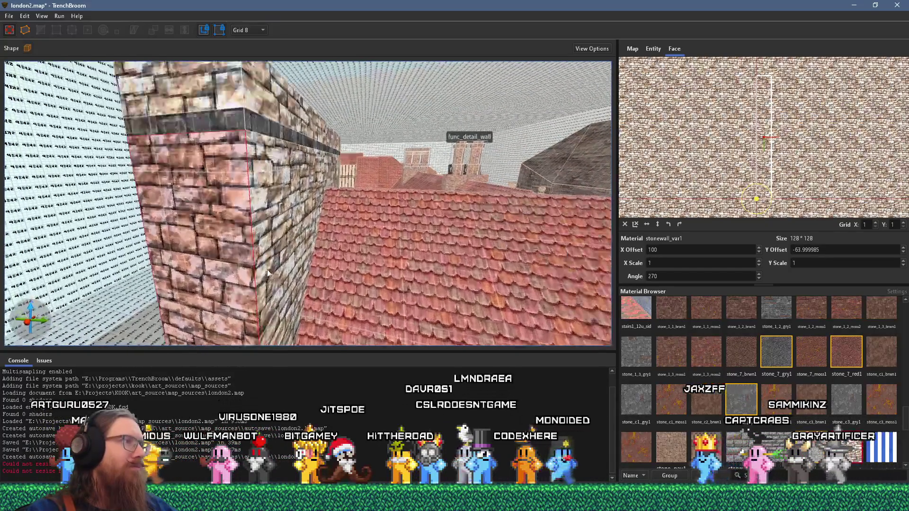
left_click(242, 170, "ctrl+shift")
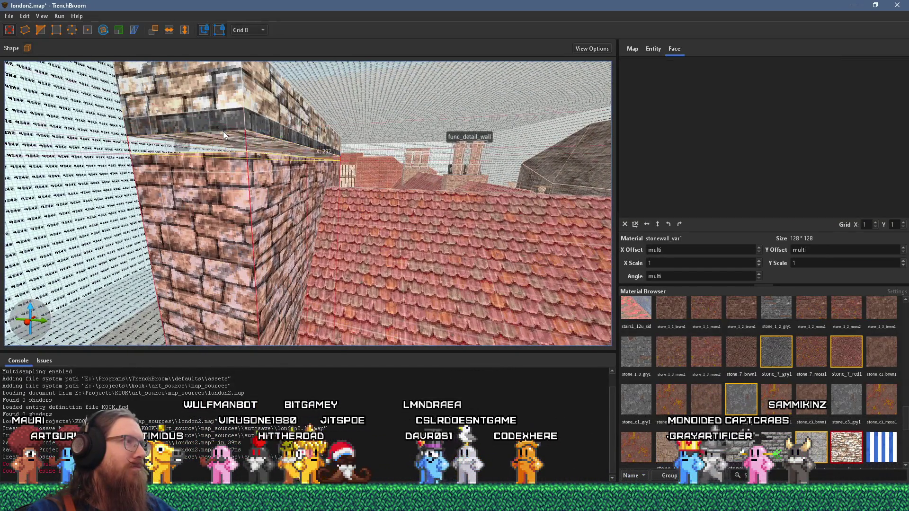
Step: Switch to the 2-unit grid and pull out the dark band face of the brush
key("a")
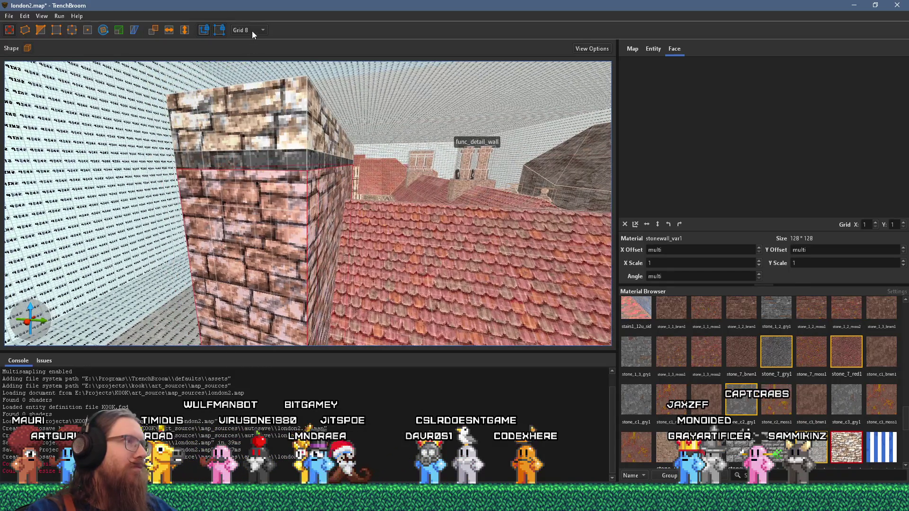
left_click(255, 31)
left_click(253, 53)
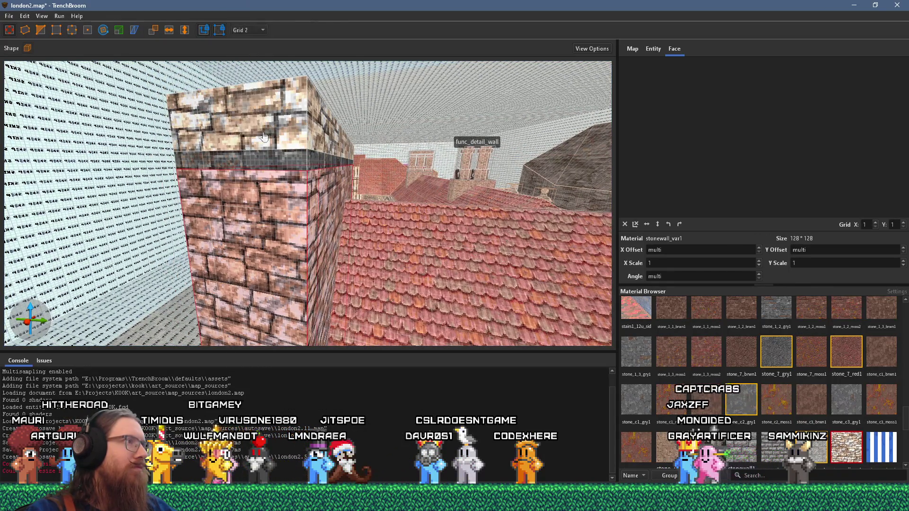
scroll(259, 146, "up", 3)
mouse_move(256, 136)
left_mouse_down()
mouse_move(254, 118)
mouse_move(254, 137)
left_mouse_up()
Step: Reposition the camera along the brick wall and raise the top of the dark grey band
key("q")
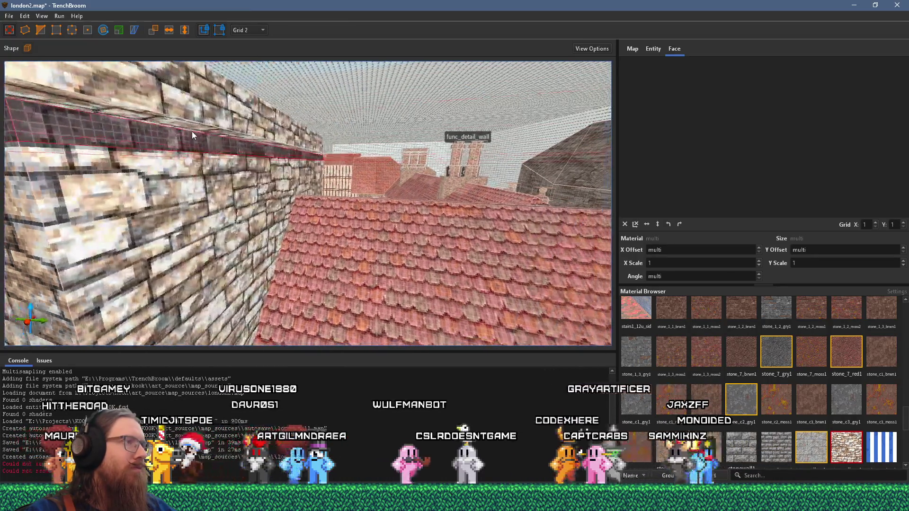
key("x")
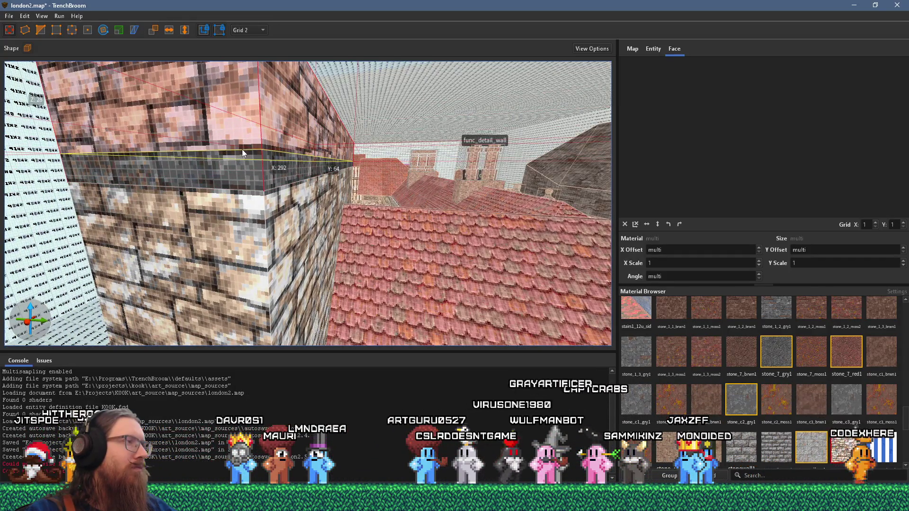
key("a")
key("a")
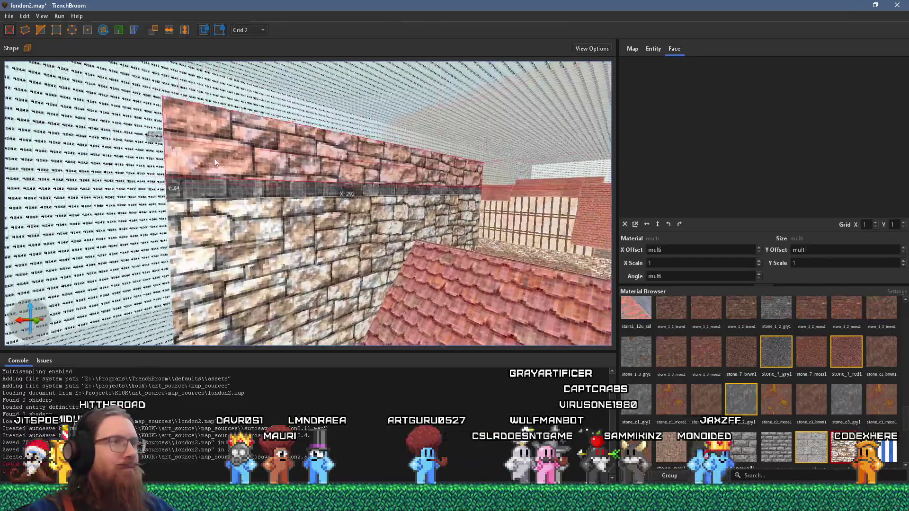
key("w")
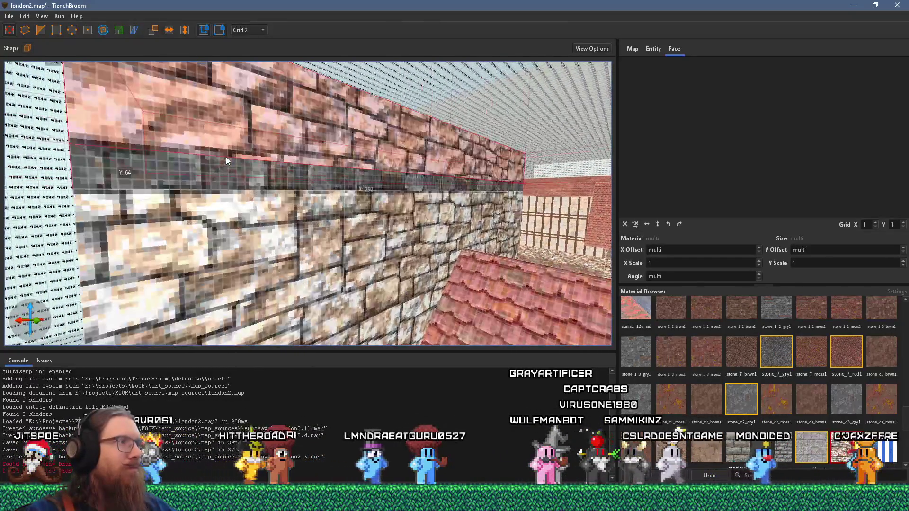
key("s")
key("a")
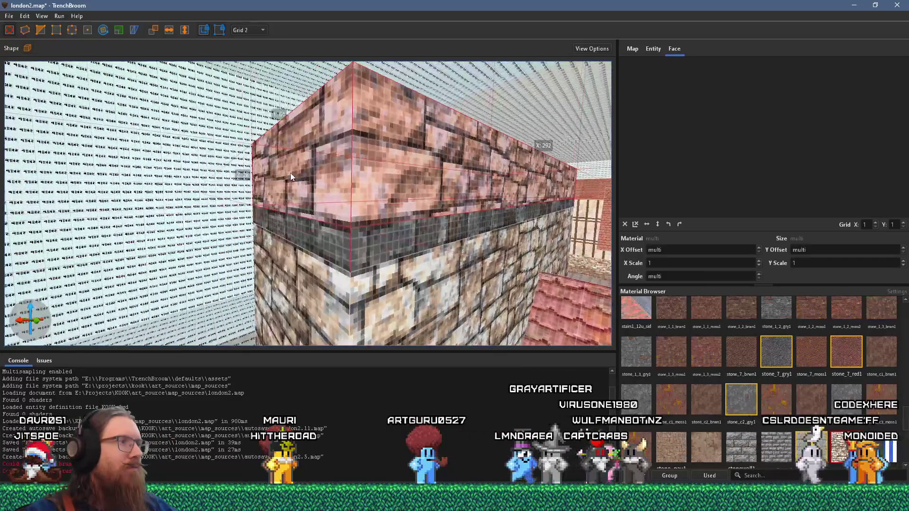
left_click_drag(347, 227, 352, 230)
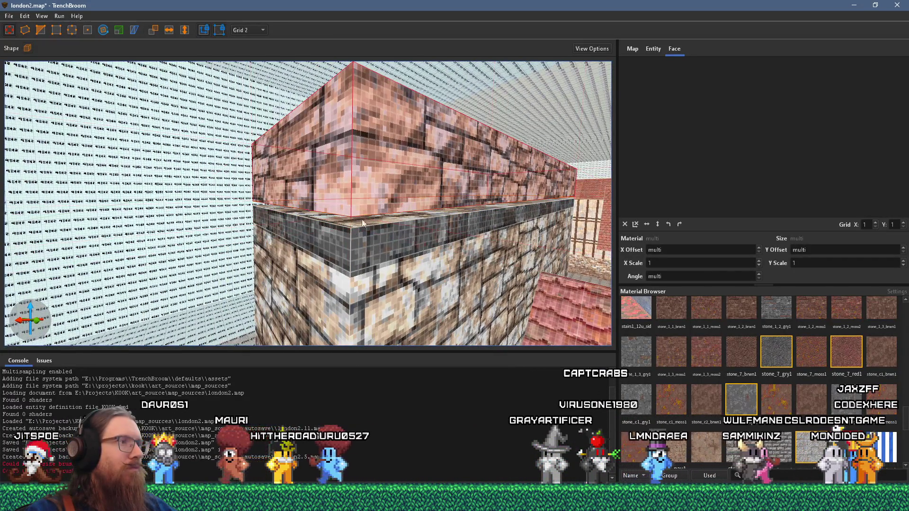
Step: Deselect the wall pieces and fly the camera into the alley beside the wall
key("w")
key("d")
key("s")
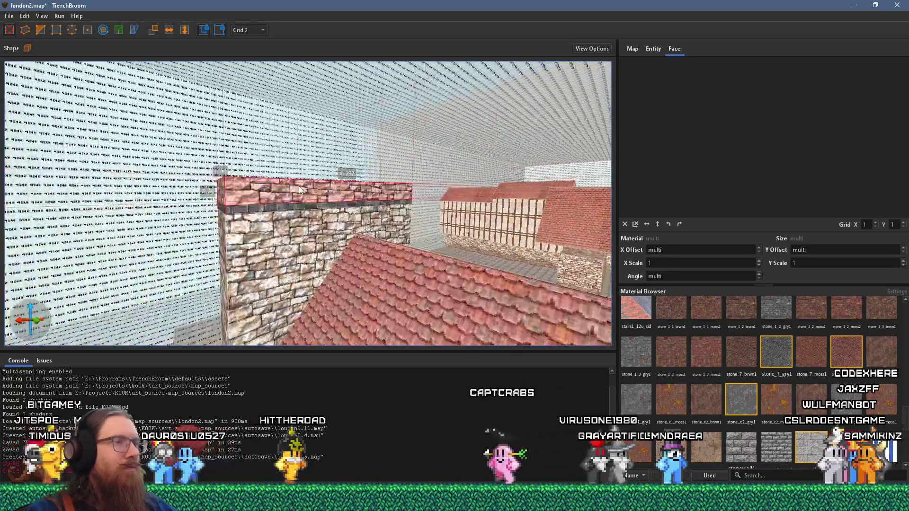
key("Escape")
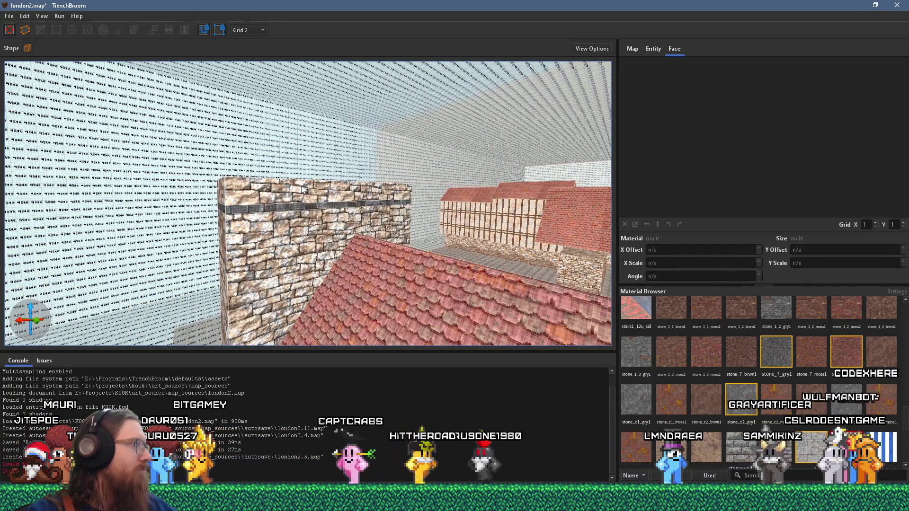
key("w")
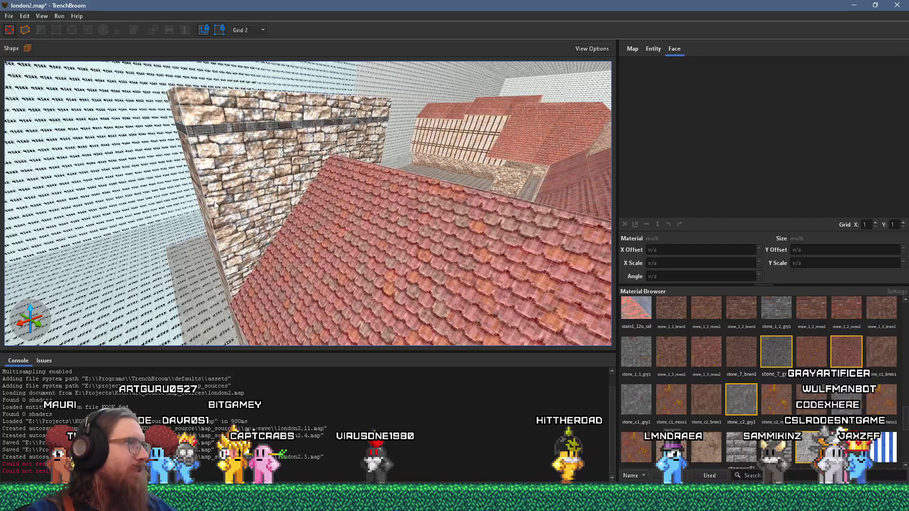
key("a")
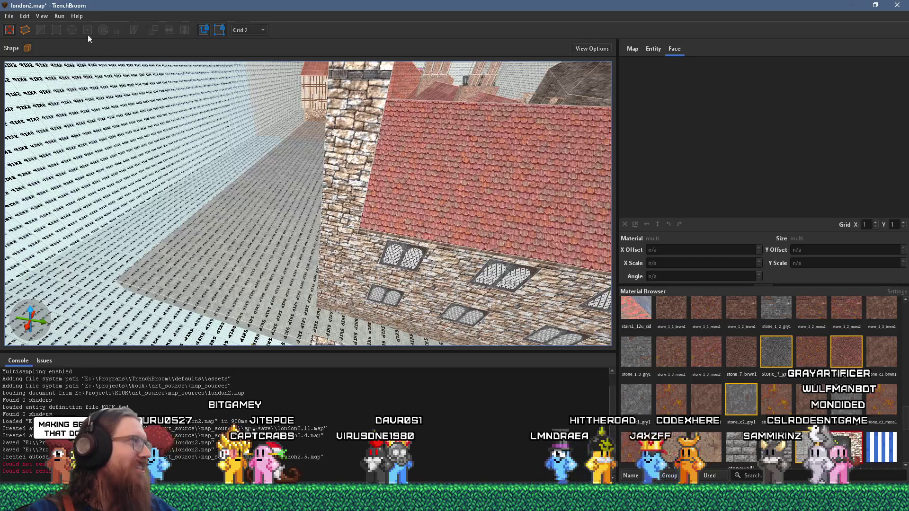
Step: Save london2.map and set the grid spacing to 16
left_click(9, 18)
left_click(20, 61)
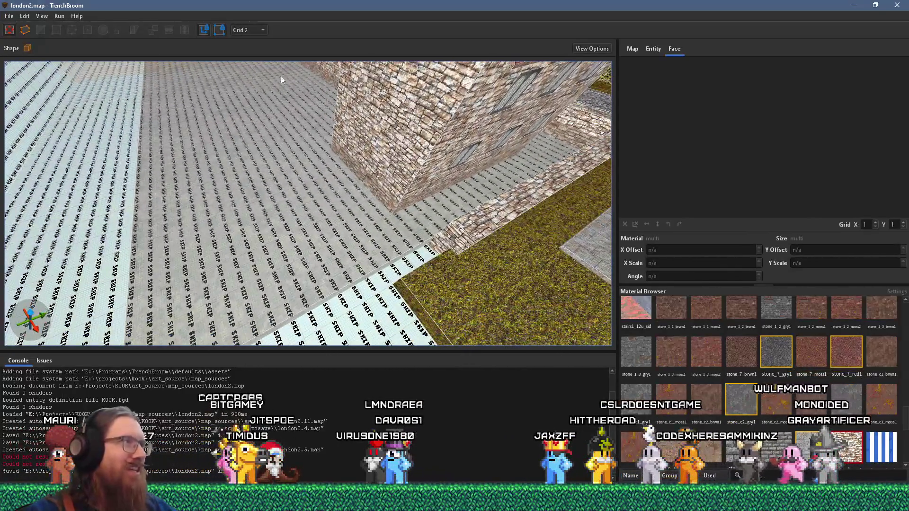
left_click(261, 29)
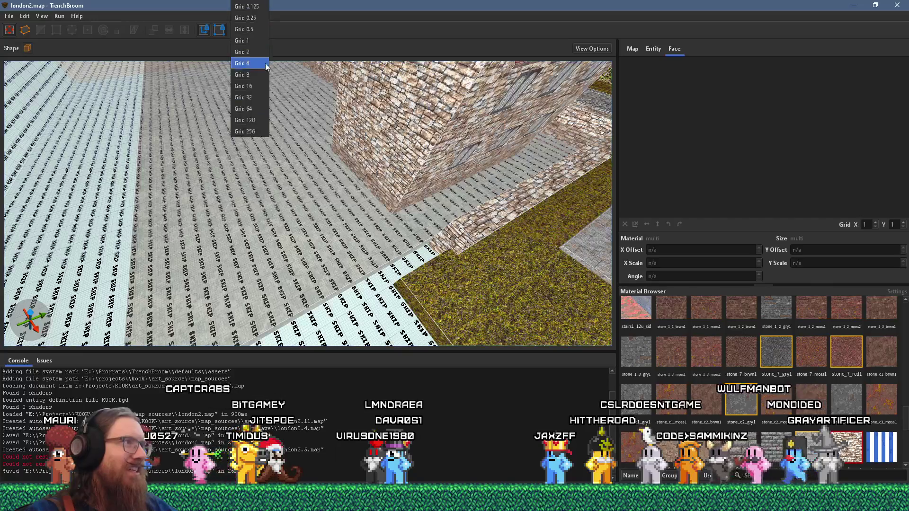
left_click(266, 87)
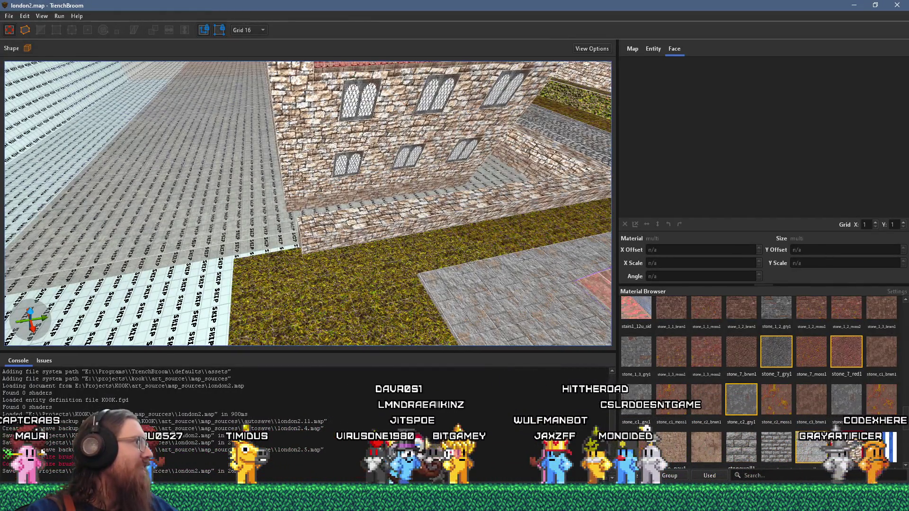
Step: Check the PureRef reference images, then select the low wall face at the house base
key("alt+Tab")
scroll(388, 173, "up", 5)
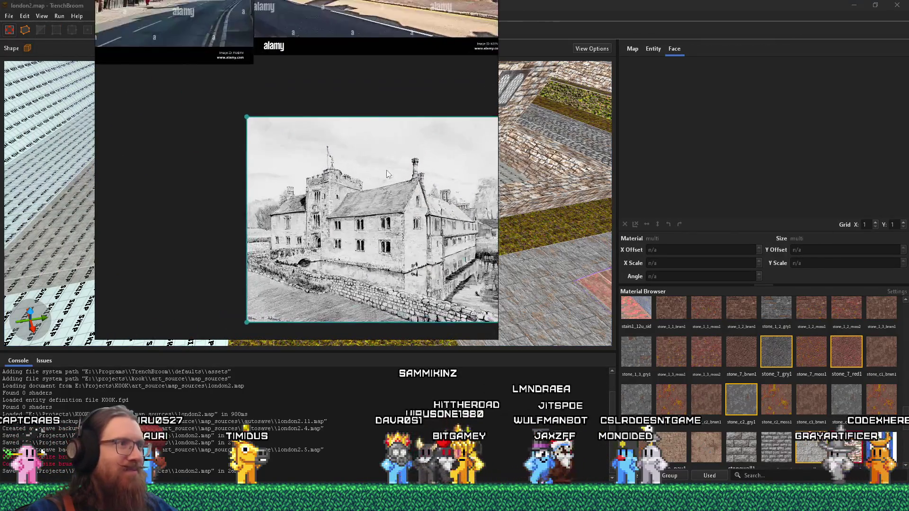
scroll(385, 255, "up", 3)
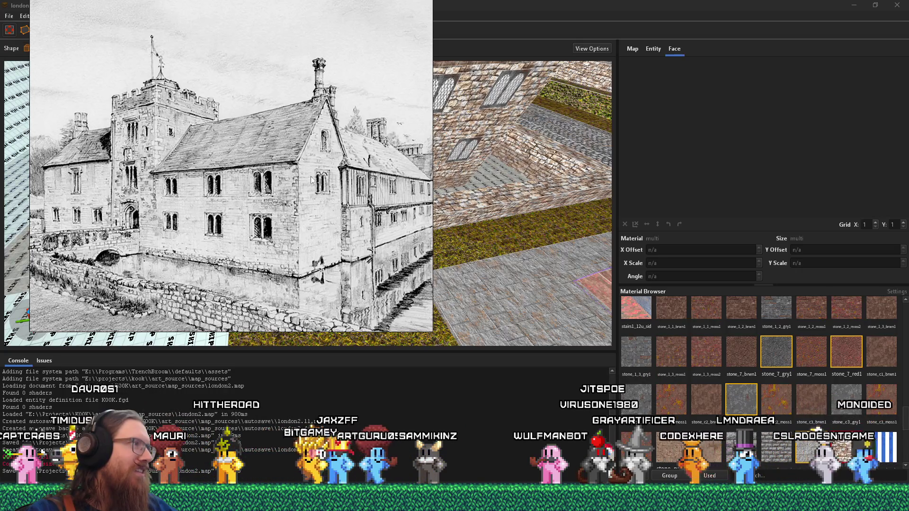
key("alt+Tab")
scroll(318, 190, "up", 3)
scroll(318, 189, "up", 3)
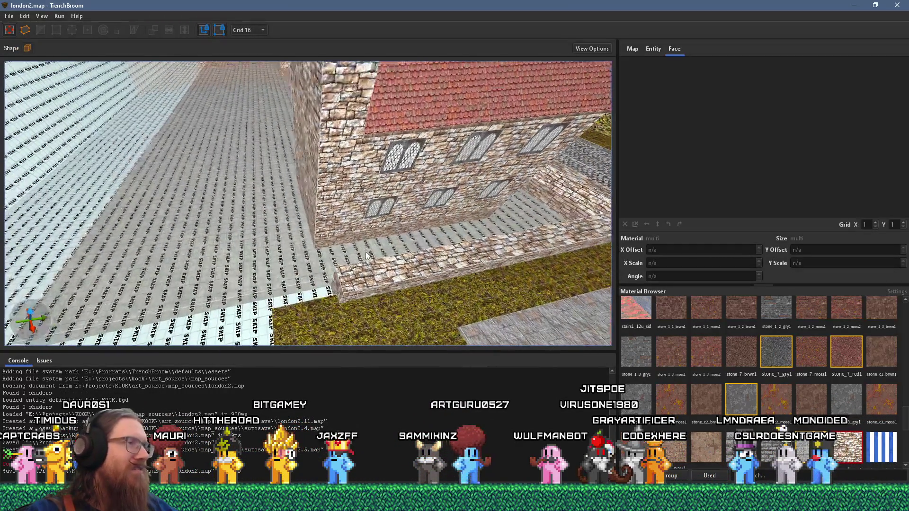
scroll(366, 252, "up", 3)
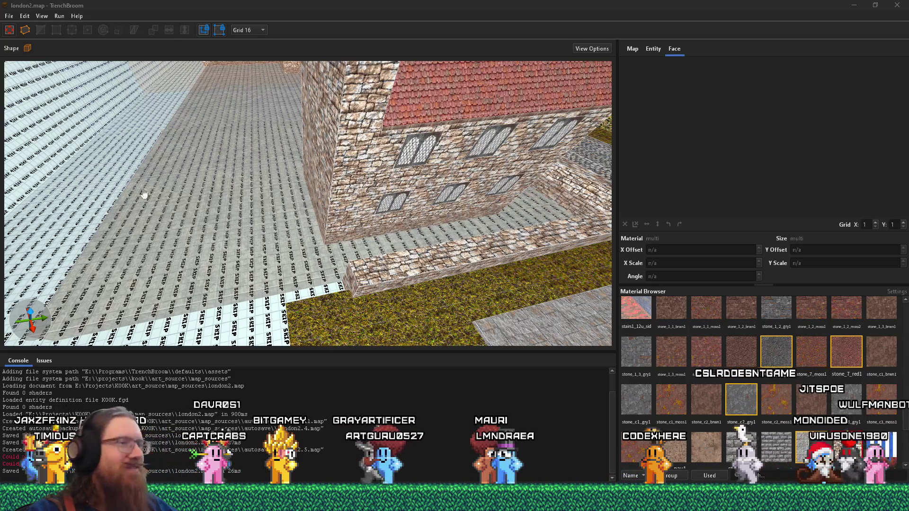
left_click(334, 256)
Step: Select the long curb ledge and its small corner brush, orbiting to inspect the inner corner
scroll(303, 227, "up", 3)
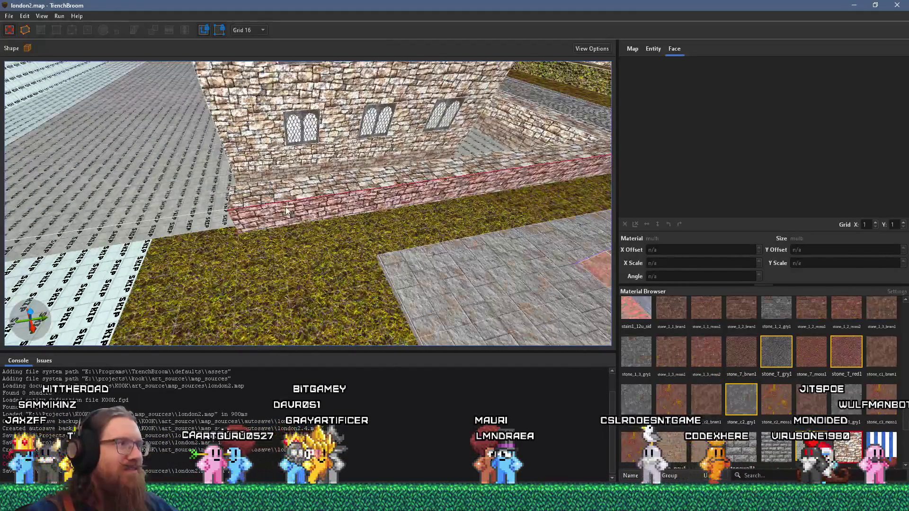
left_click(291, 201)
left_click_drag(271, 200, 431, 268)
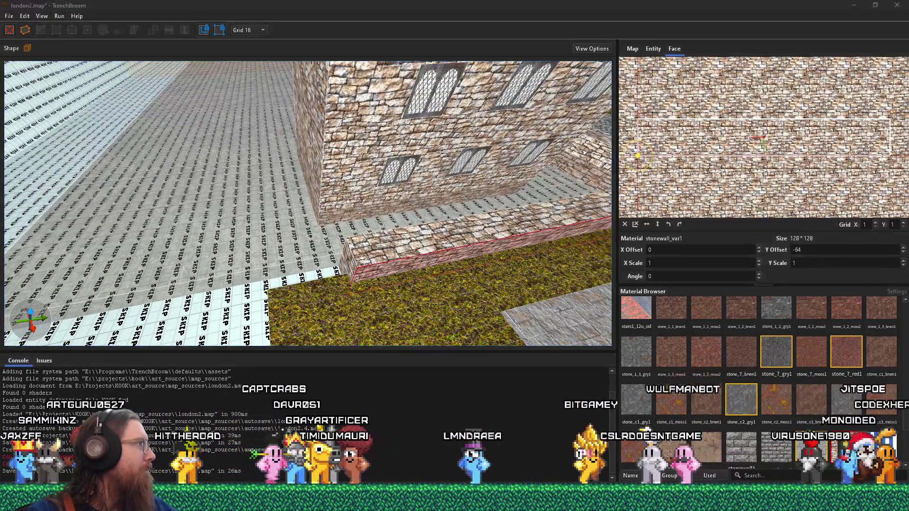
left_click(365, 268)
left_click(354, 269)
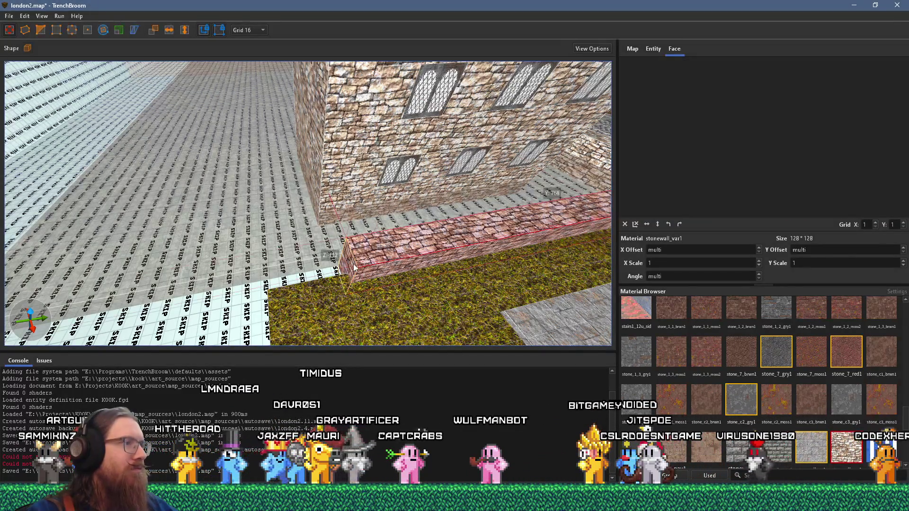
left_click(343, 271)
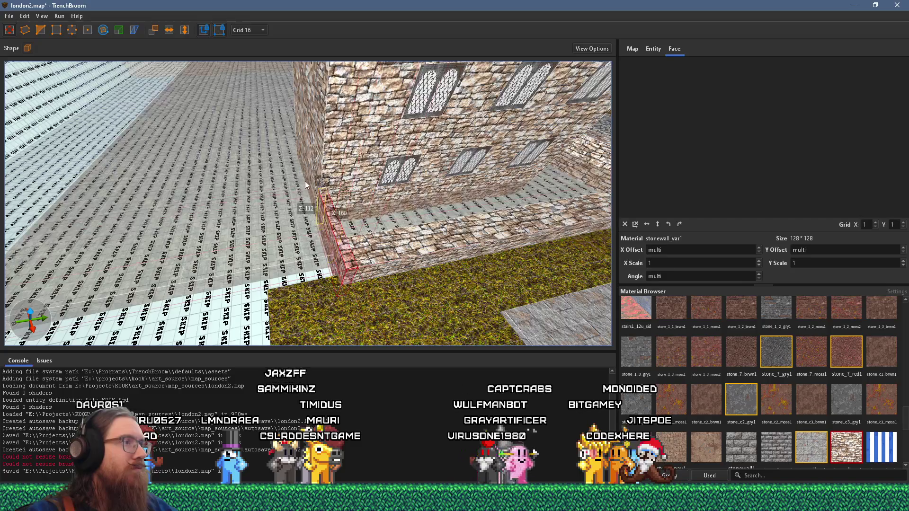
scroll(307, 185, "up", 5)
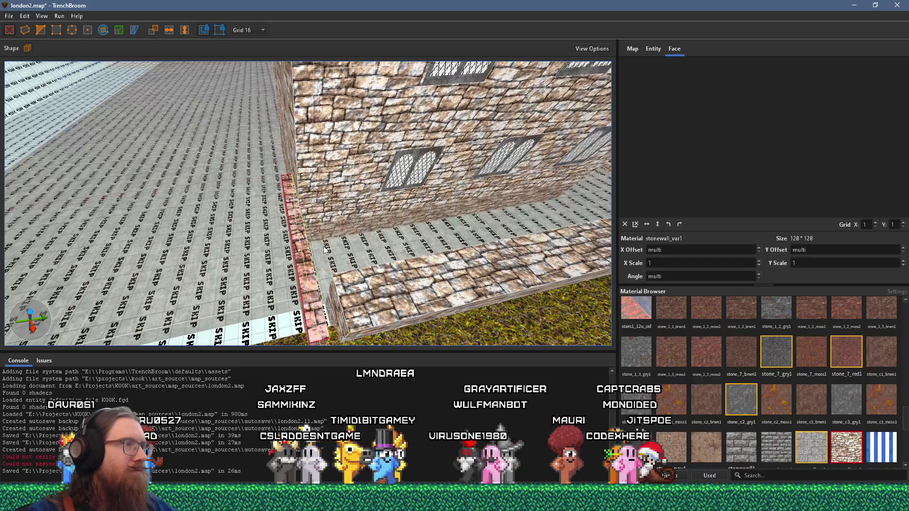
left_click(345, 299)
mouse_move(343, 291)
left_mouse_down()
mouse_move(193, 197)
mouse_move(239, 215)
mouse_move(303, 208)
left_mouse_up()
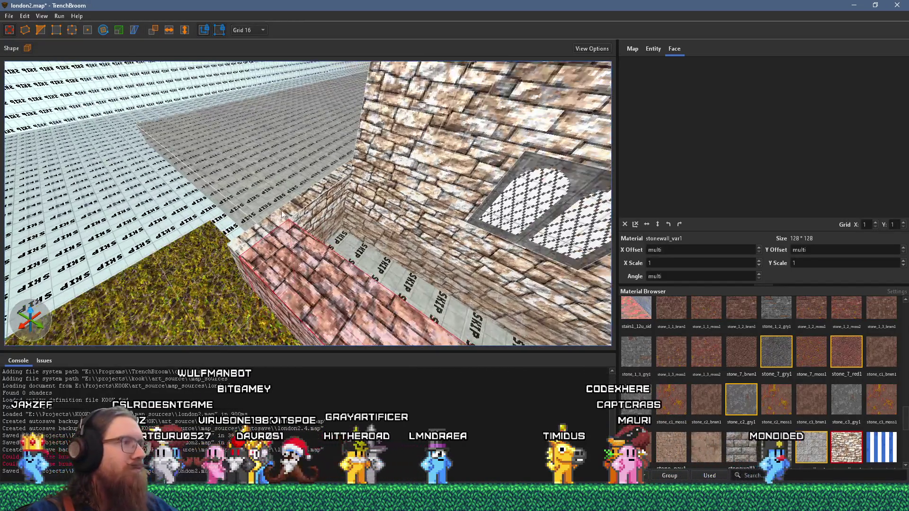
Step: Select the ledge, curb and back corner faces and set their X/Y offsets to 32 and 16
left_click(318, 203, "shift")
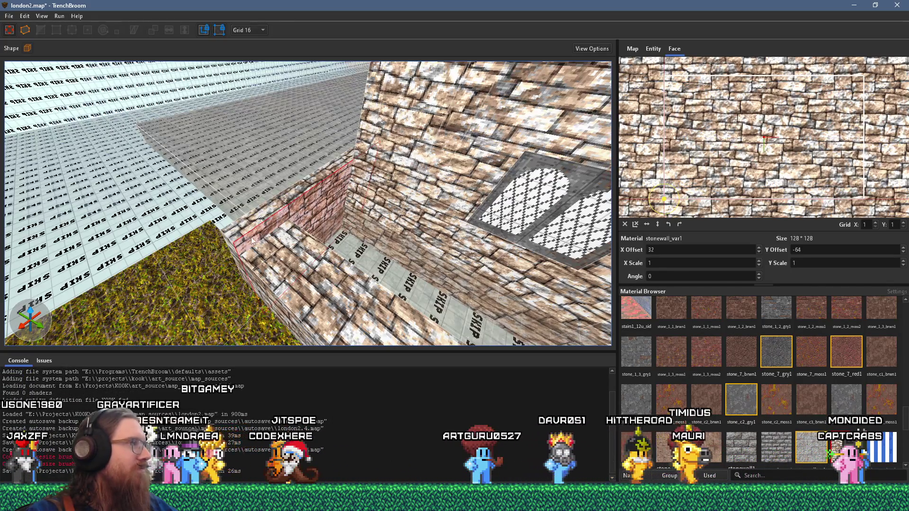
scroll(354, 249, "down", 5)
left_click(520, 248, "shift")
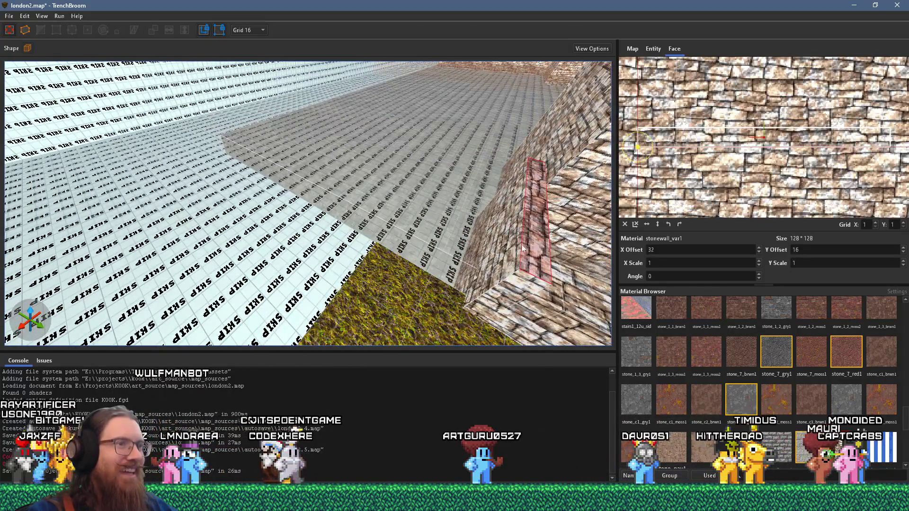
scroll(519, 248, "up", 5)
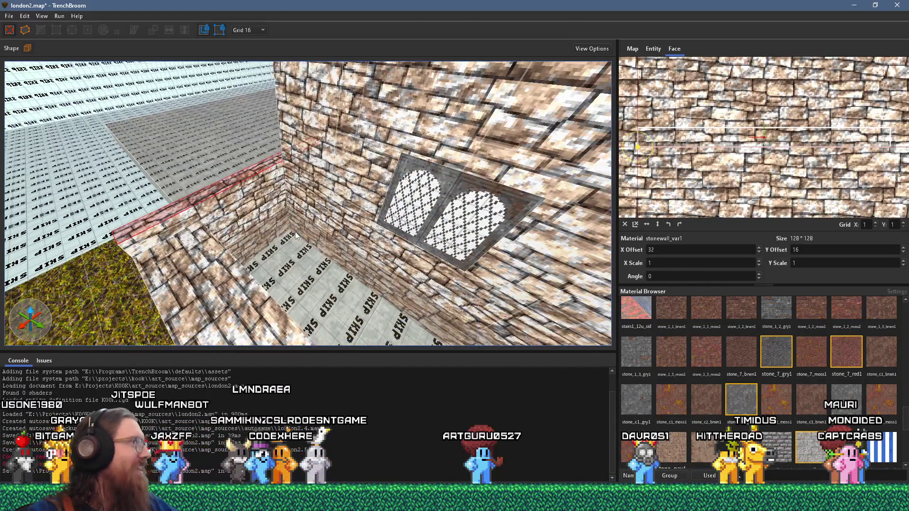
scroll(296, 235, "up", 4)
left_click(290, 201, "ctrl+shift")
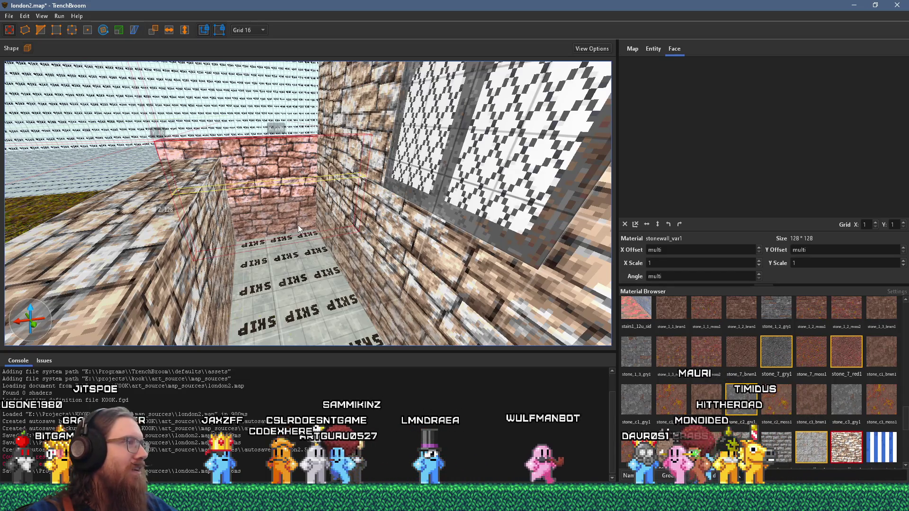
Step: Resize the thin slab at the passage's far wall and select the grass faces
scroll(291, 243, "up", 8)
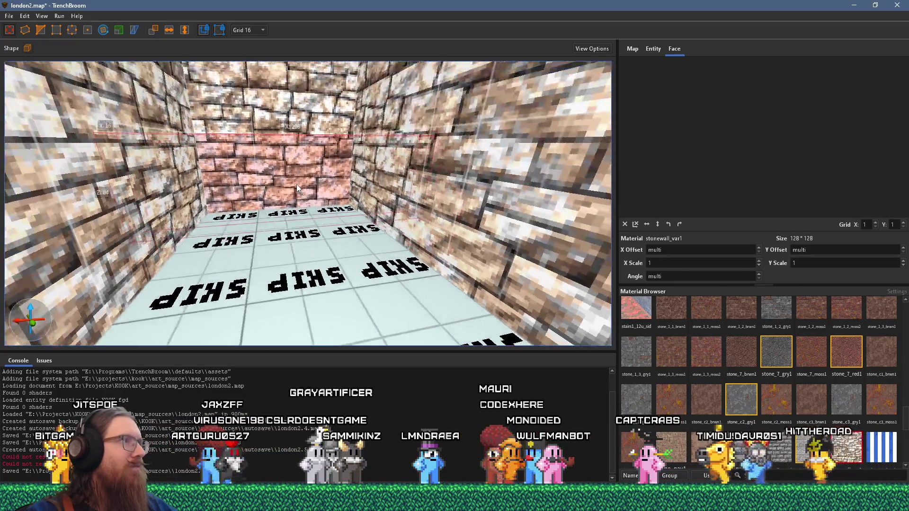
mouse_move(311, 257)
left_mouse_down()
mouse_move(462, 186)
mouse_move(270, 204)
left_mouse_up()
scroll(270, 205, "down", 10)
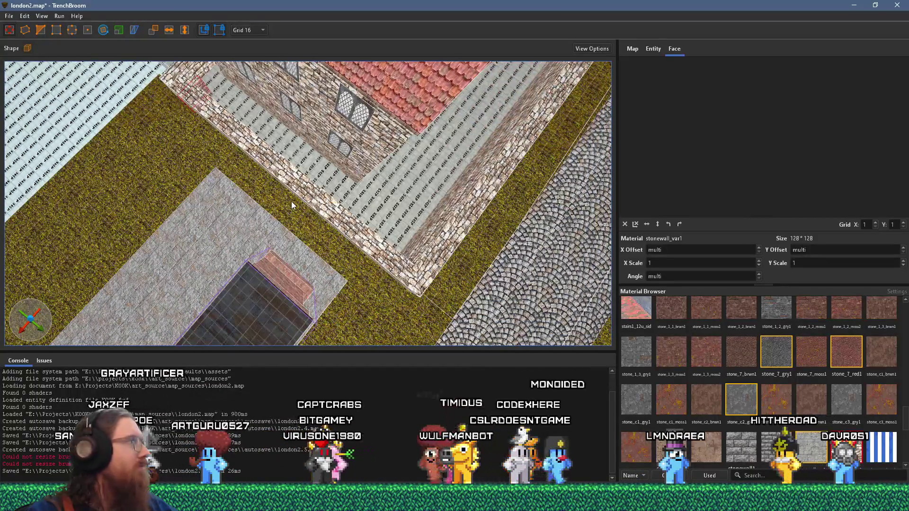
left_click(290, 199)
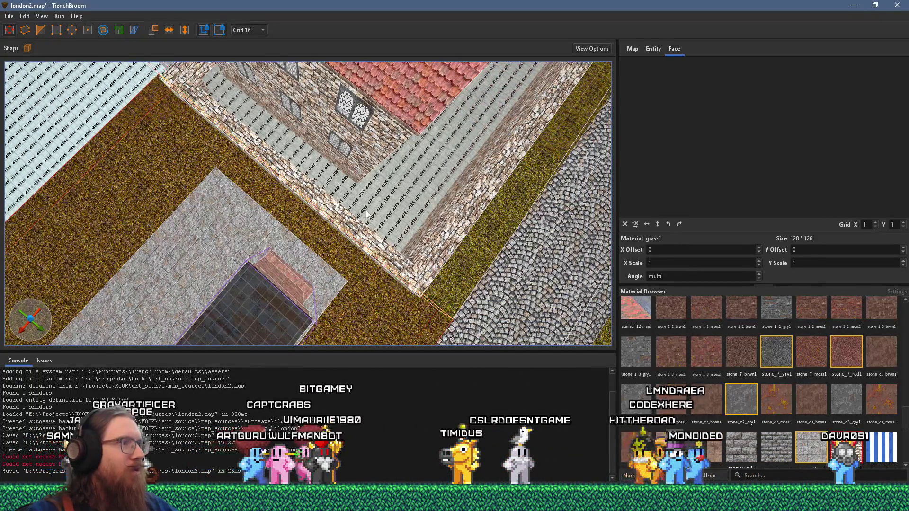
Step: On Grid 32, widen the stone strip toward the grass, then inspect the wall and grass strip
left_click(256, 29)
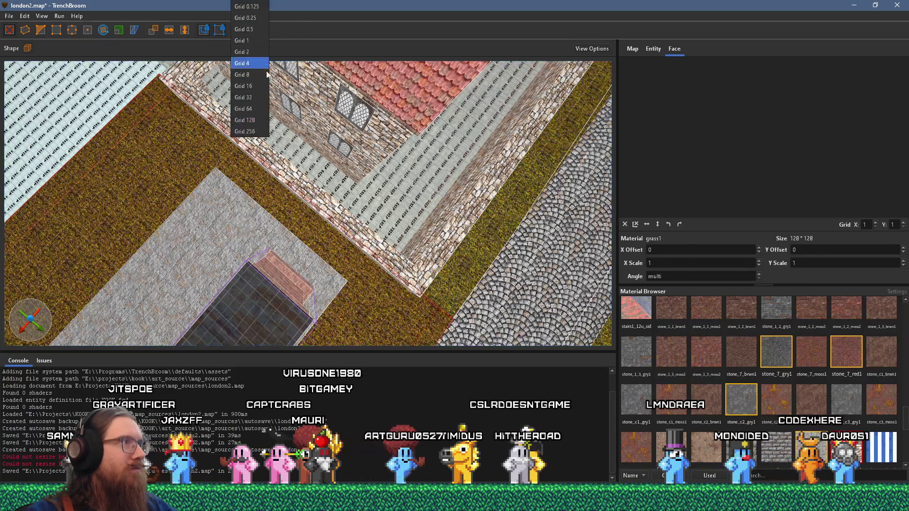
left_click(262, 98)
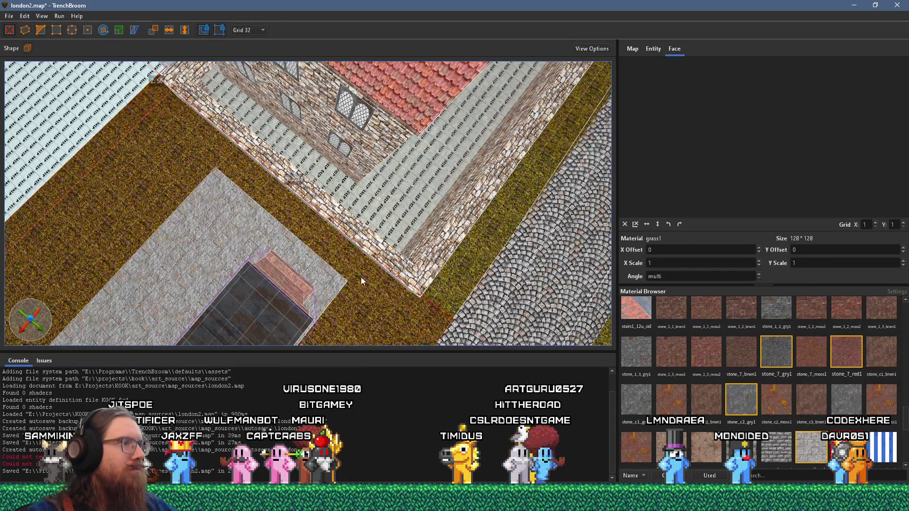
mouse_move(380, 254)
left_mouse_down()
mouse_move(370, 268)
mouse_move(374, 258)
mouse_move(354, 267)
left_mouse_up()
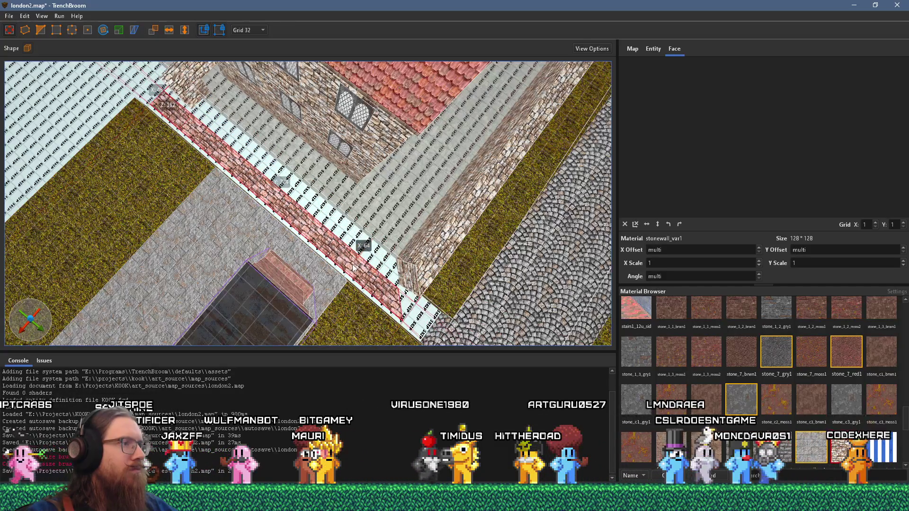
left_click(404, 289)
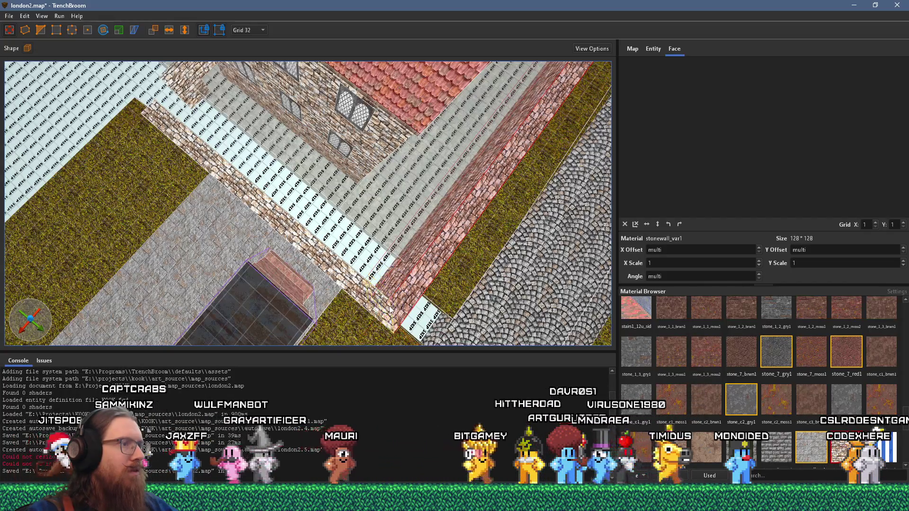
left_click(438, 307)
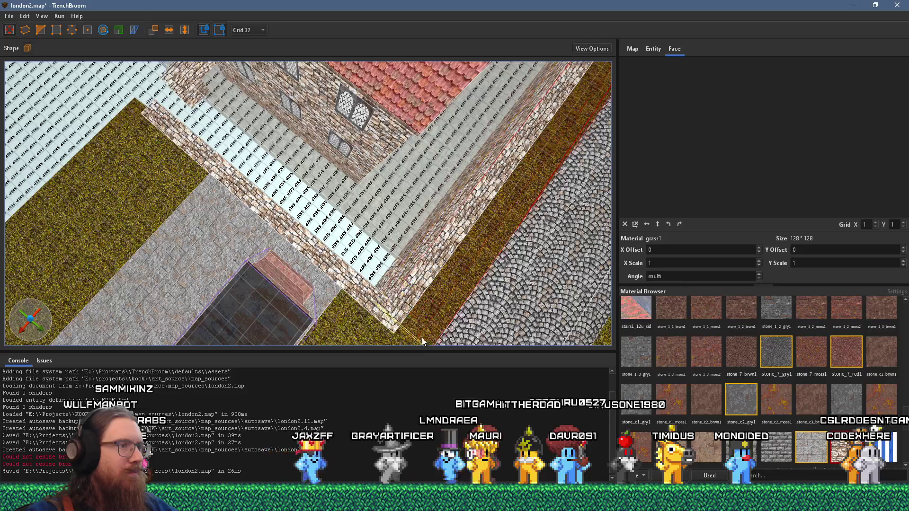
scroll(400, 289, "up", 3)
left_click_drag(401, 289, 400, 198)
scroll(400, 199, "up", 2)
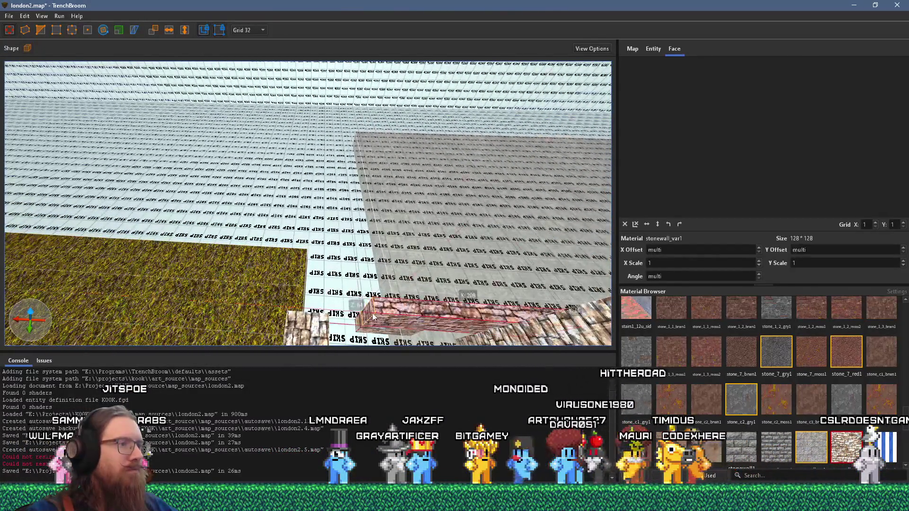
Step: On Grid 16, stretch the enclosure's stone block along the back wall, then narrow it
left_click_drag(283, 306, 230, 132)
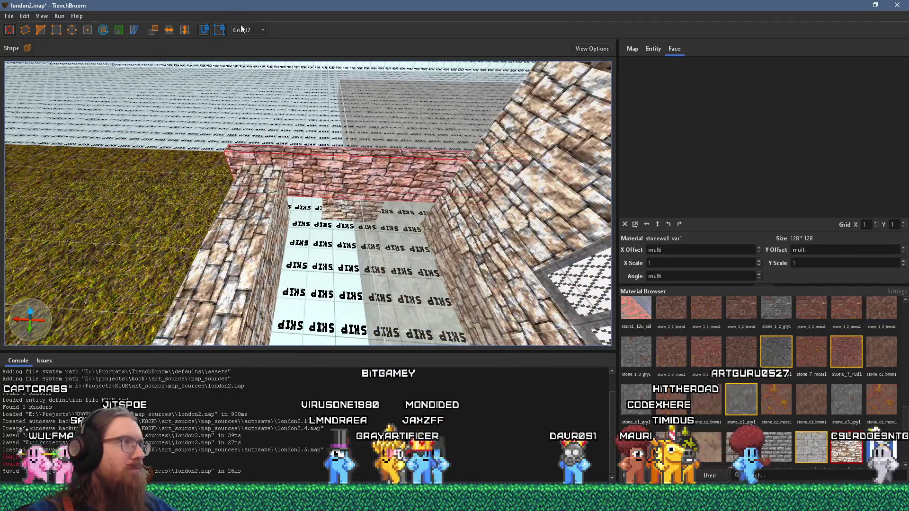
left_click(248, 30)
left_click(252, 86)
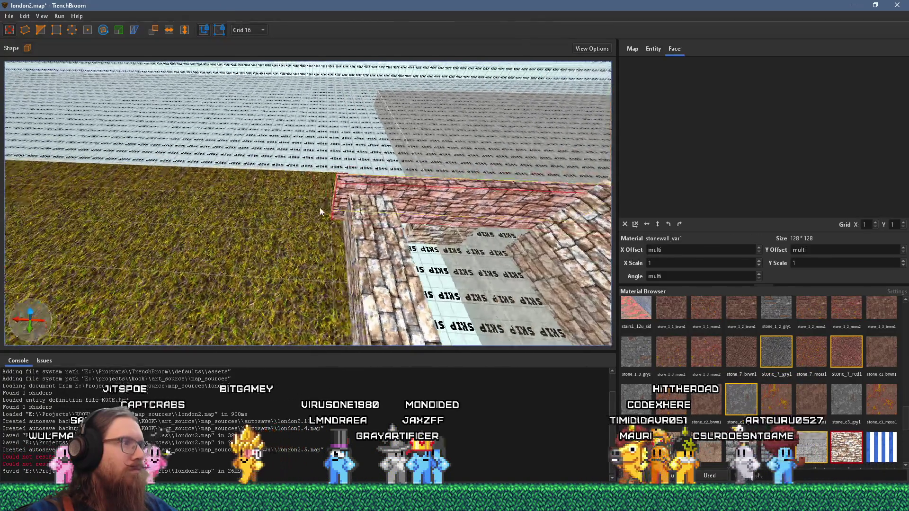
scroll(343, 200, "up", 5)
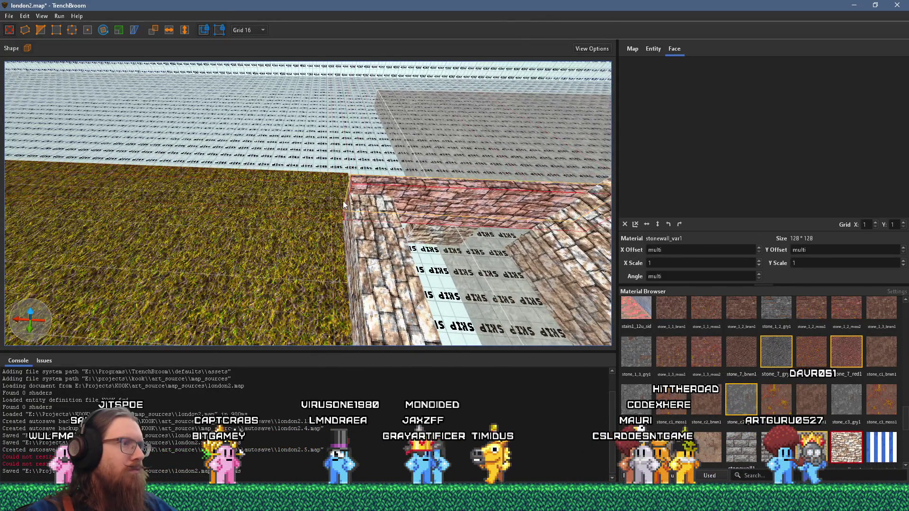
scroll(228, 158, "down", 3)
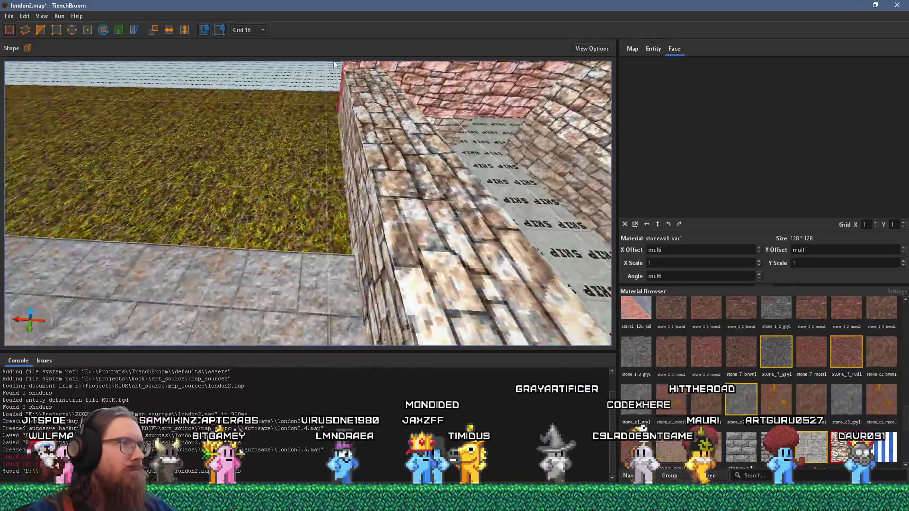
scroll(201, 115, "up", 5)
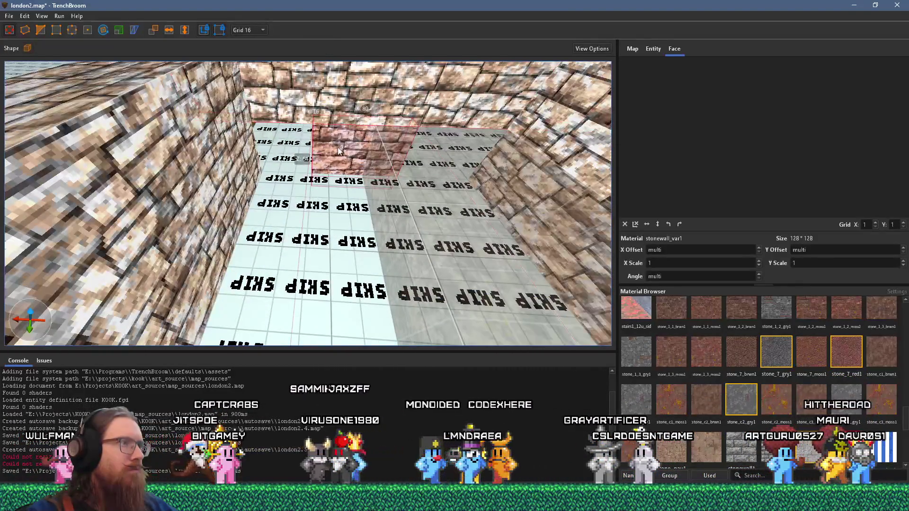
mouse_move(298, 147)
left_mouse_down()
mouse_move(239, 140)
mouse_move(453, 146)
mouse_move(342, 147)
mouse_move(536, 161)
left_mouse_up()
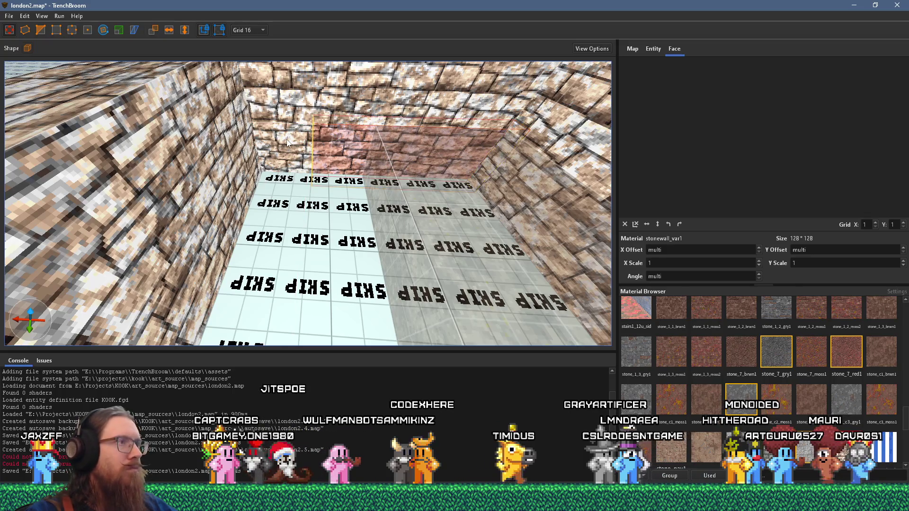
left_click_drag(286, 139, 405, 151)
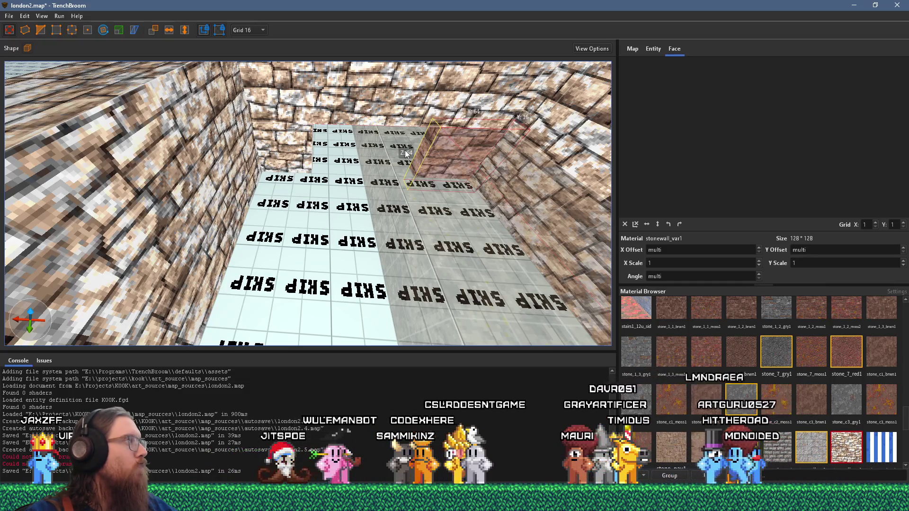
scroll(398, 164, "down", 5)
scroll(384, 247, "up", 6)
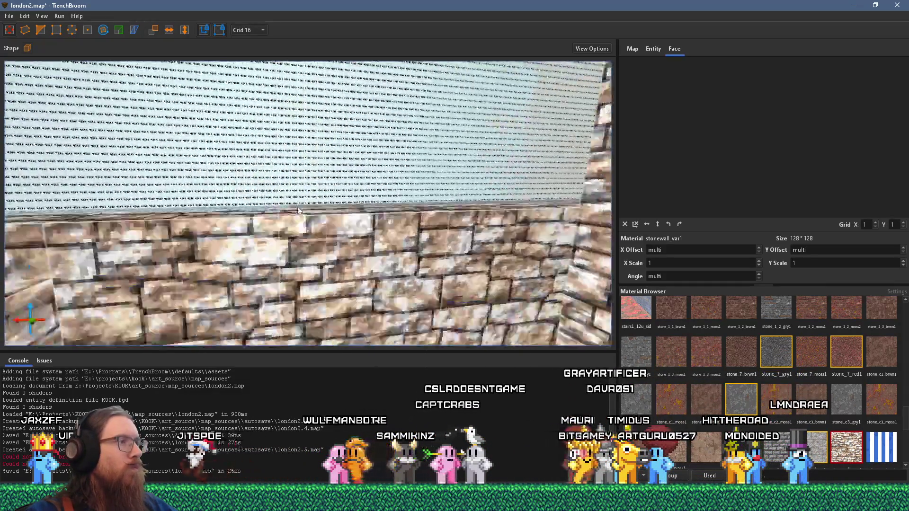
scroll(269, 133, "up", 3)
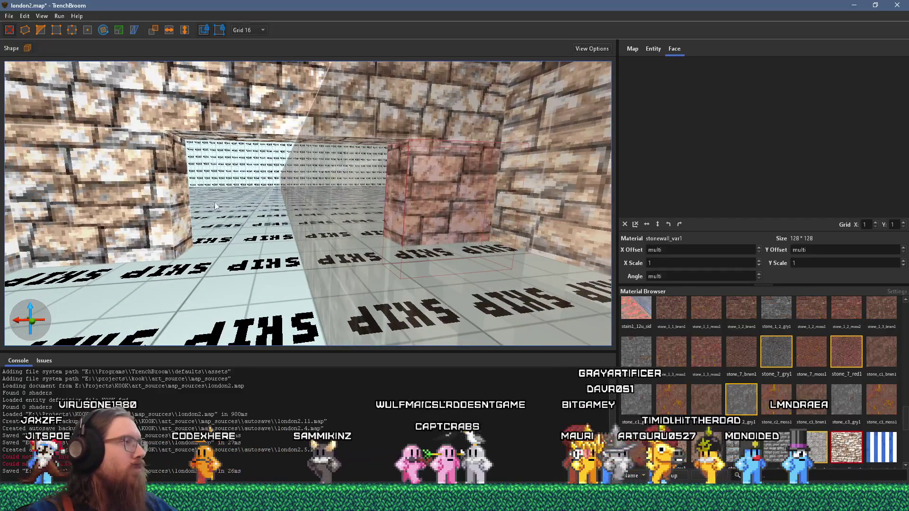
Step: Duplicate the stone pillar onto the left wall and clip the copy into a sloped wedge
key("ctrl+v")
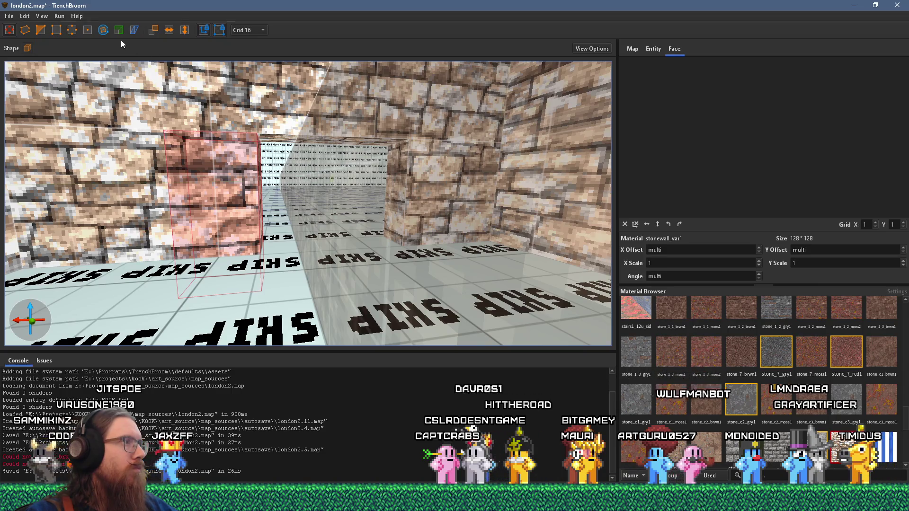
left_click(49, 31)
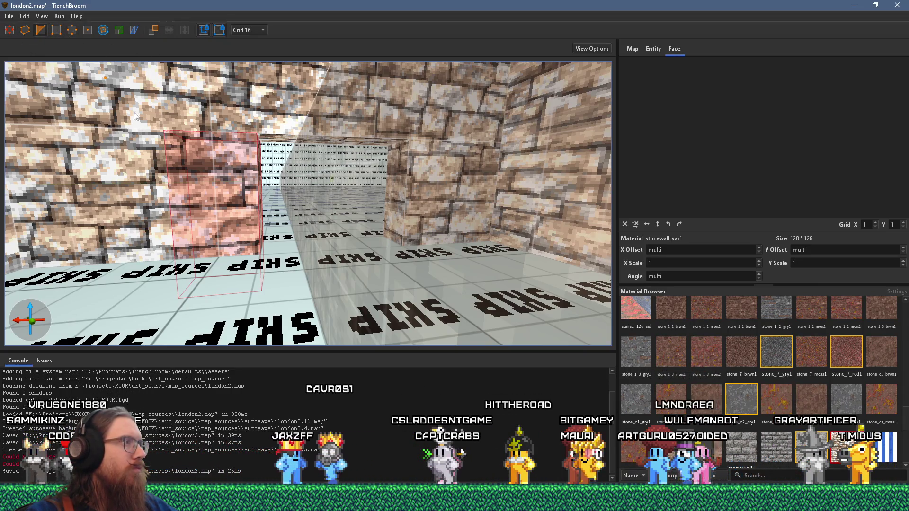
left_click(174, 208)
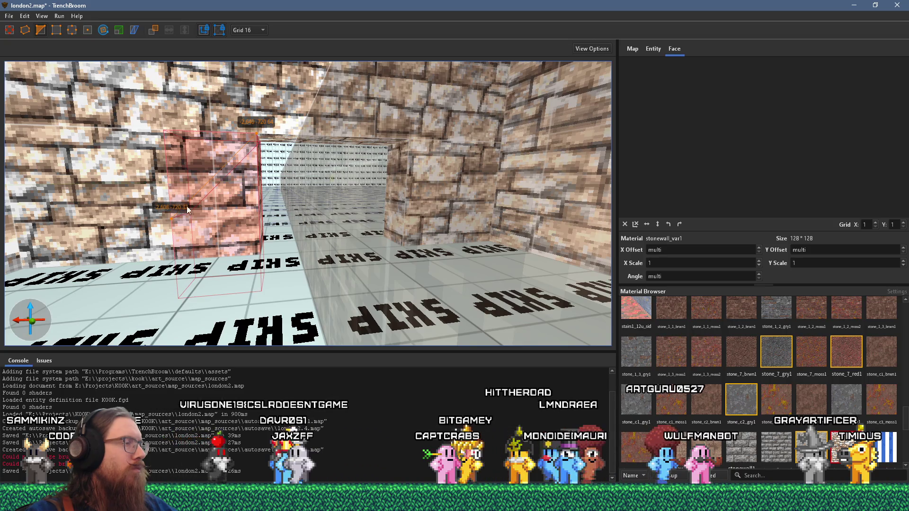
key("Return")
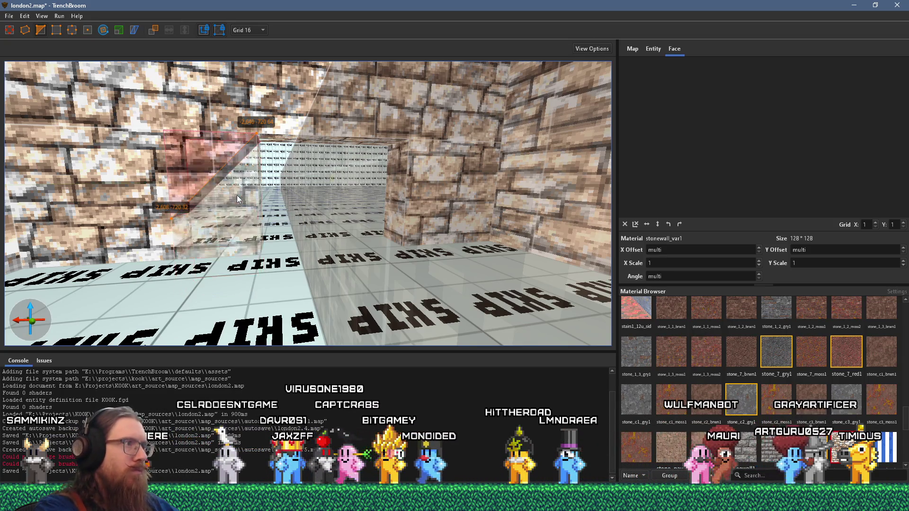
Step: Select the right stone pillar and set two clip points, then cancel the clip and fly on
left_click_drag(269, 182, 301, 177)
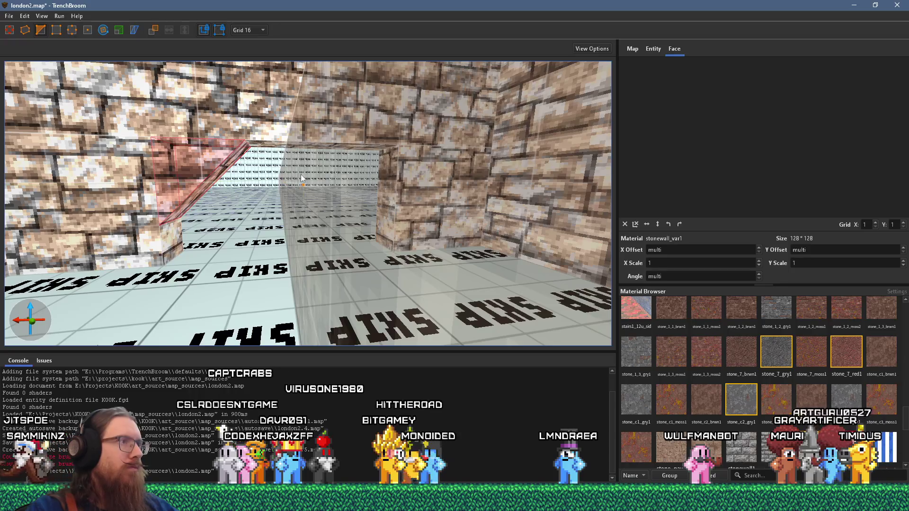
left_click_drag(381, 180, 275, 186)
left_click(374, 199)
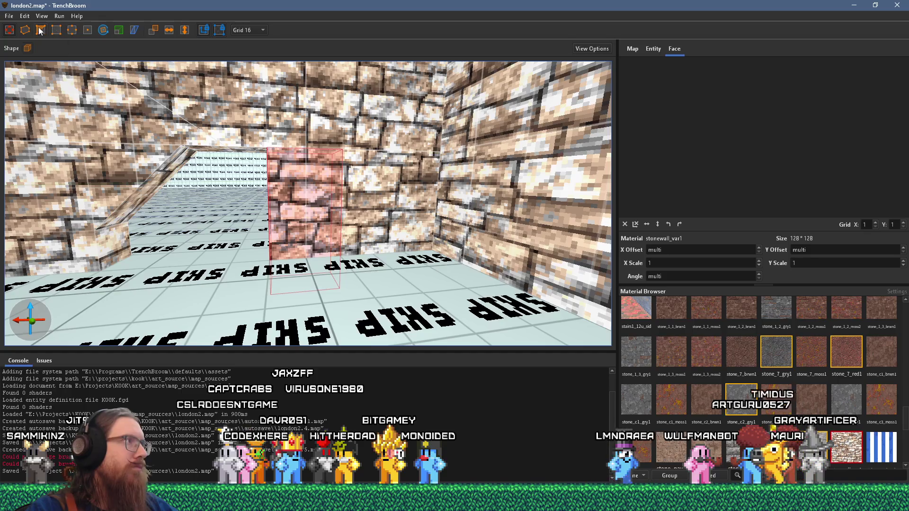
left_click(341, 220)
left_click(268, 148)
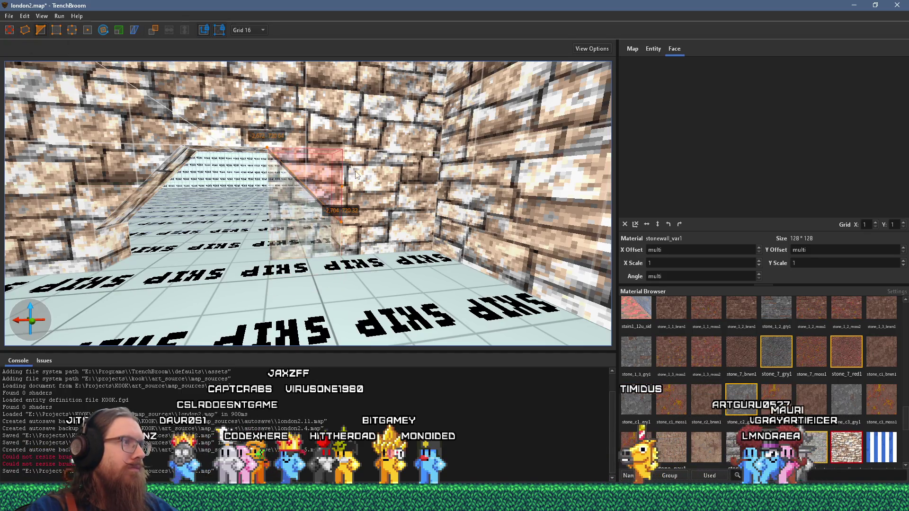
key("Escape")
mouse_move(370, 170)
left_mouse_down()
mouse_move(439, 226)
mouse_move(341, 251)
left_mouse_up()
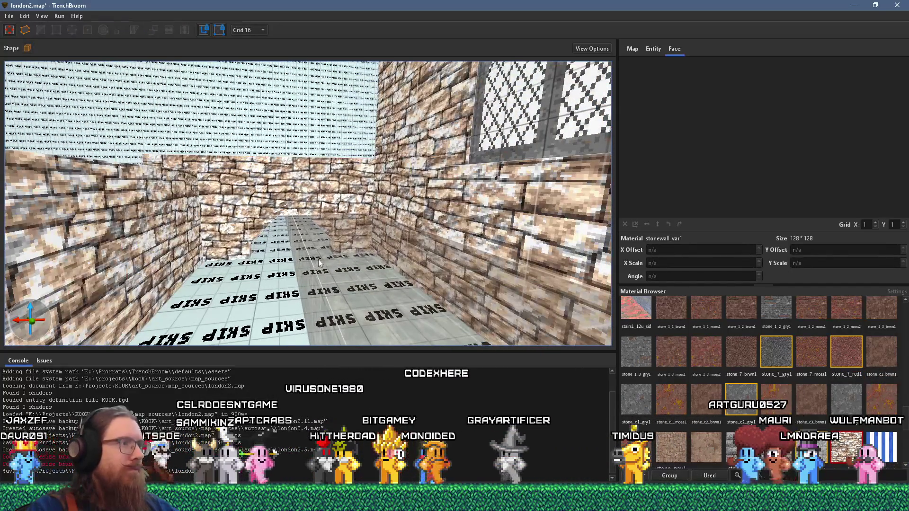
Step: Fly down the stone corridor to the raised brown floor and select its conc_c01_moss3 faces
left_click(297, 271)
mouse_move(298, 272)
left_mouse_down()
mouse_move(150, 277)
mouse_move(309, 260)
mouse_move(322, 236)
mouse_move(275, 260)
mouse_move(264, 217)
mouse_move(282, 290)
mouse_move(214, 252)
mouse_move(249, 244)
mouse_move(312, 254)
mouse_move(200, 268)
mouse_move(158, 249)
left_mouse_up()
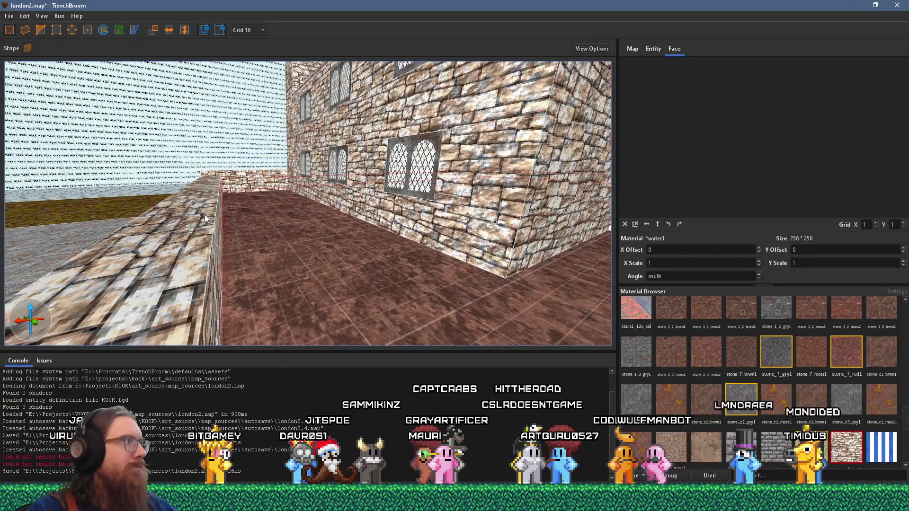
mouse_move(221, 206)
left_mouse_down()
mouse_move(240, 193)
mouse_move(205, 163)
mouse_move(248, 239)
mouse_move(105, 240)
mouse_move(50, 253)
mouse_move(215, 250)
mouse_move(171, 229)
mouse_move(334, 192)
mouse_move(431, 156)
mouse_move(351, 186)
mouse_move(402, 138)
mouse_move(476, 152)
mouse_move(448, 192)
mouse_move(320, 244)
mouse_move(317, 225)
left_mouse_up()
key("s")
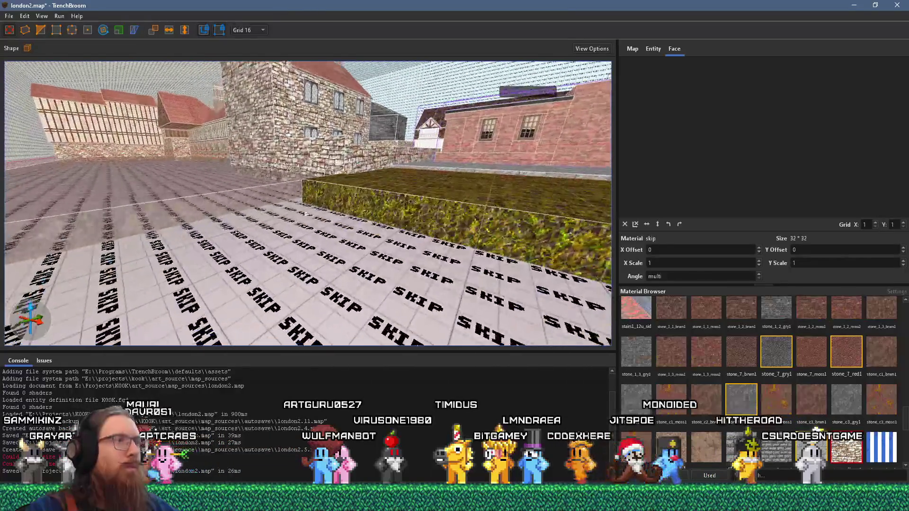
key("w")
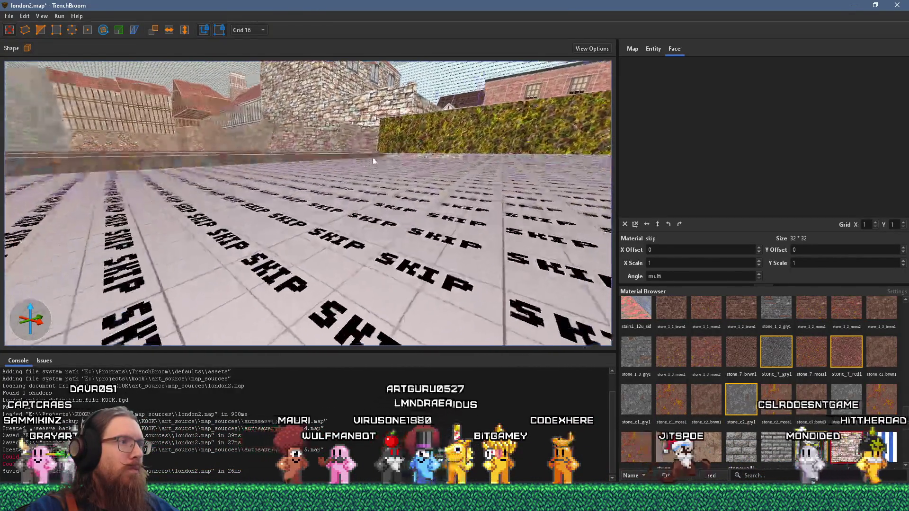
key("s")
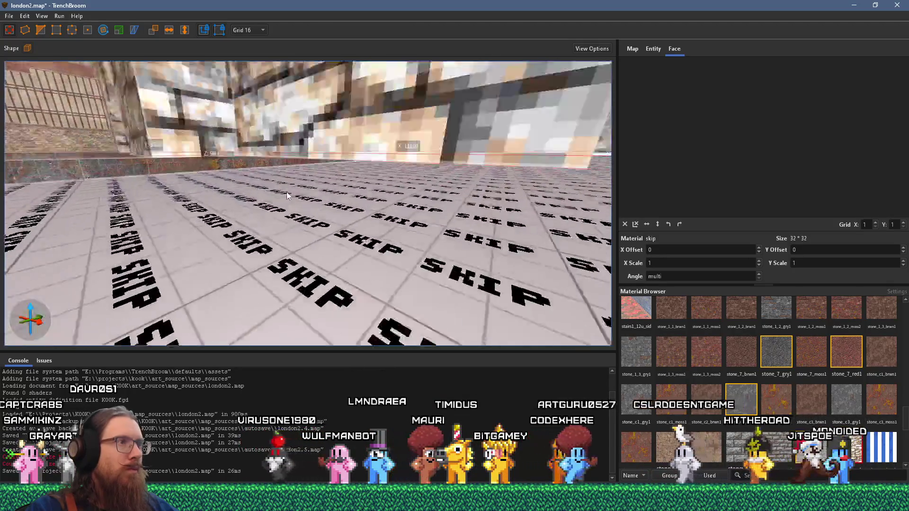
key("w")
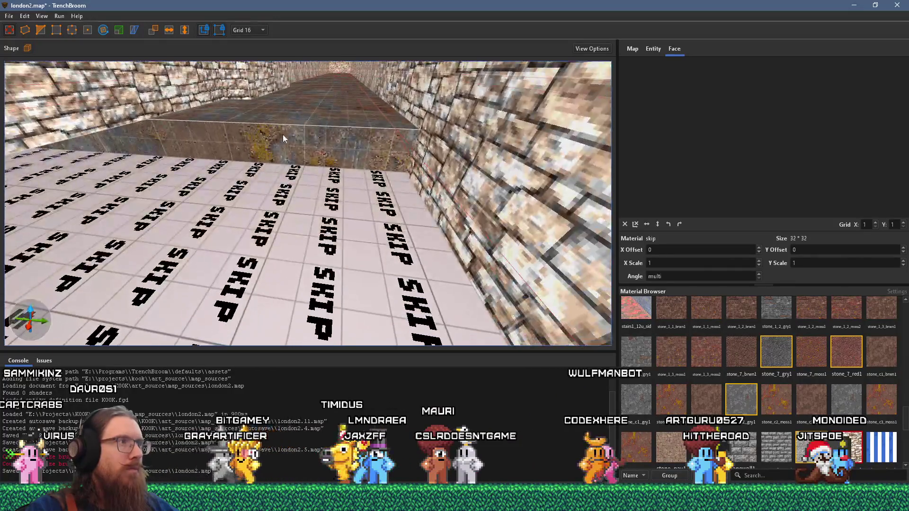
left_click(282, 136, "shift")
Step: Fly into the stone-walled room and remove the raised floor platform
key("w")
key("w")
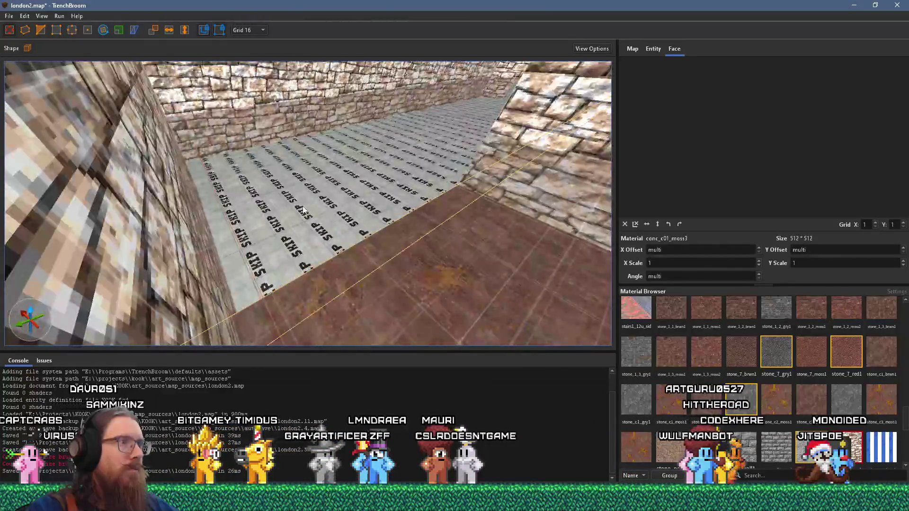
key("w")
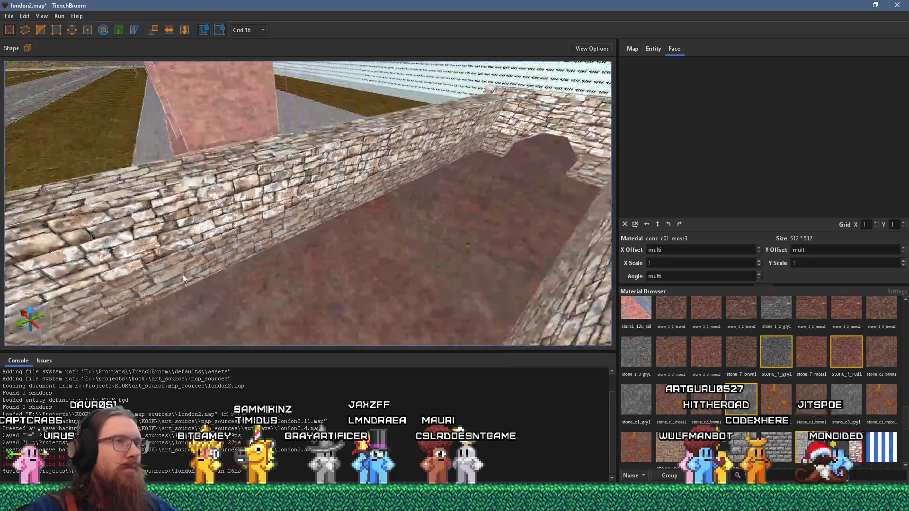
key("w")
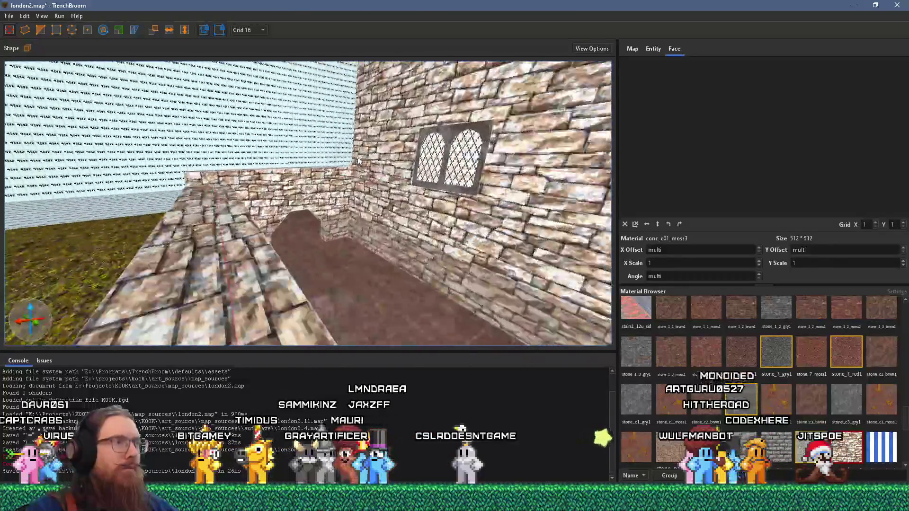
key("w")
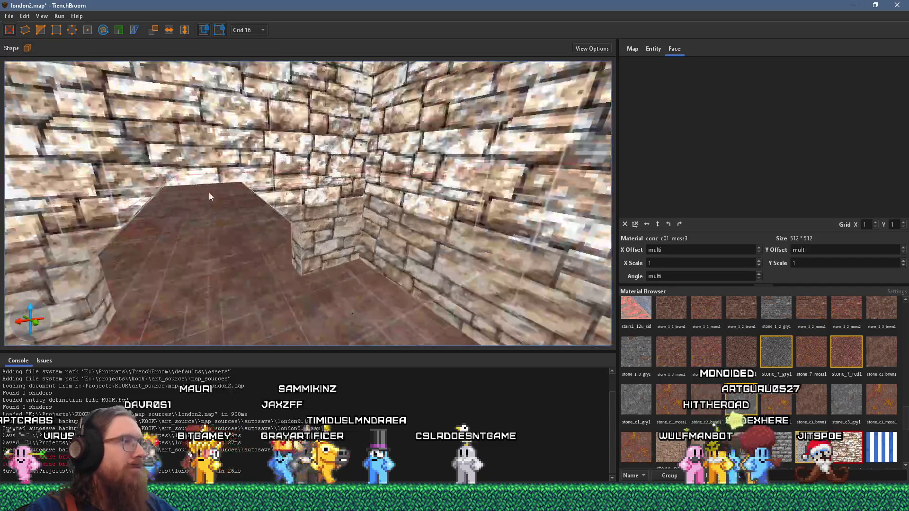
key("w")
left_click(237, 194, "ctrl")
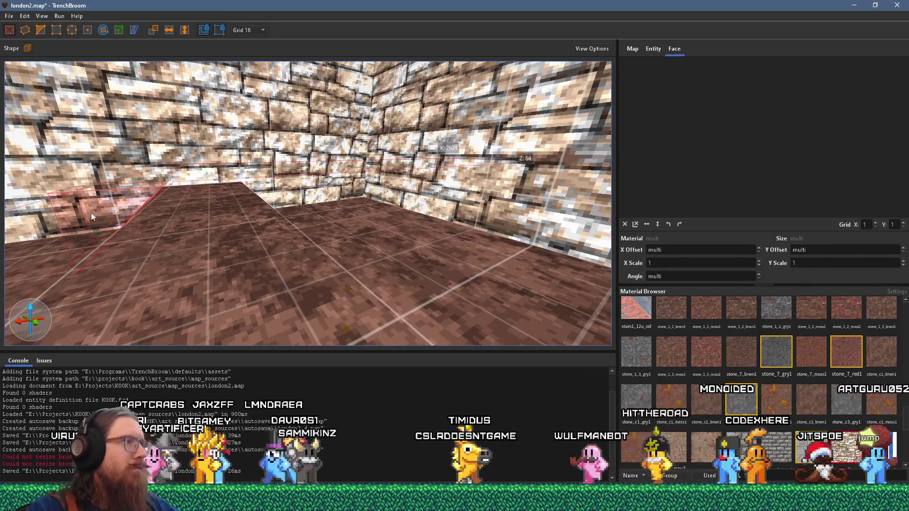
key("ctrl+z")
Step: Extrude the stone path block upward into a tall wall block raised off the floor
left_click_drag(290, 205, 357, 203)
mouse_move(484, 223)
left_mouse_down()
mouse_move(222, 269)
mouse_move(242, 248)
mouse_move(395, 216)
mouse_move(275, 234)
mouse_move(303, 198)
mouse_move(291, 243)
mouse_move(285, 207)
mouse_move(248, 163)
mouse_move(288, 143)
mouse_move(266, 154)
mouse_move(405, 161)
left_mouse_up()
left_click(290, 250)
mouse_move(190, 173)
left_mouse_down()
mouse_move(356, 196)
mouse_move(275, 253)
mouse_move(351, 248)
mouse_move(254, 253)
mouse_move(266, 258)
mouse_move(199, 285)
mouse_move(217, 323)
mouse_move(244, 328)
left_mouse_up()
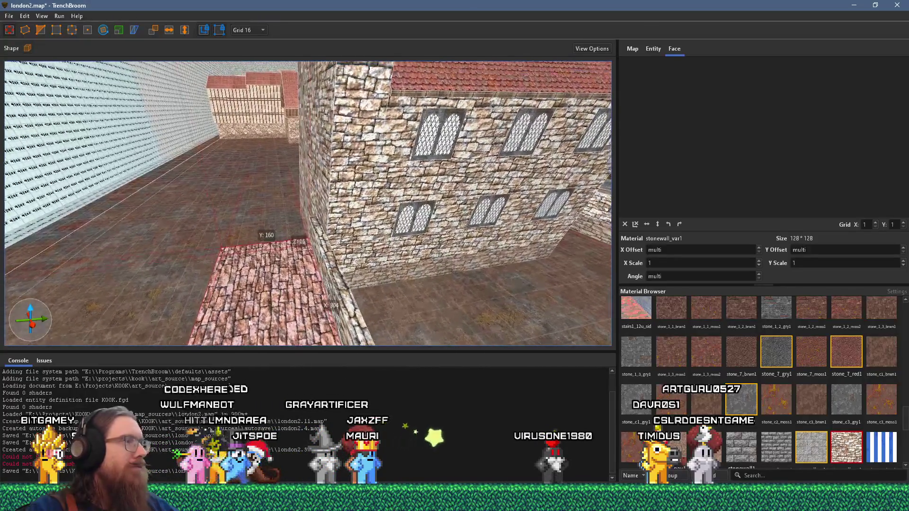
left_click_drag(322, 178, 210, 201)
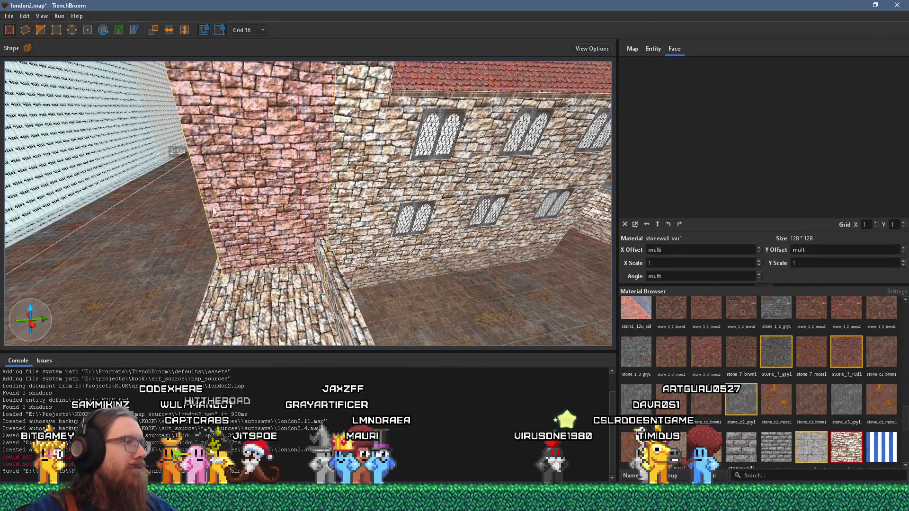
mouse_move(271, 338)
left_mouse_down()
mouse_move(281, 228)
mouse_move(343, 236)
mouse_move(279, 165)
left_mouse_up()
Step: Pull back to view the whole house front and select the small block beside the window
scroll(278, 165, "up", 3)
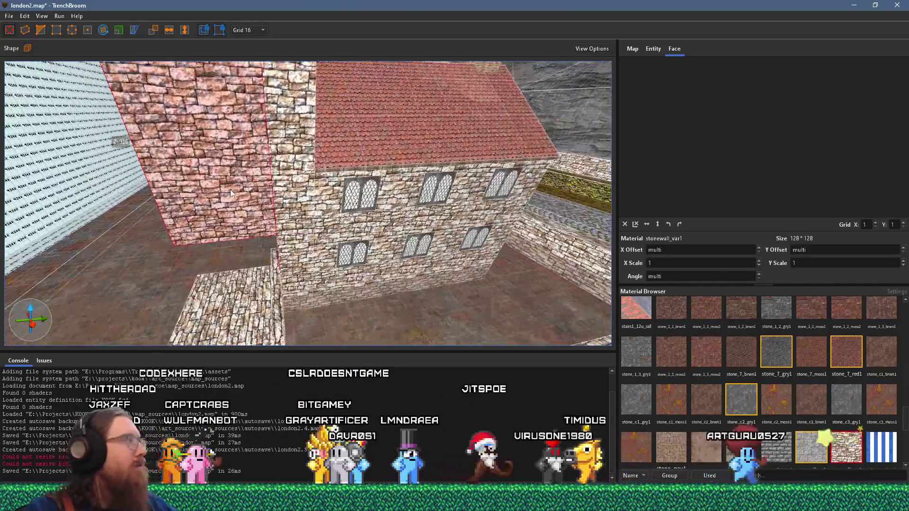
scroll(212, 163, "up", 2)
scroll(212, 163, "down", 3)
mouse_move(160, 98)
left_mouse_down()
mouse_move(198, 175)
mouse_move(215, 171)
left_mouse_up()
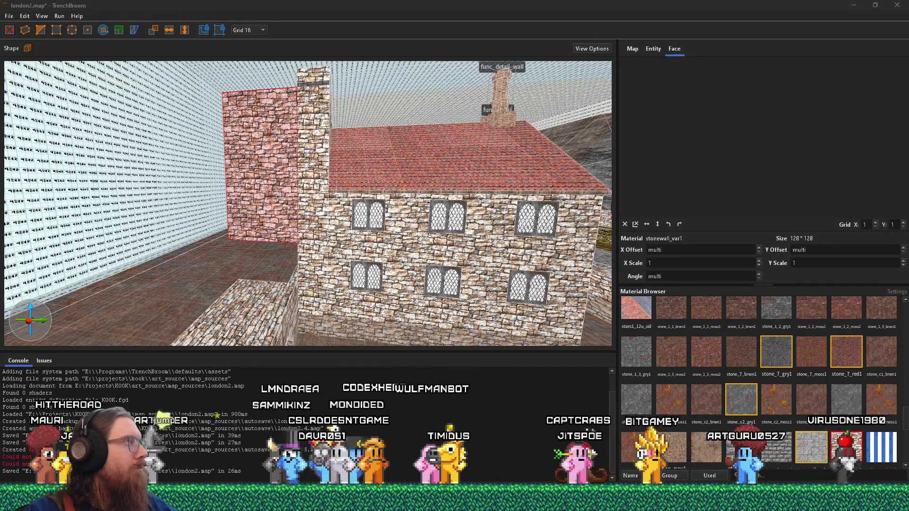
scroll(214, 227, "up", 3)
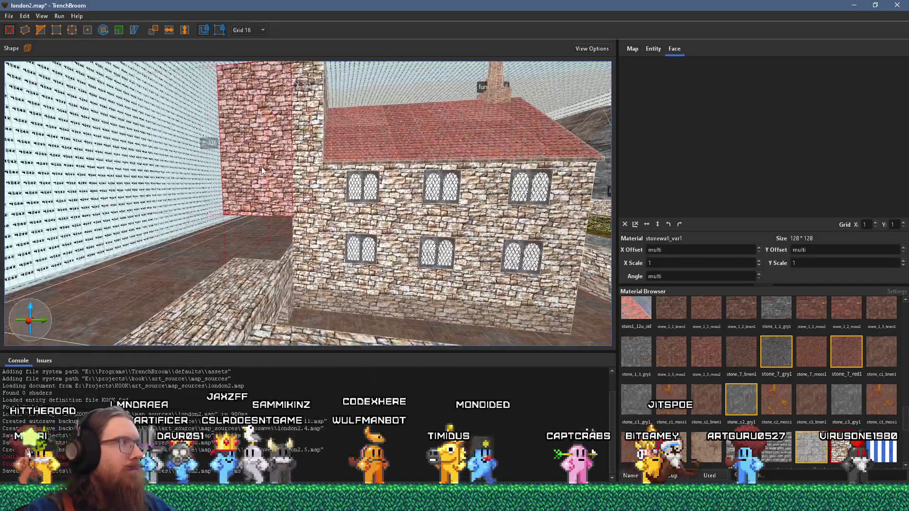
scroll(262, 170, "up", 2)
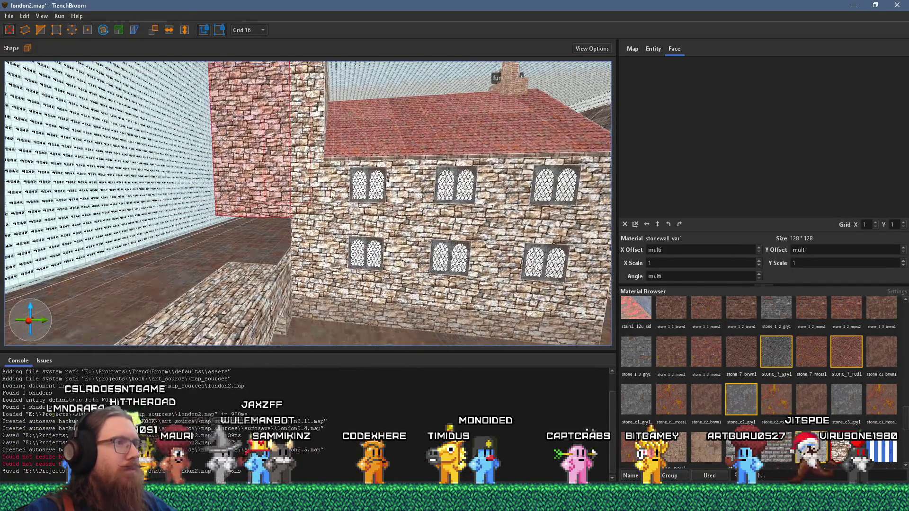
left_click(333, 178)
Step: Look over the house from above, selecting the stone pillar, back wall and the wall's stone cap
mouse_move(332, 179)
left_mouse_down()
mouse_move(314, 177)
mouse_move(297, 270)
mouse_move(310, 265)
mouse_move(326, 127)
mouse_move(249, 320)
mouse_move(243, 281)
left_mouse_up()
left_click_drag(257, 228, 268, 149)
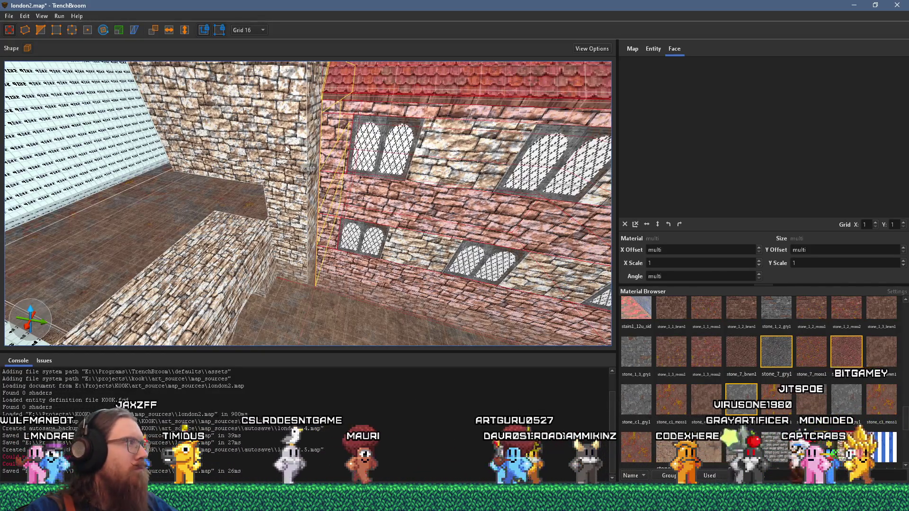
left_click_drag(286, 149, 294, 153)
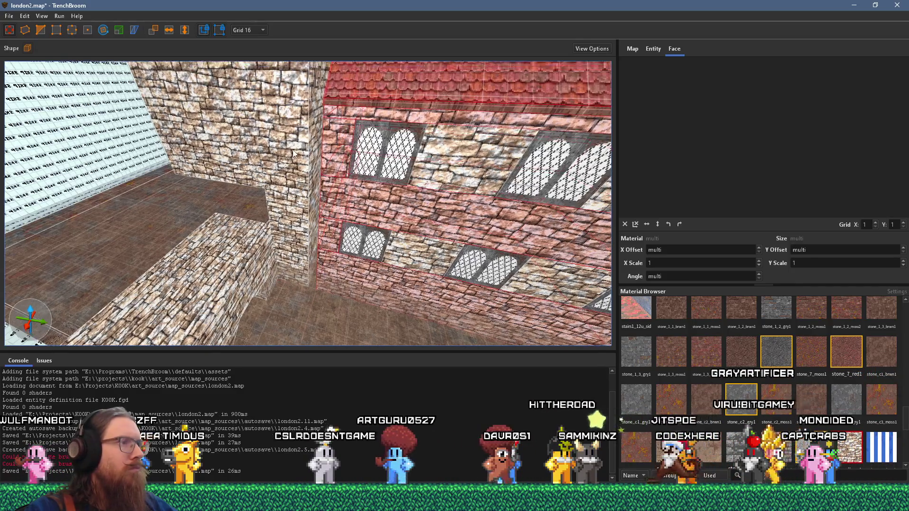
left_click(295, 191)
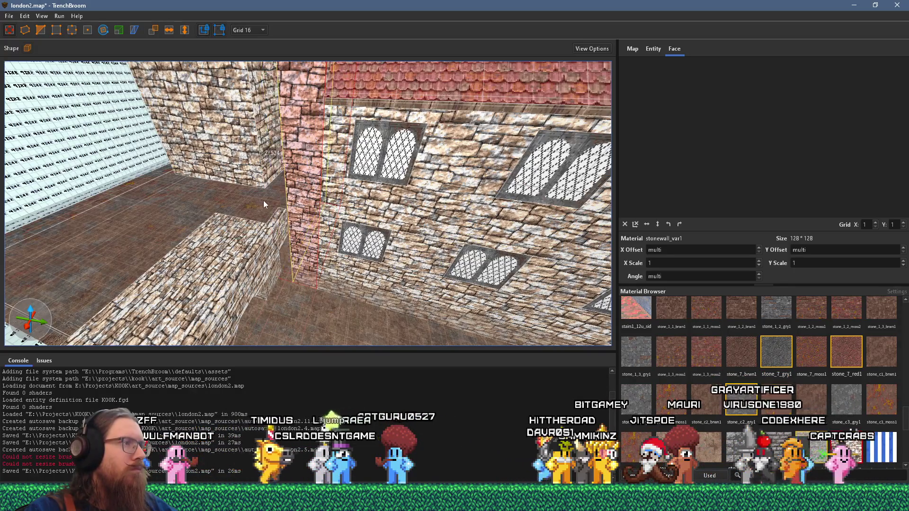
left_click(258, 162)
mouse_move(319, 251)
left_mouse_down()
mouse_move(327, 283)
mouse_move(269, 330)
mouse_move(285, 130)
mouse_move(291, 142)
mouse_move(296, 121)
mouse_move(264, 239)
left_mouse_up()
left_click(283, 148)
Step: Select the low wall block with the pieces beneath it and move it along the parapet top
left_click(291, 118)
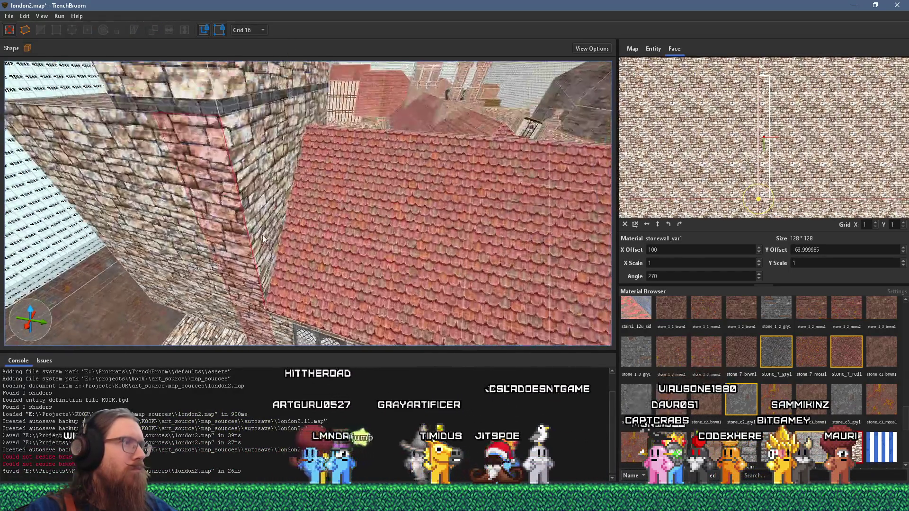
left_click(201, 74)
mouse_move(222, 73)
left_mouse_down()
mouse_move(368, 42)
mouse_move(307, 232)
mouse_move(204, 240)
left_mouse_up()
left_click(205, 239)
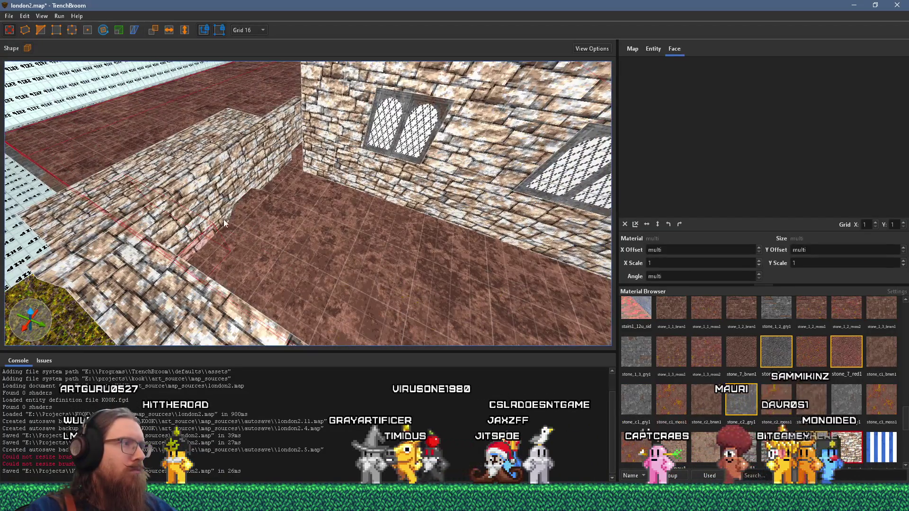
left_click(212, 237)
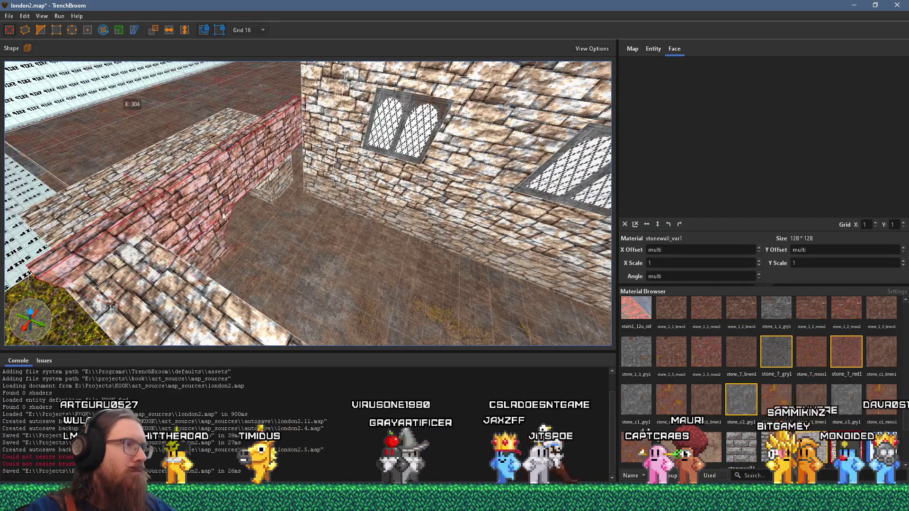
left_click(262, 183, "ctrl")
mouse_move(132, 147)
left_mouse_down()
mouse_move(225, 266)
mouse_move(282, 251)
mouse_move(249, 157)
mouse_move(205, 318)
left_mouse_up()
mouse_move(164, 293)
left_mouse_down()
mouse_move(271, 202)
mouse_move(265, 211)
mouse_move(100, 238)
mouse_move(302, 232)
mouse_move(296, 248)
mouse_move(128, 245)
mouse_move(255, 247)
mouse_move(196, 236)
mouse_move(258, 243)
mouse_move(251, 253)
mouse_move(375, 222)
mouse_move(547, 212)
mouse_move(532, 149)
mouse_move(392, 234)
mouse_move(204, 251)
mouse_move(162, 275)
left_mouse_up()
mouse_move(166, 233)
left_mouse_down()
mouse_move(220, 226)
mouse_move(130, 209)
mouse_move(419, 185)
mouse_move(484, 203)
mouse_move(301, 218)
left_mouse_up()
Step: Narrow the block into a thin 304-long, 64-high curb, then inspect the passage floor
left_click_drag(576, 211, 311, 205)
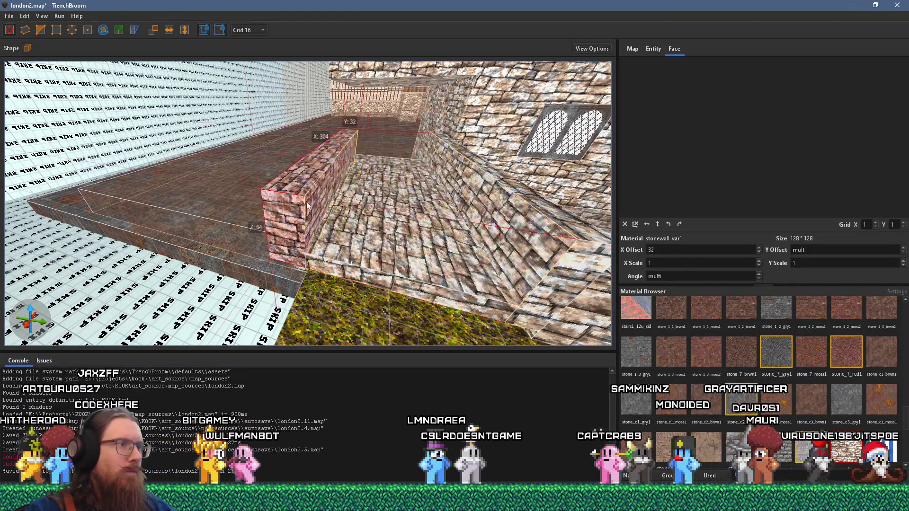
left_click(323, 224)
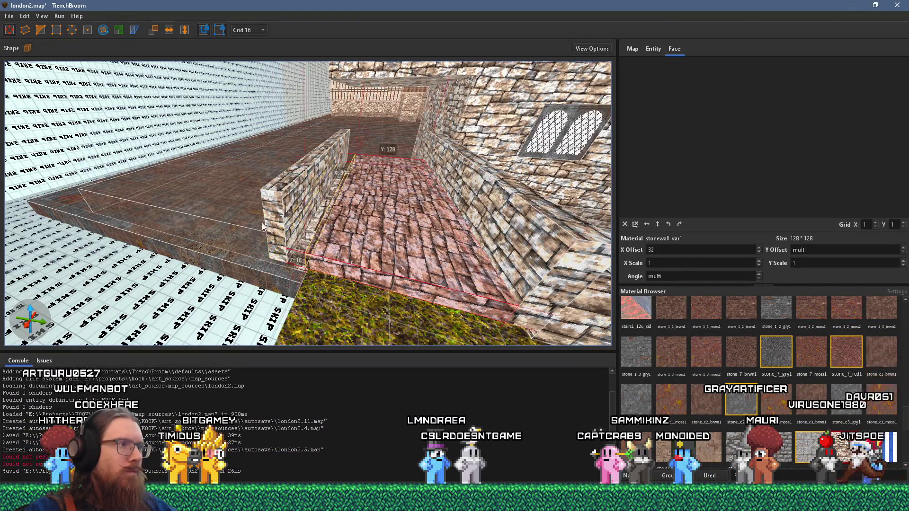
mouse_move(242, 218)
left_mouse_down()
mouse_move(288, 219)
mouse_move(399, 249)
mouse_move(387, 263)
mouse_move(225, 249)
mouse_move(316, 322)
left_mouse_up()
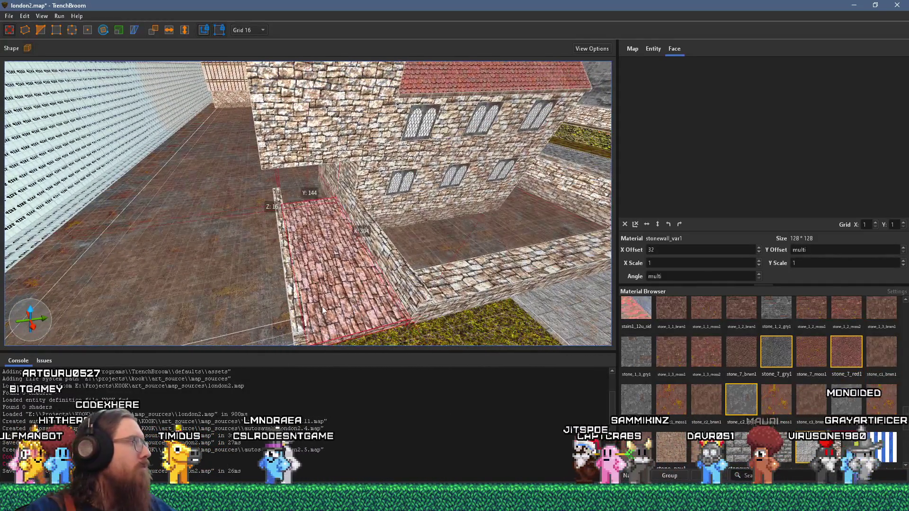
left_click_drag(325, 286, 368, 205)
left_click(314, 111)
mouse_move(314, 111)
left_mouse_down()
mouse_move(178, 112)
mouse_move(288, 121)
mouse_move(223, 118)
mouse_move(262, 292)
mouse_move(238, 205)
mouse_move(251, 166)
mouse_move(245, 237)
mouse_move(257, 161)
left_mouse_up()
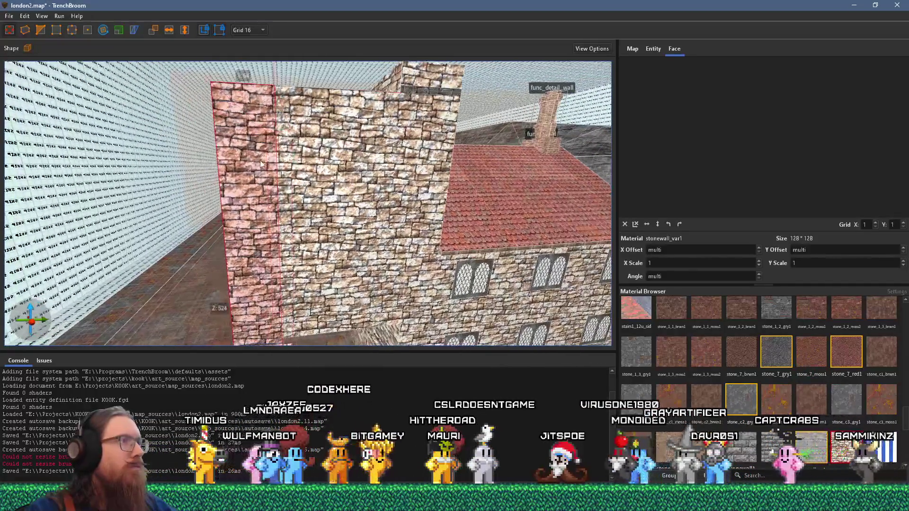
Step: Swing around the stone building's front, selecting the left column section and the corner pillar
left_click_drag(444, 162, 421, 152)
left_click(240, 166)
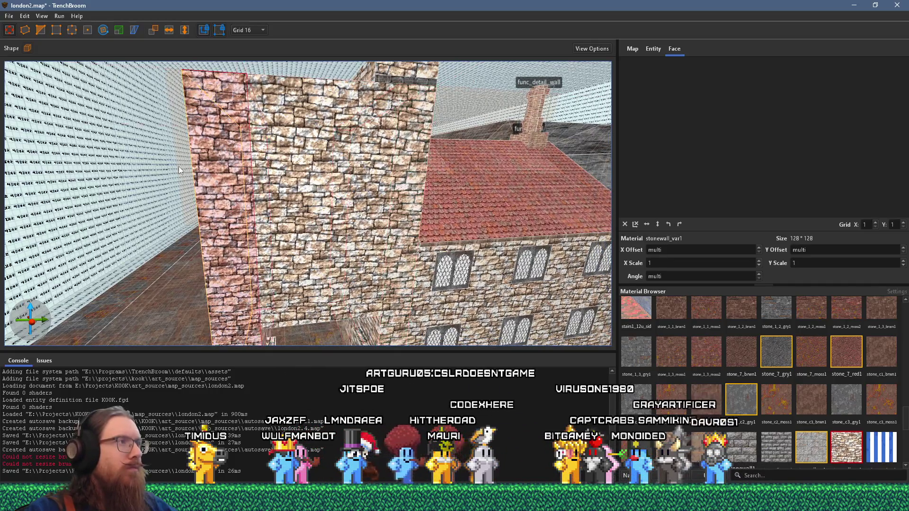
left_click_drag(209, 170, 194, 67)
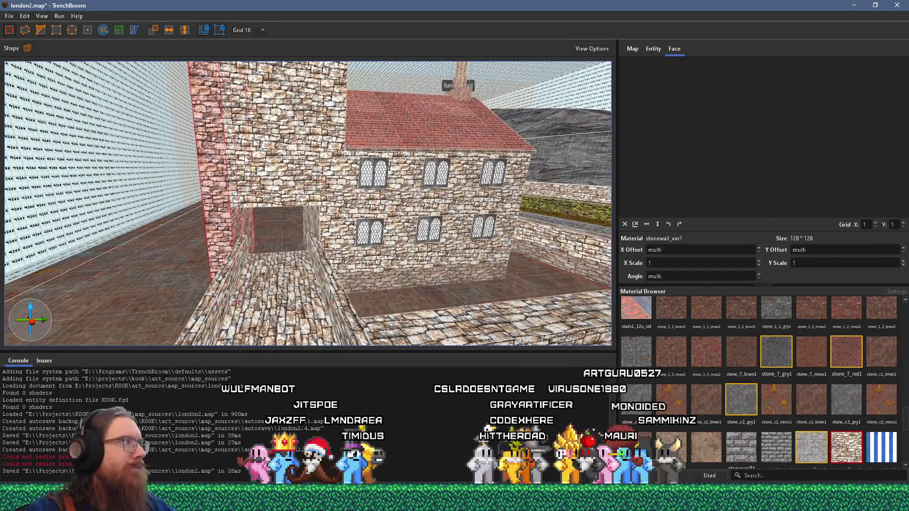
mouse_move(266, 150)
left_mouse_down()
mouse_move(244, 161)
mouse_move(275, 149)
mouse_move(304, 92)
mouse_move(337, 123)
mouse_move(341, 169)
mouse_move(407, 128)
left_mouse_up()
left_click(364, 130)
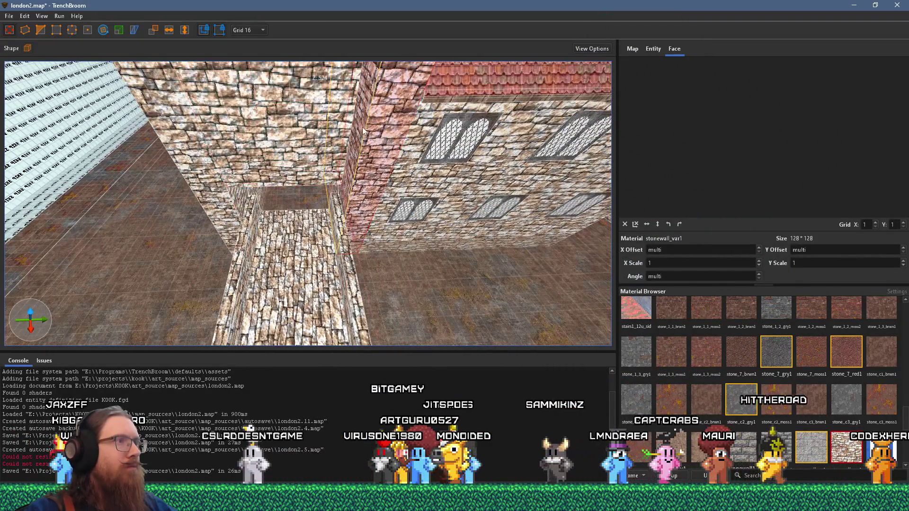
Step: Look down over the wall tops and select the thin curb block beside the stairs
left_click_drag(353, 136, 379, 97)
scroll(250, 207, "down", 3)
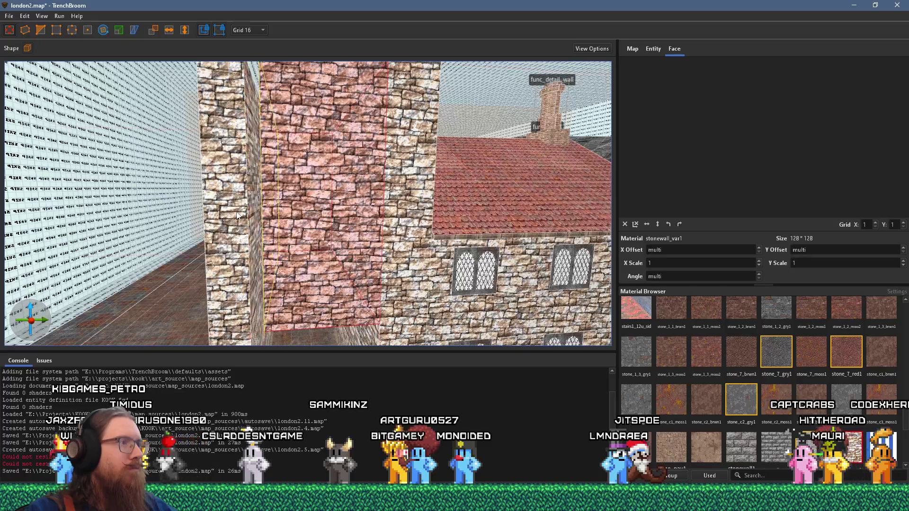
scroll(260, 219, "down", 2)
scroll(274, 208, "down", 3)
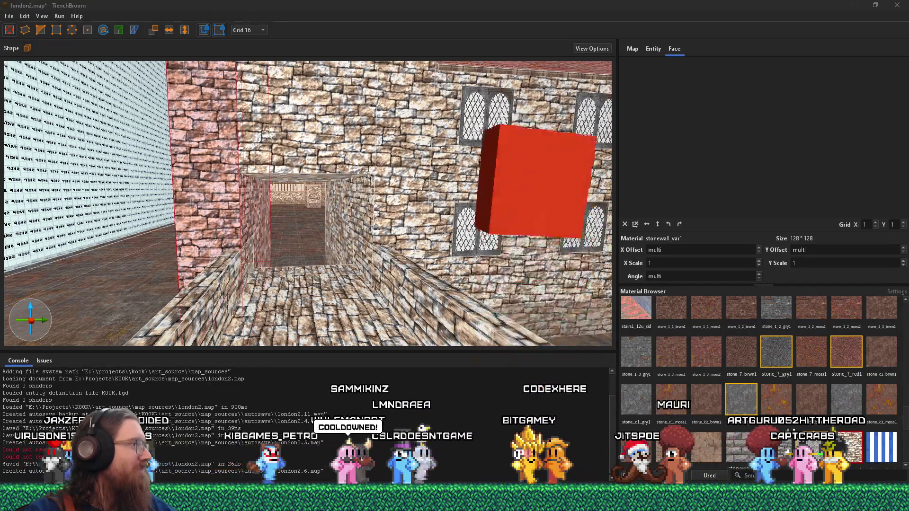
mouse_move(285, 190)
left_mouse_down()
mouse_move(285, 280)
mouse_move(410, 252)
mouse_move(391, 242)
mouse_move(442, 230)
mouse_move(425, 228)
mouse_move(382, 270)
mouse_move(402, 249)
mouse_move(228, 242)
mouse_move(310, 220)
mouse_move(287, 235)
mouse_move(186, 200)
mouse_move(314, 237)
mouse_move(320, 215)
mouse_move(323, 241)
mouse_move(396, 209)
mouse_move(388, 207)
mouse_move(430, 237)
left_mouse_up()
left_click(410, 252)
Step: Fly past the stairs to the mossy floor and select a block below the two-window wall
key("w")
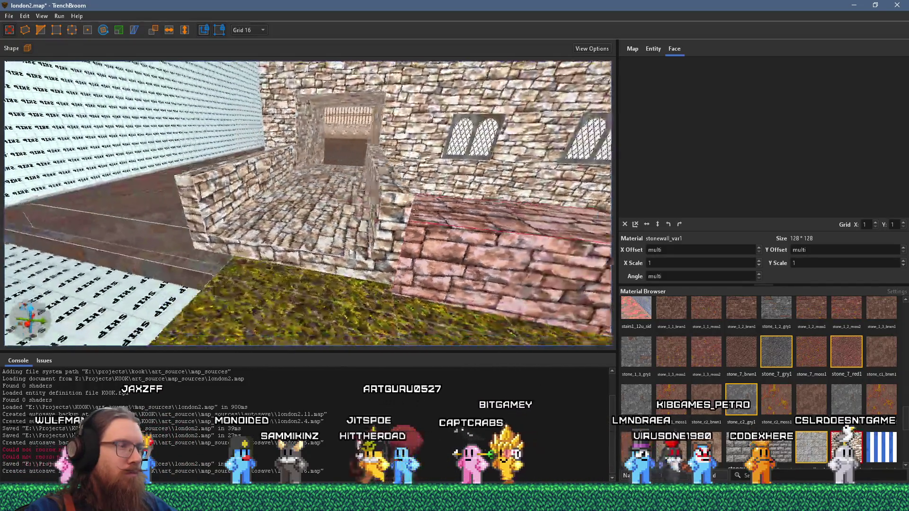
key("w")
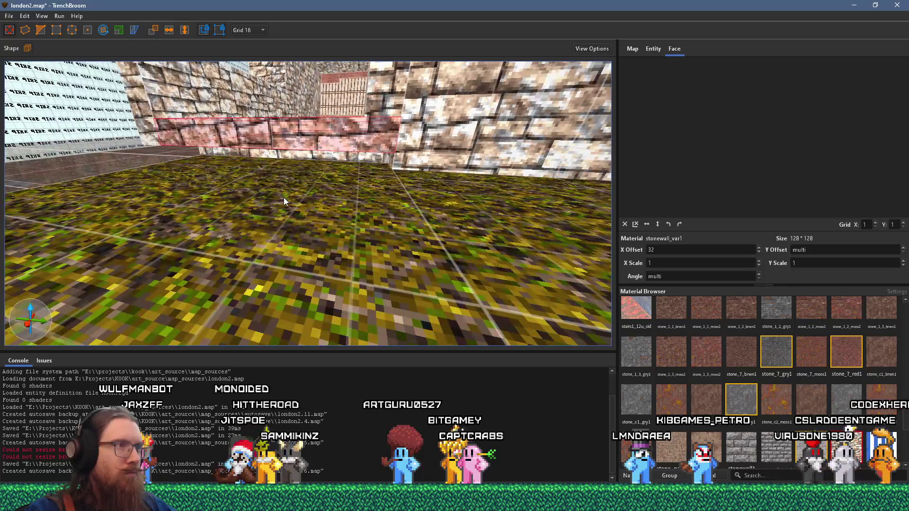
mouse_move(283, 197)
left_mouse_down()
mouse_move(329, 257)
mouse_move(127, 293)
mouse_move(230, 286)
left_mouse_up()
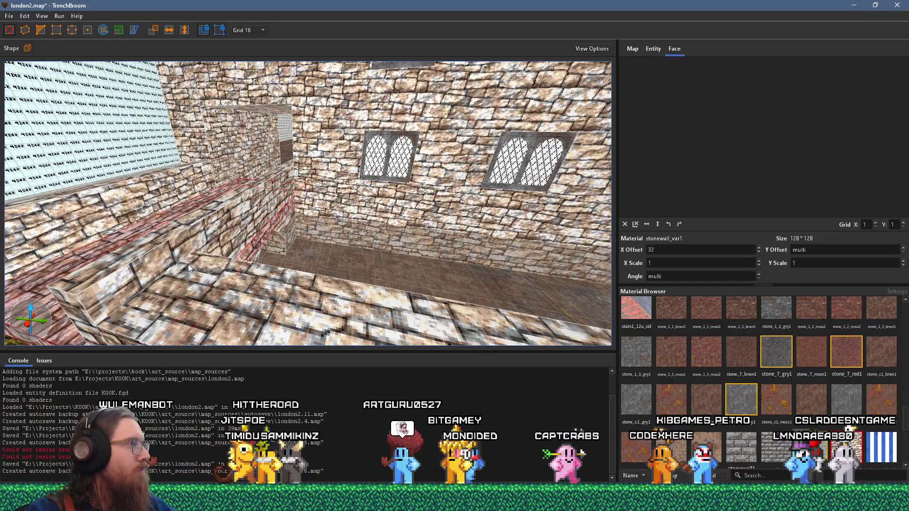
scroll(189, 268, "up", 5)
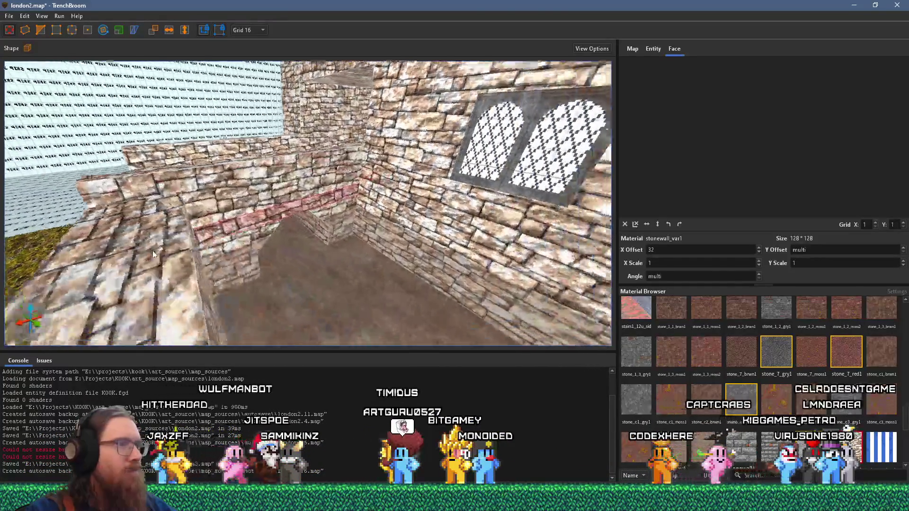
scroll(117, 231, "up", 2)
scroll(118, 231, "down", 4)
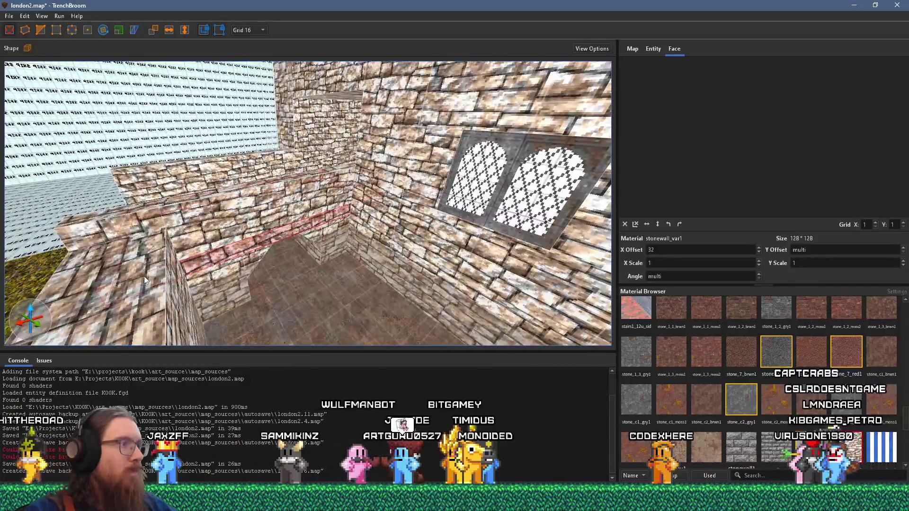
scroll(151, 276, "up", 6)
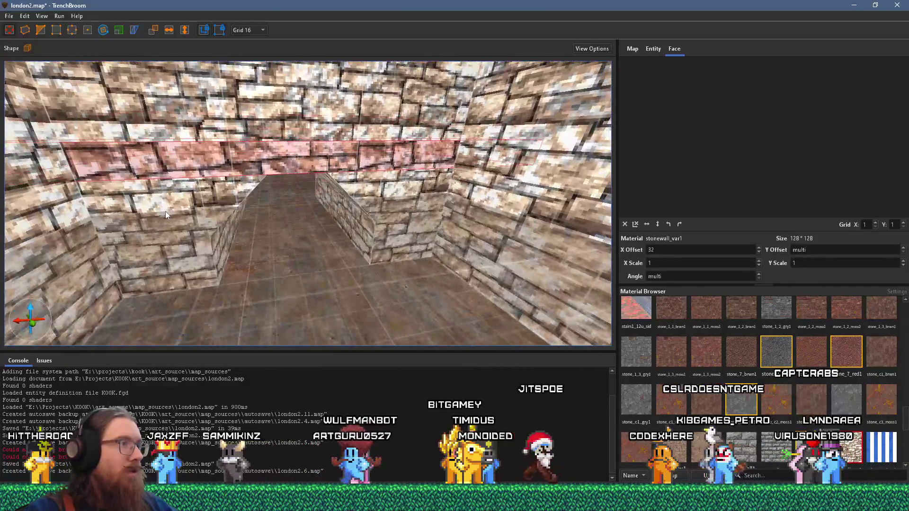
scroll(170, 191, "up", 5)
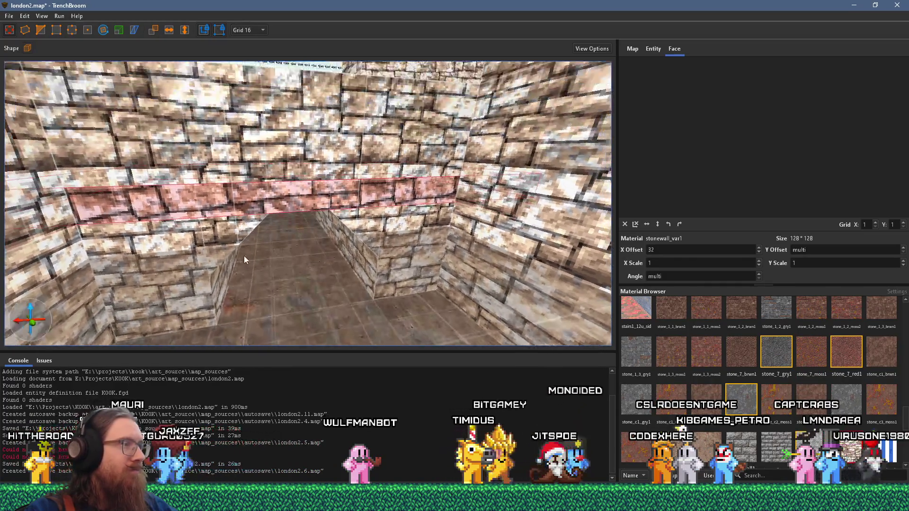
scroll(249, 226, "up", 5)
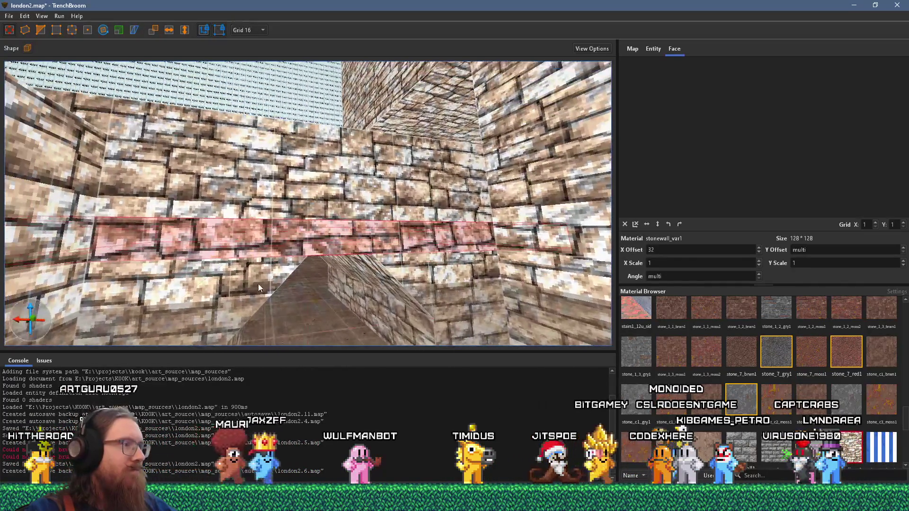
left_click(277, 283)
Step: Clear the selection, move further down the passage and open the brush Shape list
scroll(270, 254, "up", 8)
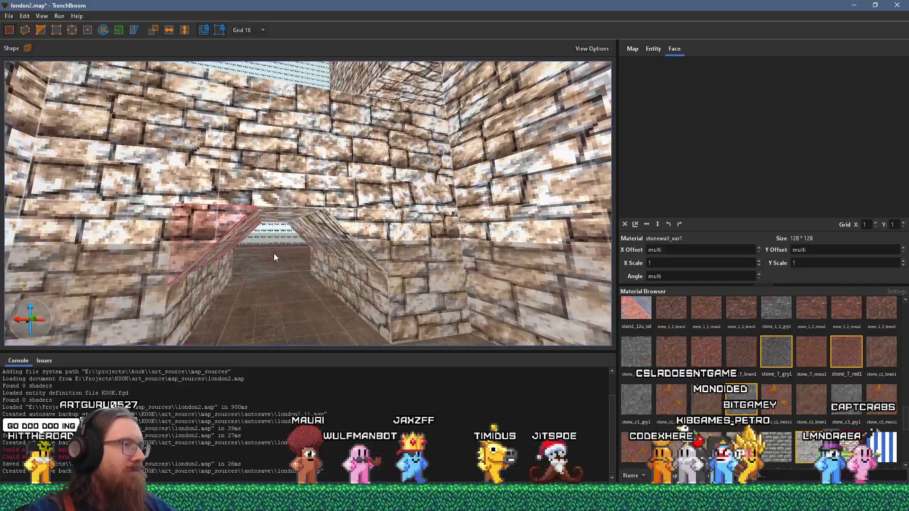
scroll(278, 258, "up", 5)
key("Escape")
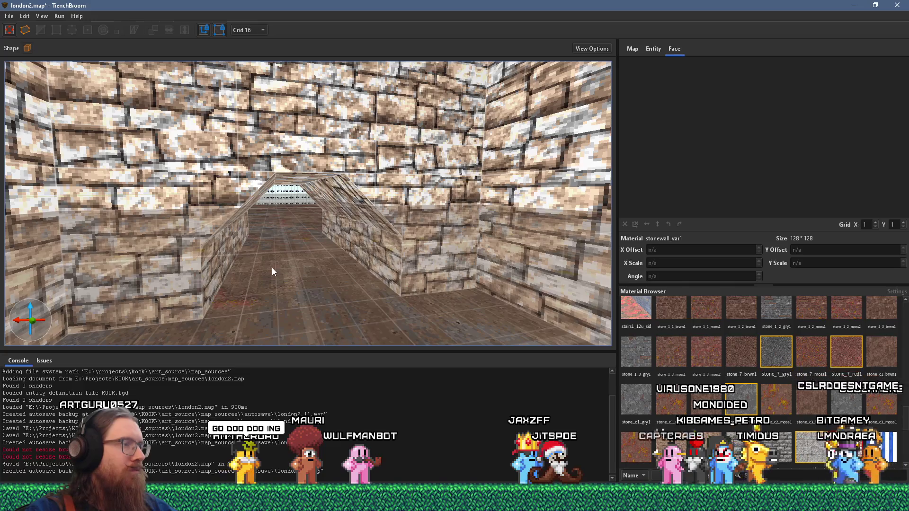
scroll(272, 268, "up", 10)
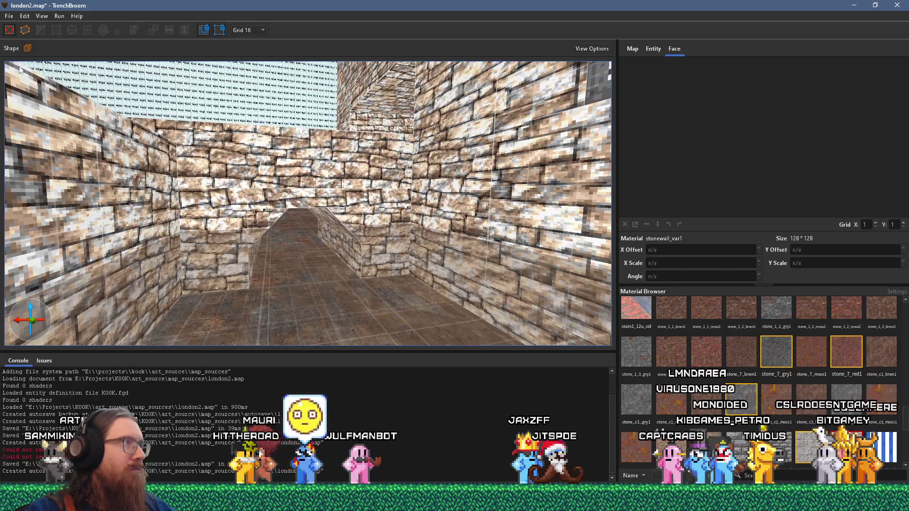
left_click(27, 48)
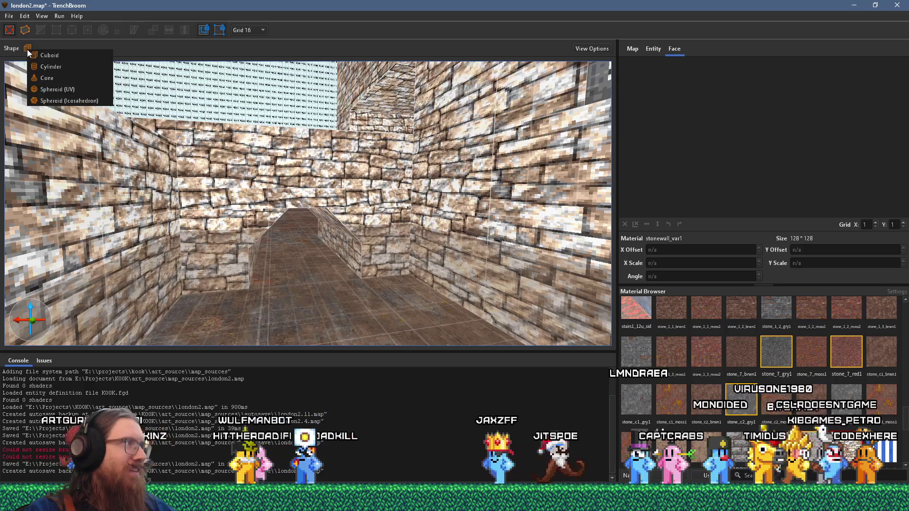
Step: Create a 12-sided cylinder brush, 80×80, on the passage floor
left_click(47, 66)
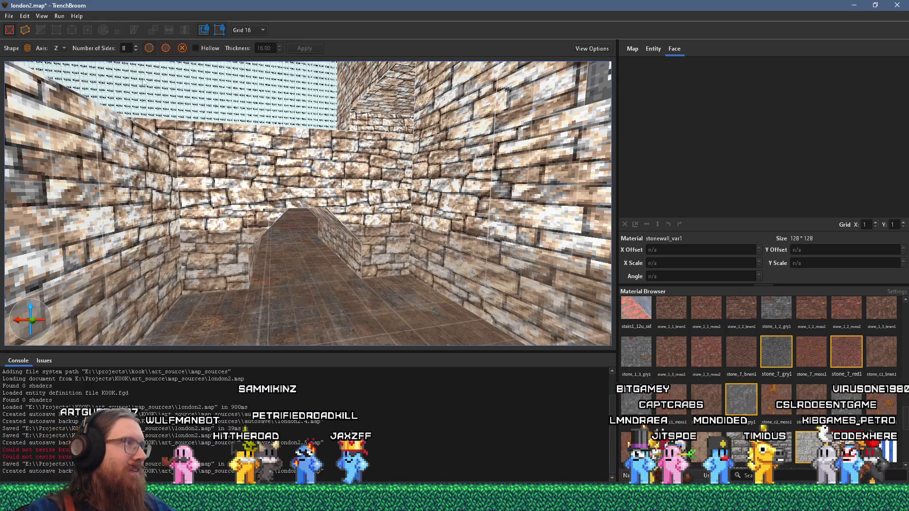
double_click(128, 49)
type("12")
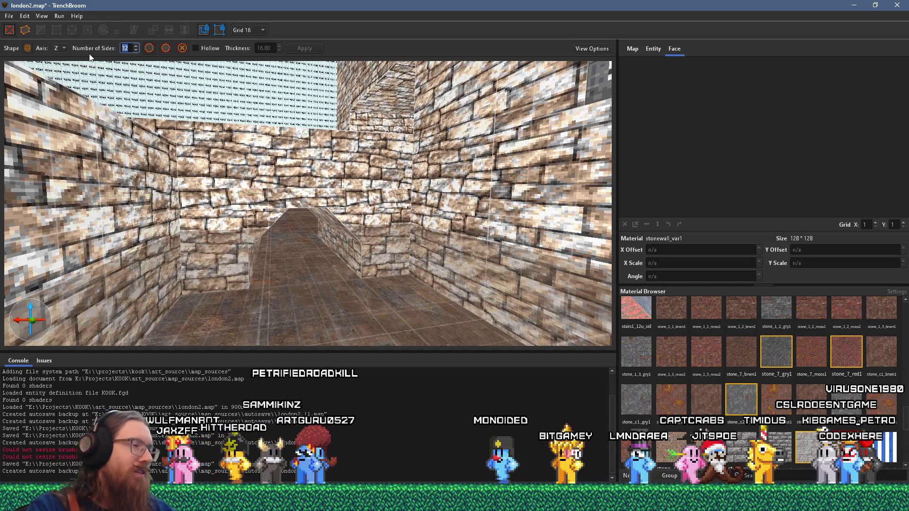
scroll(224, 175, "up", 5)
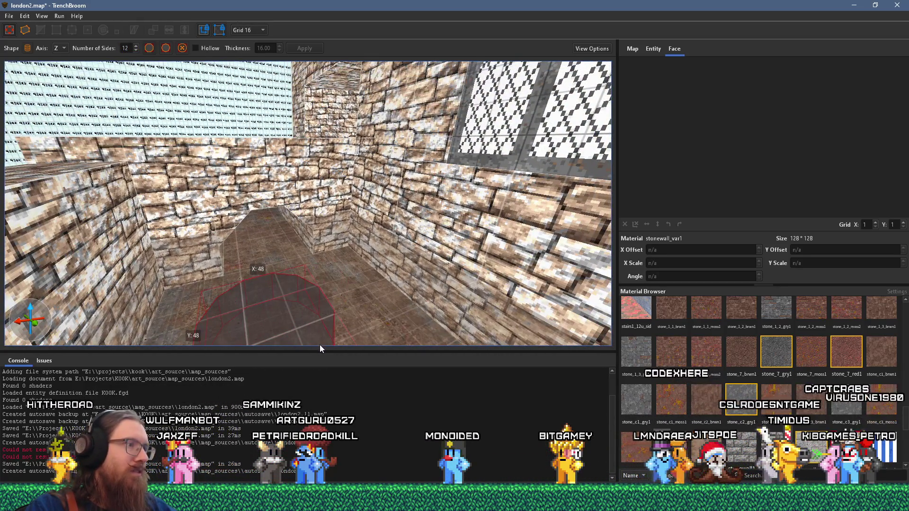
left_click(319, 323)
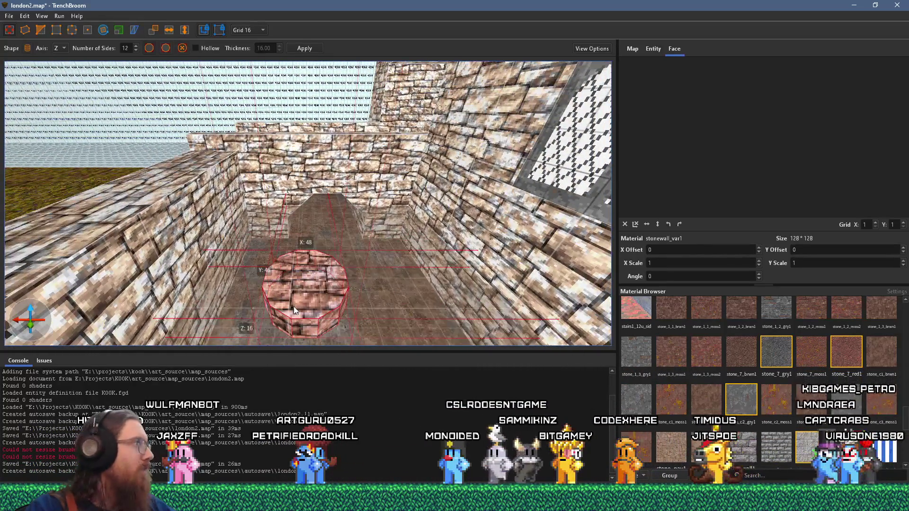
key("ctrl+z")
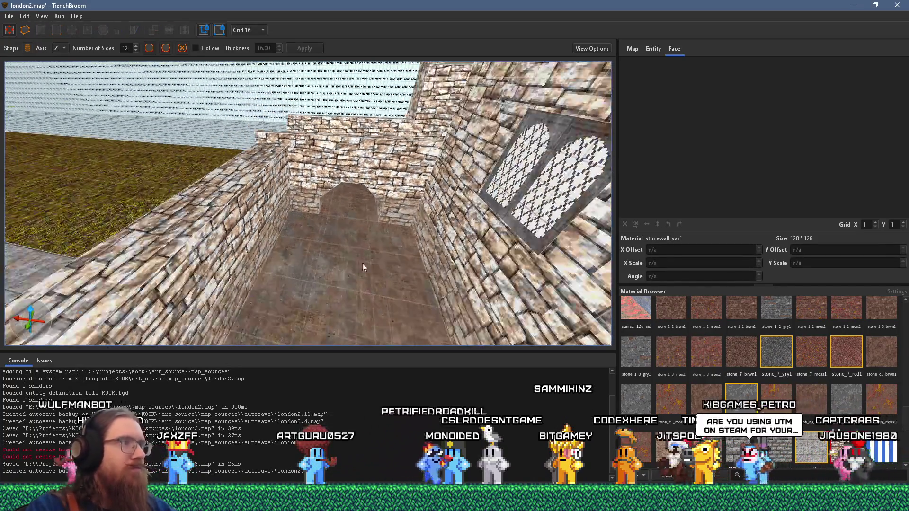
left_click_drag(362, 263, 398, 303)
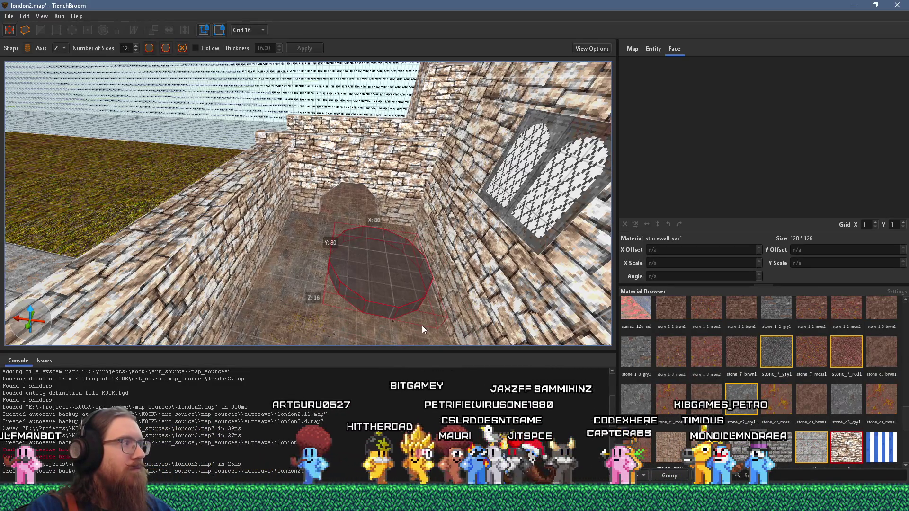
key("Return")
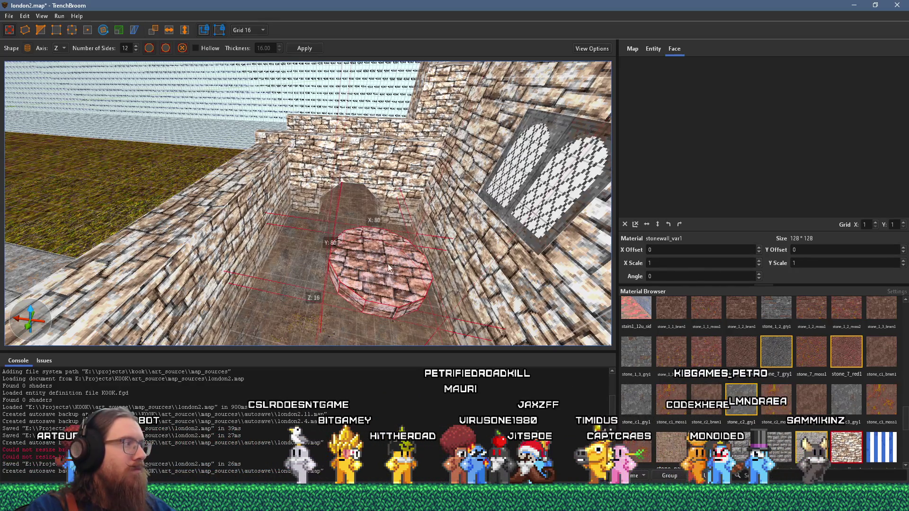
Step: Raise the cylinder to 48 units and rotate it 90° onto its side
scroll(409, 304, "up", 2)
key("alt+Left")
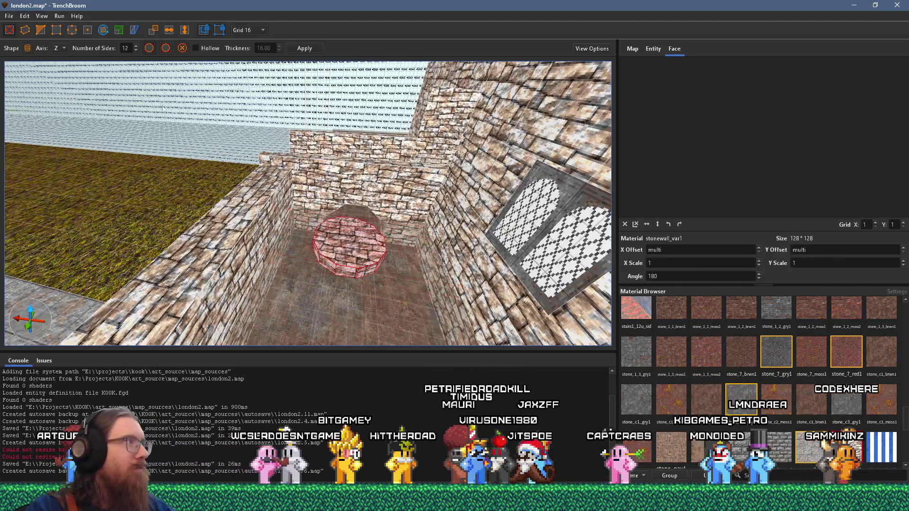
mouse_move(353, 244)
left_mouse_down()
mouse_move(368, 227)
mouse_move(227, 171)
mouse_move(136, 118)
left_mouse_up()
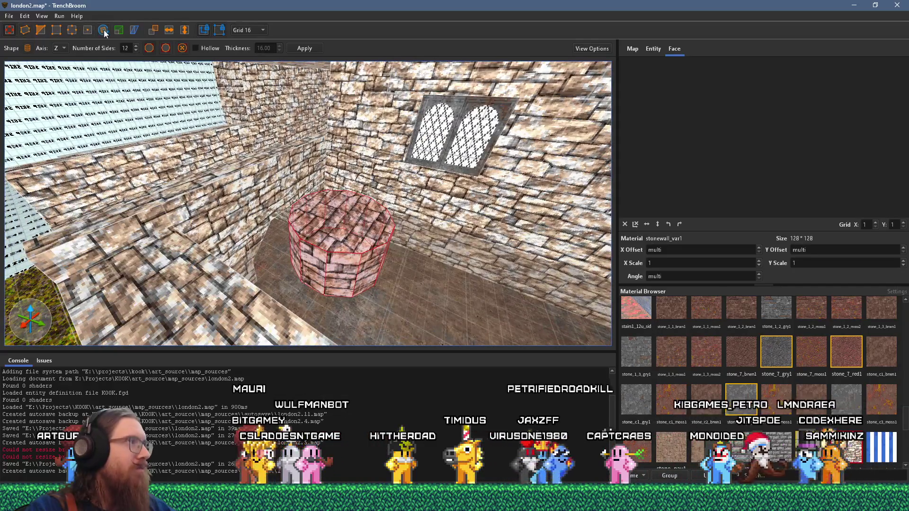
mouse_move(358, 201)
left_mouse_down()
mouse_move(407, 257)
mouse_move(425, 294)
mouse_move(413, 283)
left_mouse_up()
scroll(414, 283, "up", 5)
mouse_move(364, 257)
left_mouse_down()
mouse_move(213, 180)
mouse_move(167, 140)
left_mouse_up()
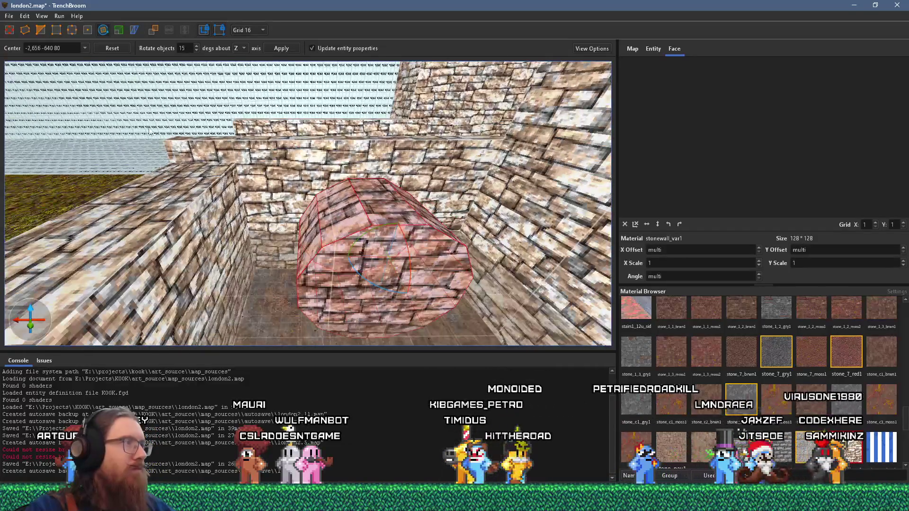
Step: Reopen the cylinder shape settings and view the sideways cylinder end-on from floor level
left_click(9, 30)
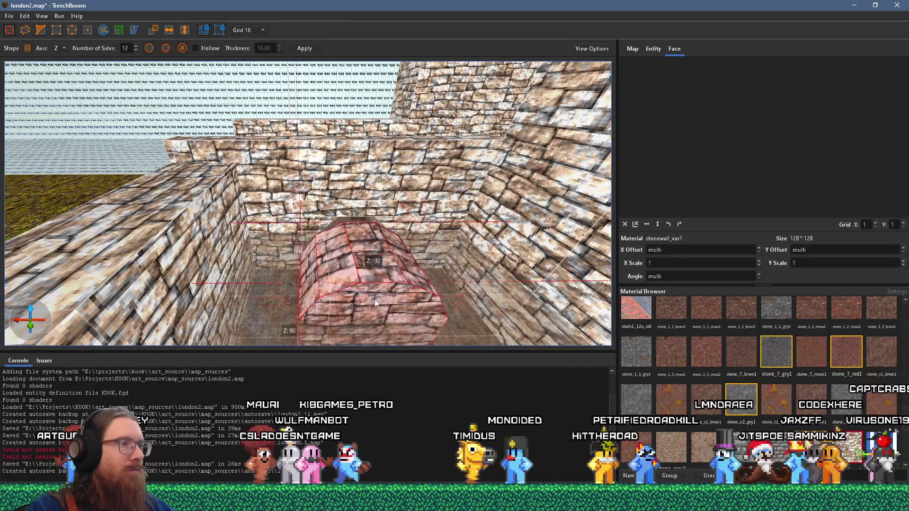
mouse_move(368, 295)
left_mouse_down()
mouse_move(342, 249)
mouse_move(345, 224)
left_mouse_up()
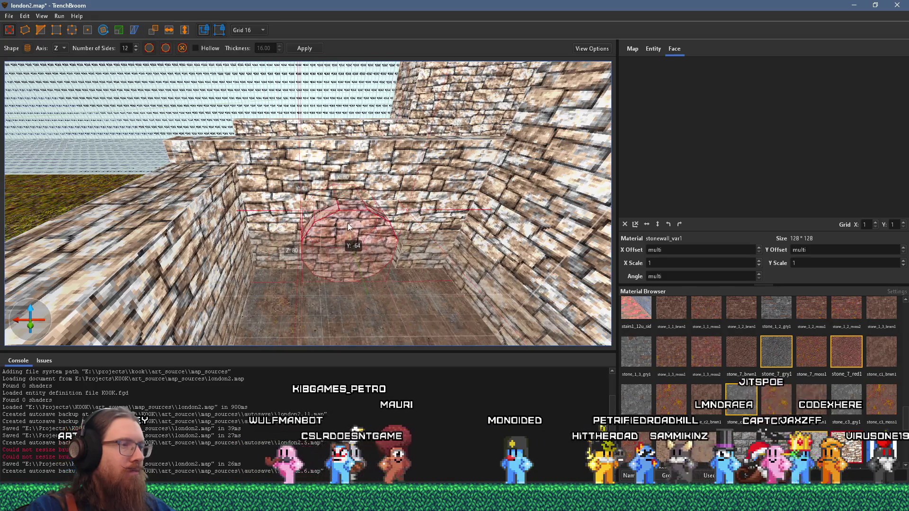
scroll(347, 223, "up", 2)
scroll(336, 218, "up", 3)
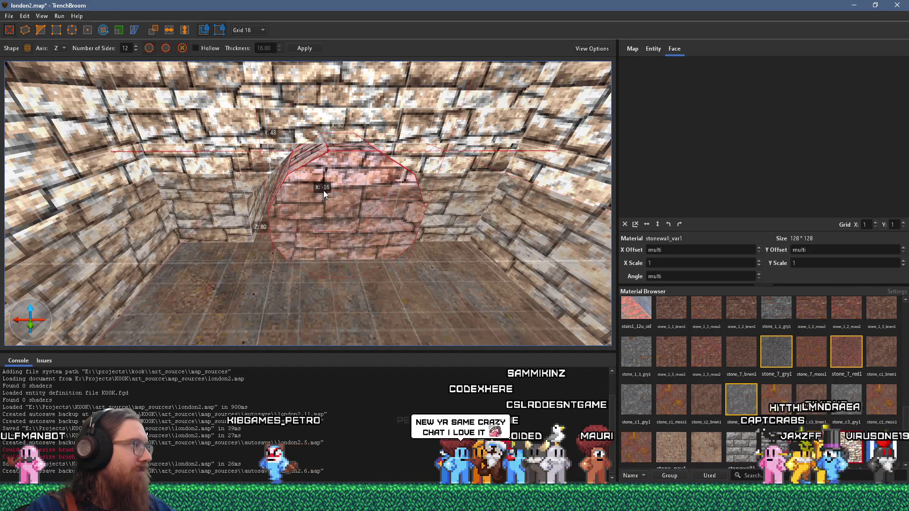
scroll(332, 217, "down", 4)
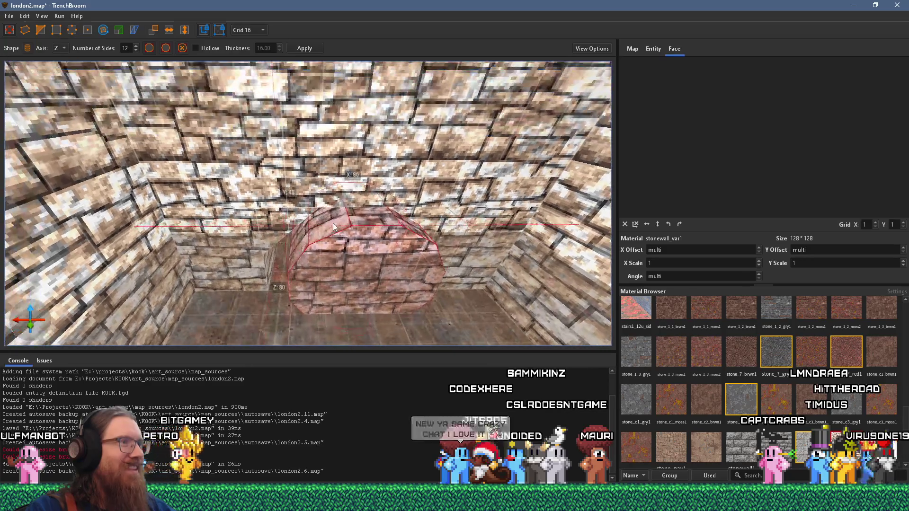
mouse_move(330, 216)
left_mouse_down()
mouse_move(339, 127)
mouse_move(326, 189)
left_mouse_up()
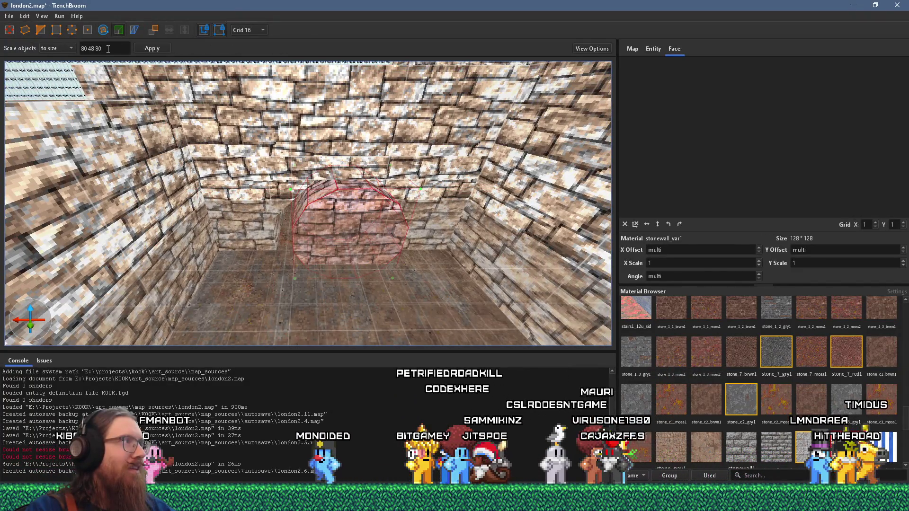
left_click(56, 48)
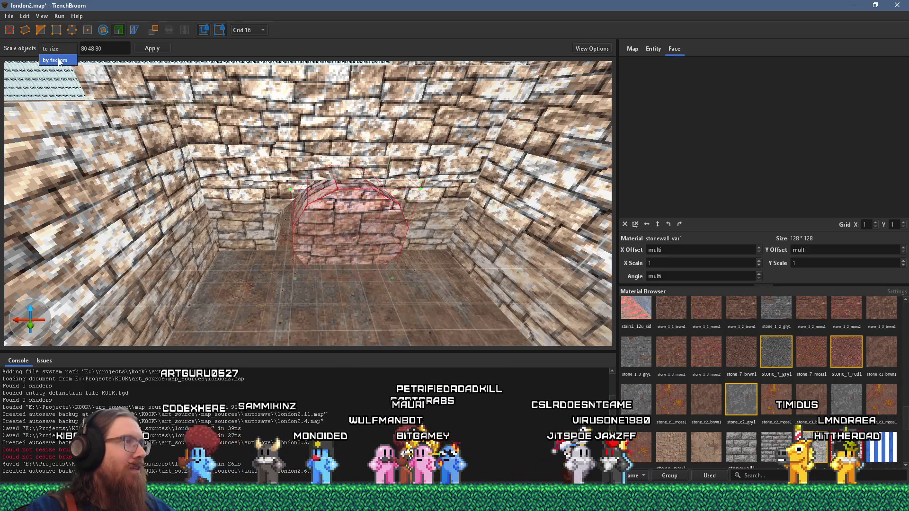
key("Escape")
mouse_move(279, 118)
left_mouse_down()
mouse_move(304, 127)
mouse_move(245, 176)
mouse_move(217, 171)
left_mouse_up()
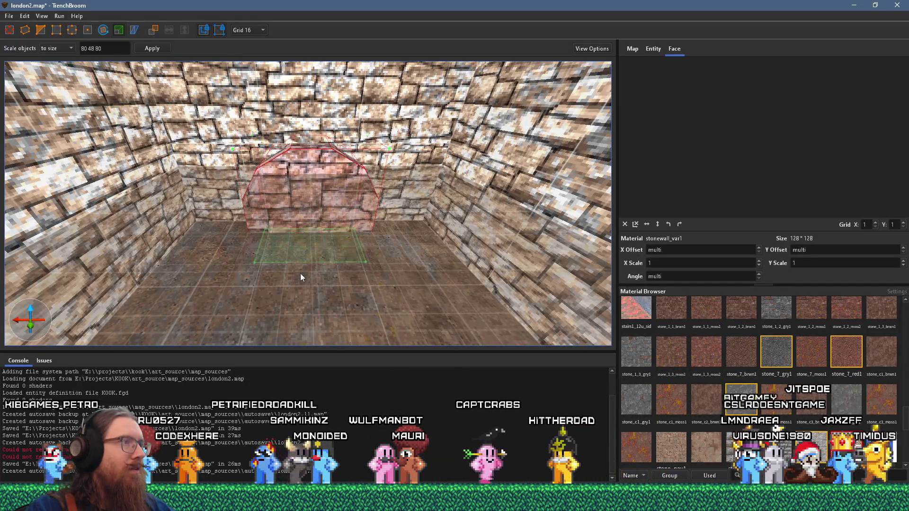
key("s")
key("a")
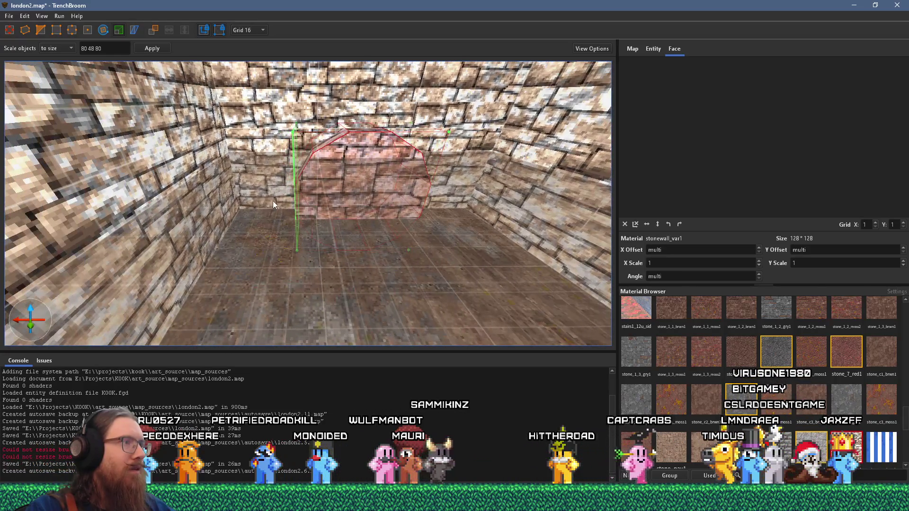
key("w")
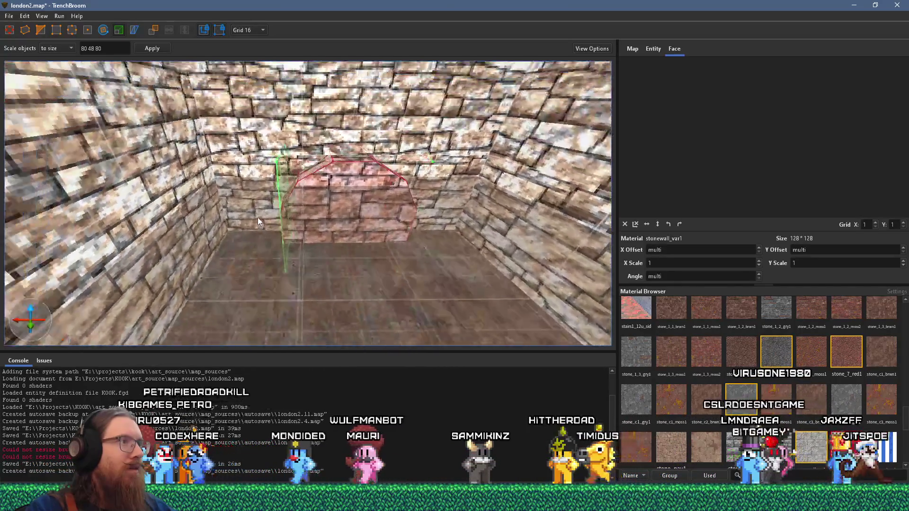
left_click_drag(258, 221, 275, 251)
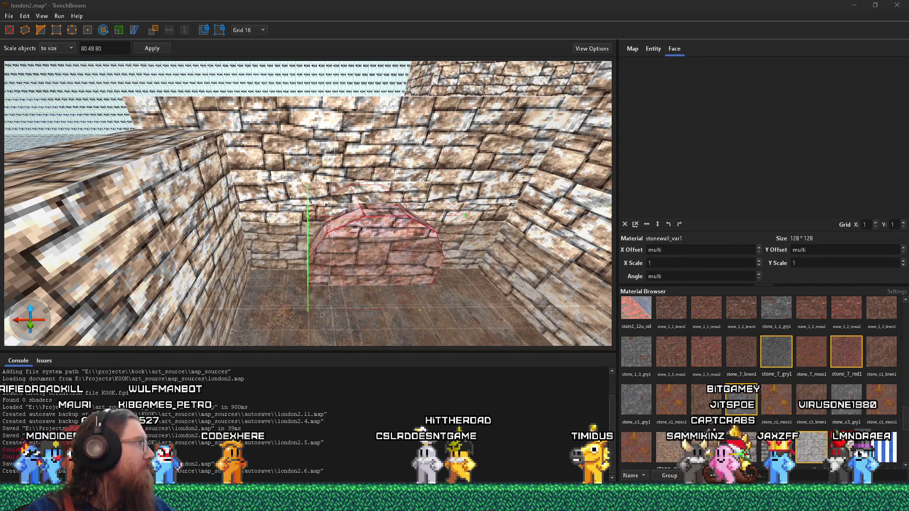
left_click_drag(0, 36, 615, 35)
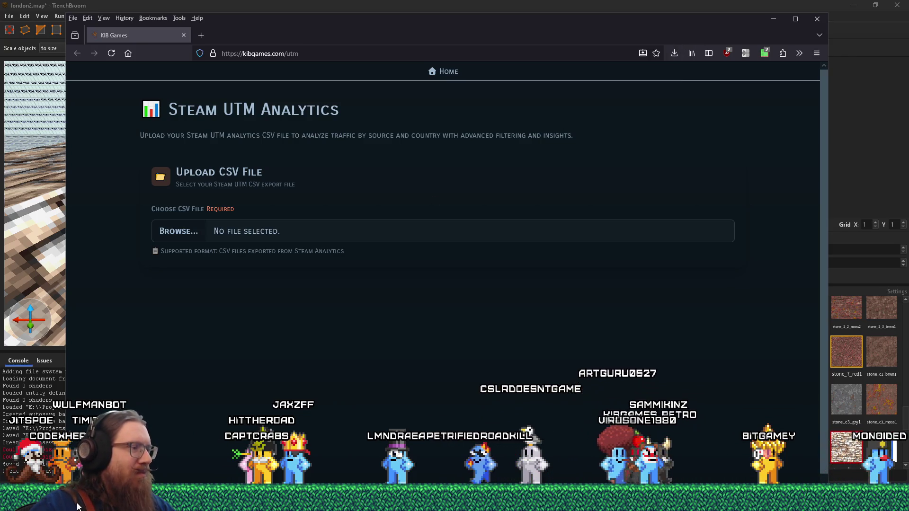
Step: Leave the Firefox analytics page and switch back to the TrenchBroom map editor
mouse_move(78, 506)
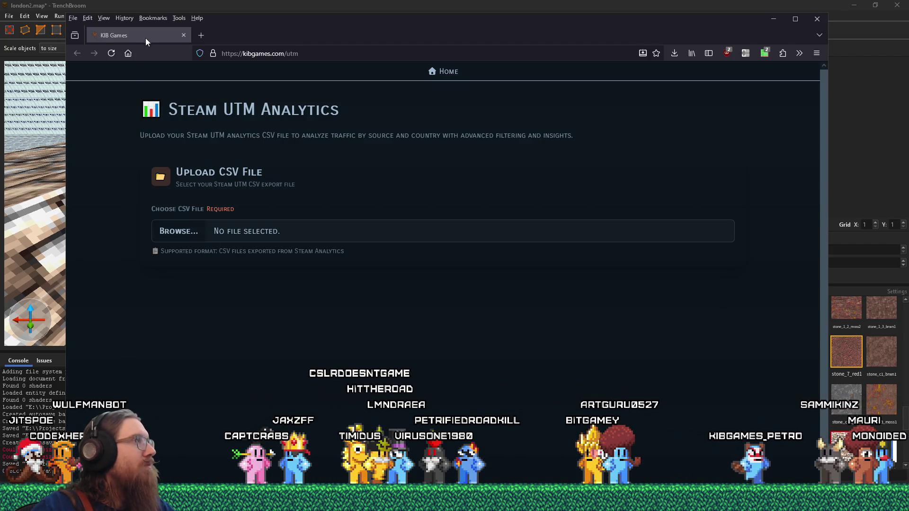
key("ctrl+t")
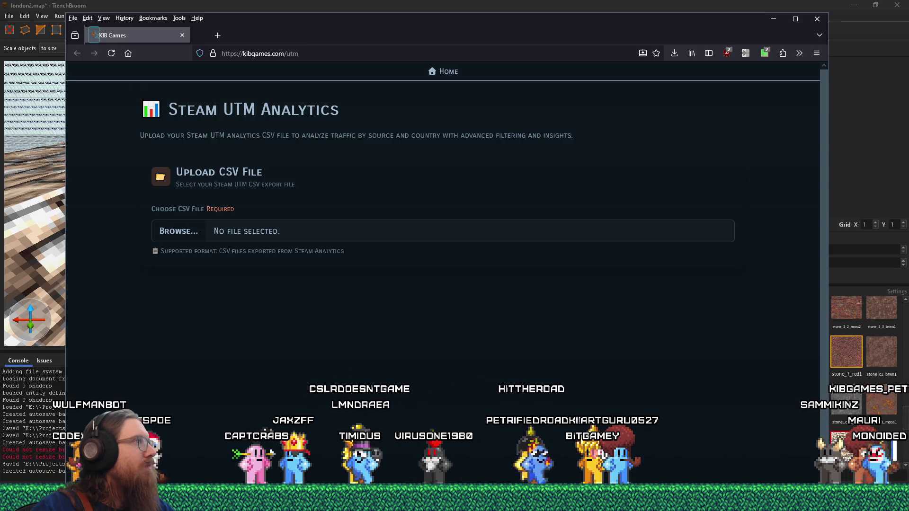
key("alt+Tab")
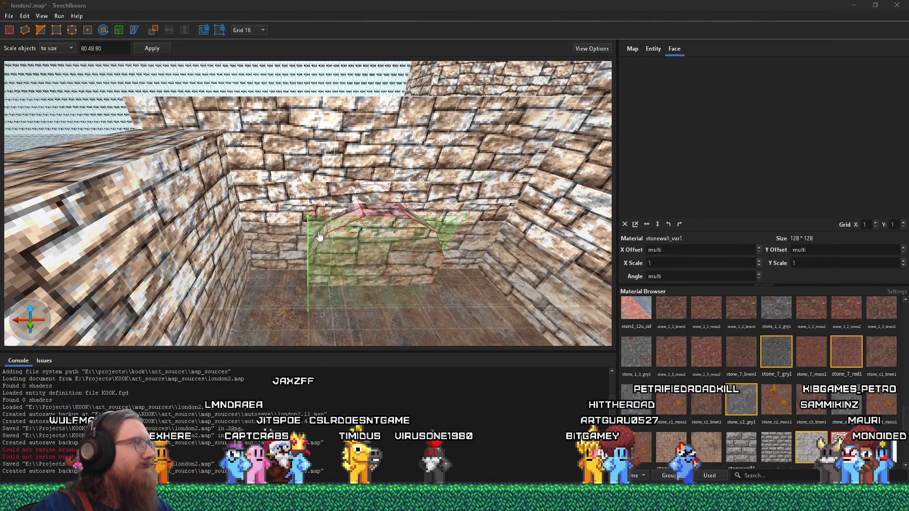
Step: Select the thin bevelled brush along the cylinder's top and bring the camera close to it
scroll(301, 237, "up", 5)
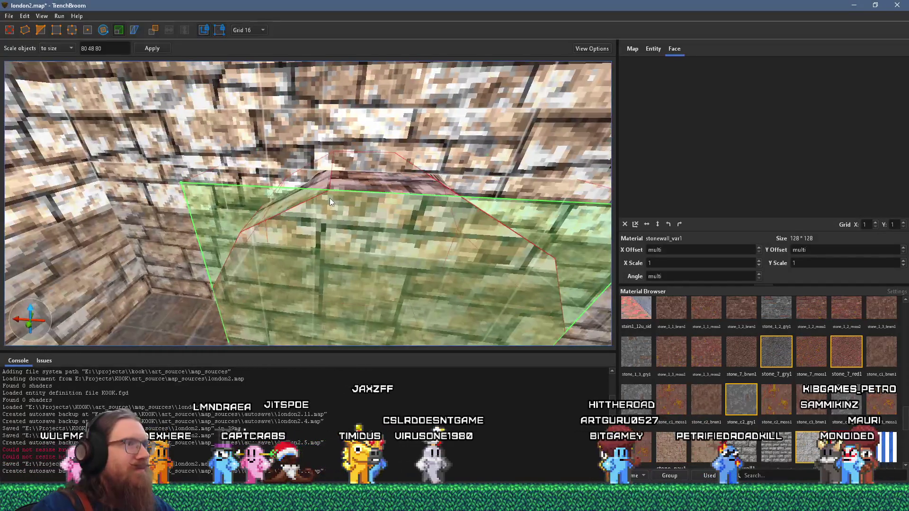
scroll(329, 198, "down", 4)
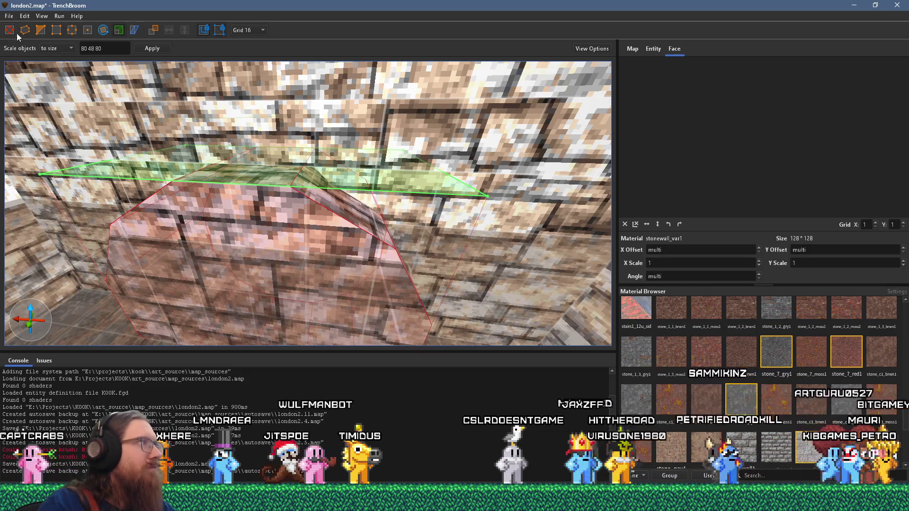
left_click(395, 197)
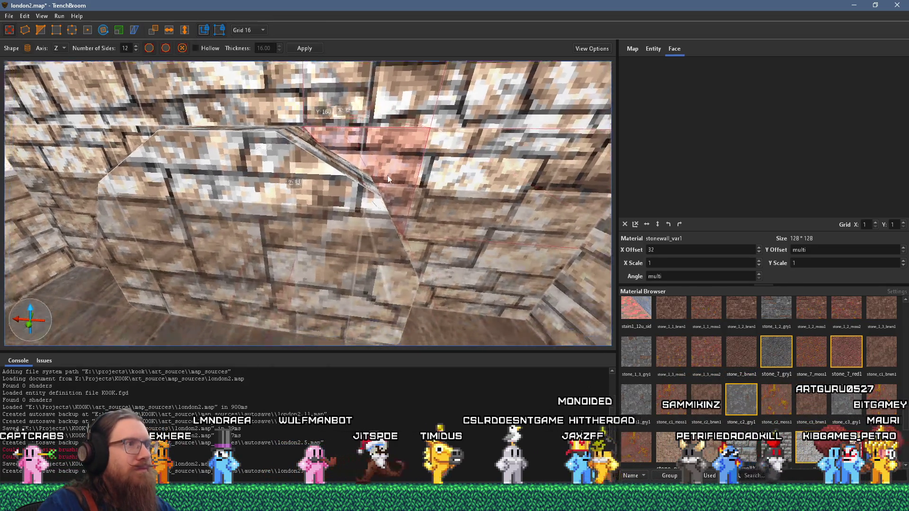
key("d")
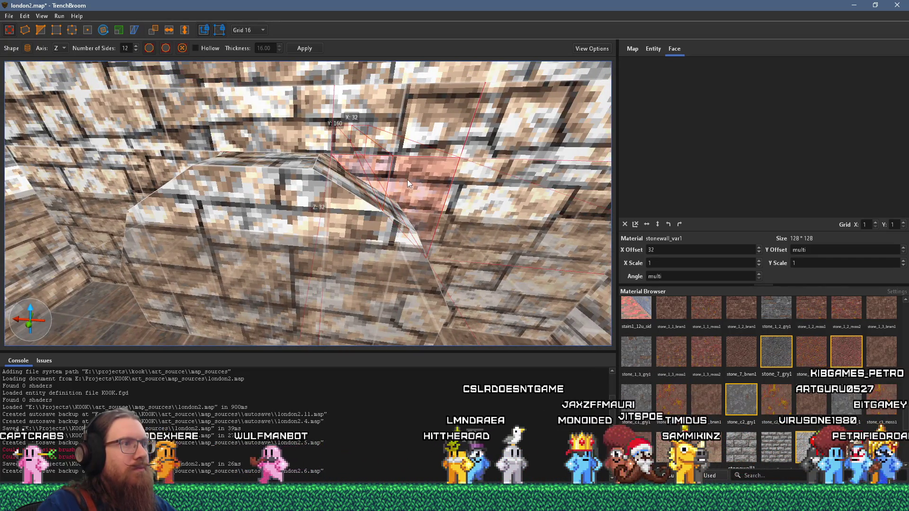
key("w")
key("a")
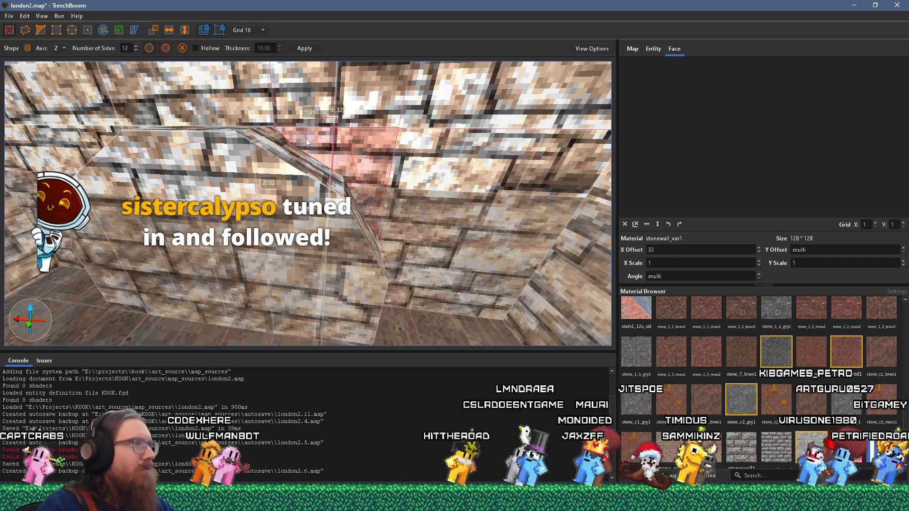
key("a")
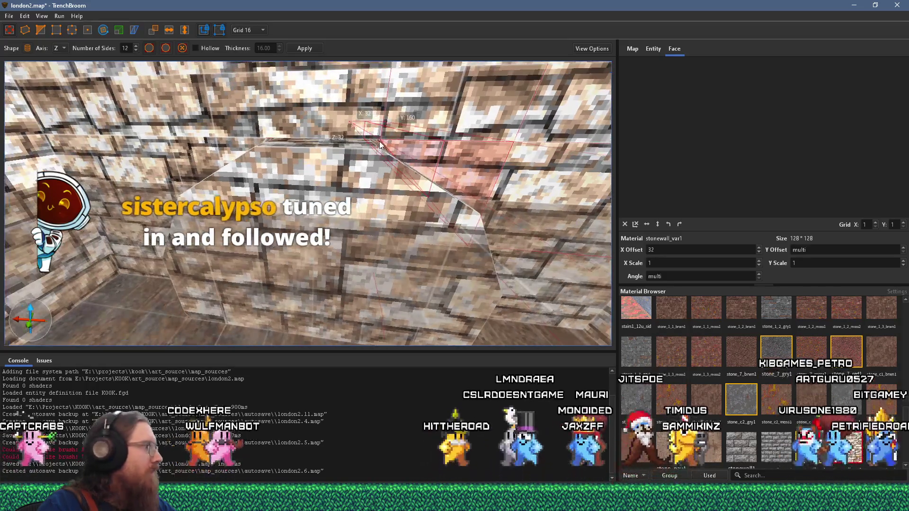
key("w")
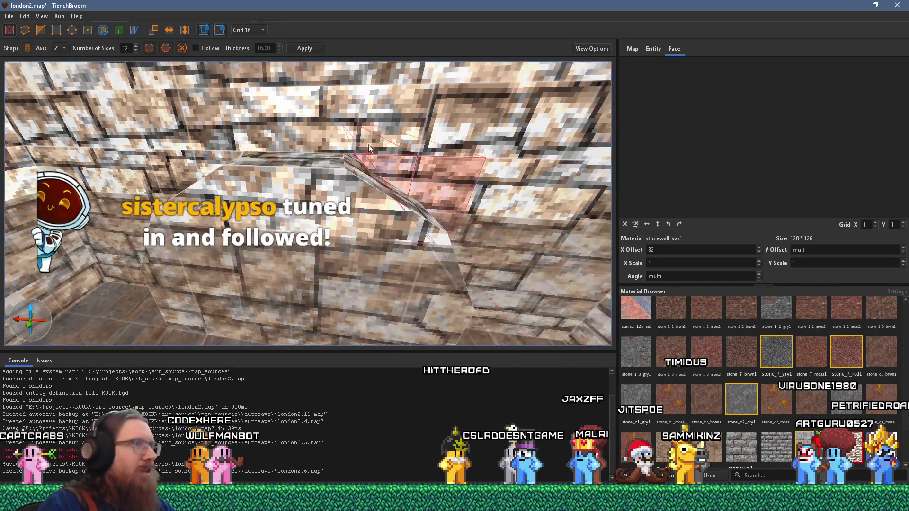
Step: Switch to the Vertex tool and set the grid size from 16 to 4
left_click(72, 30)
left_click(243, 31)
left_click(246, 86)
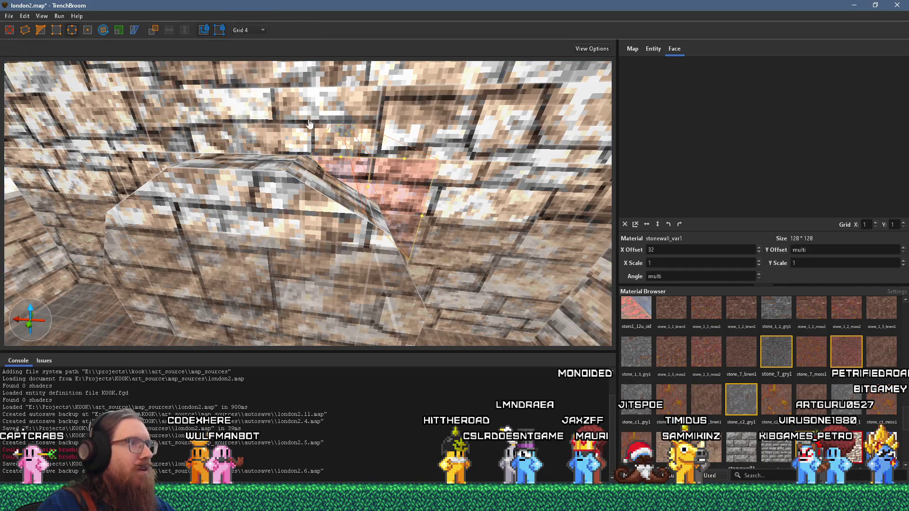
Step: Raise the brush's top vertex and edge near the wall, by 8 and then 4 units on Z
key("w")
left_click_drag(331, 170, 334, 163)
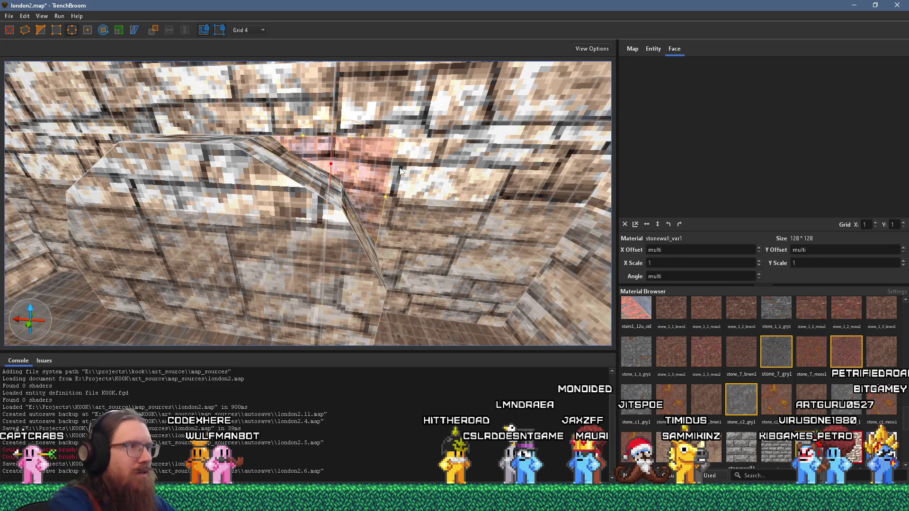
key("d")
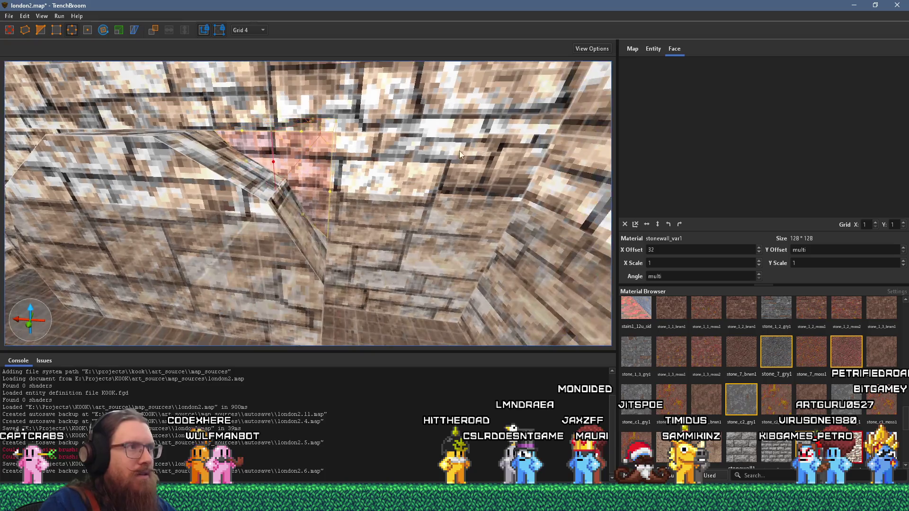
left_click_drag(310, 148, 310, 140)
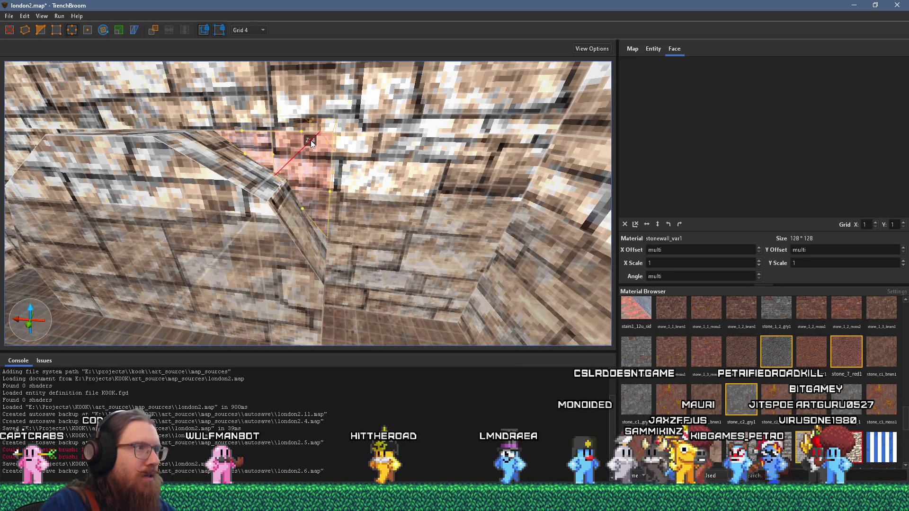
key("a")
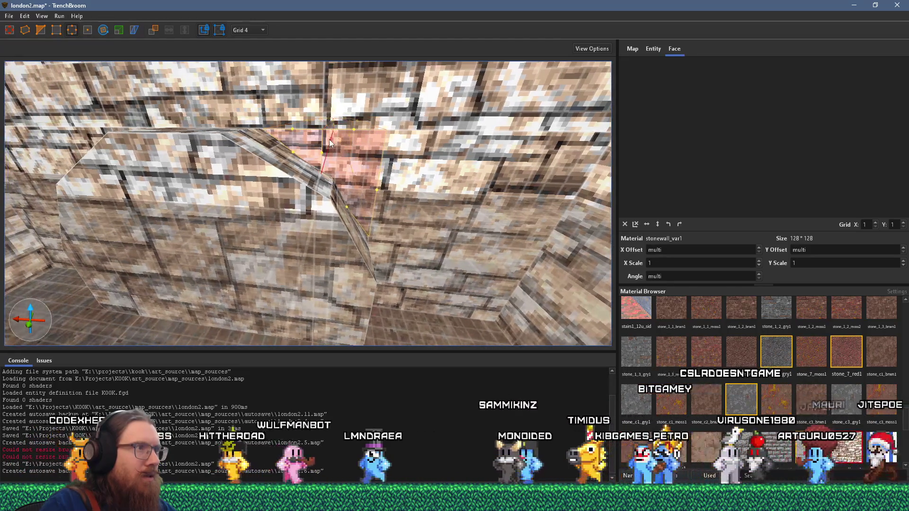
key("d")
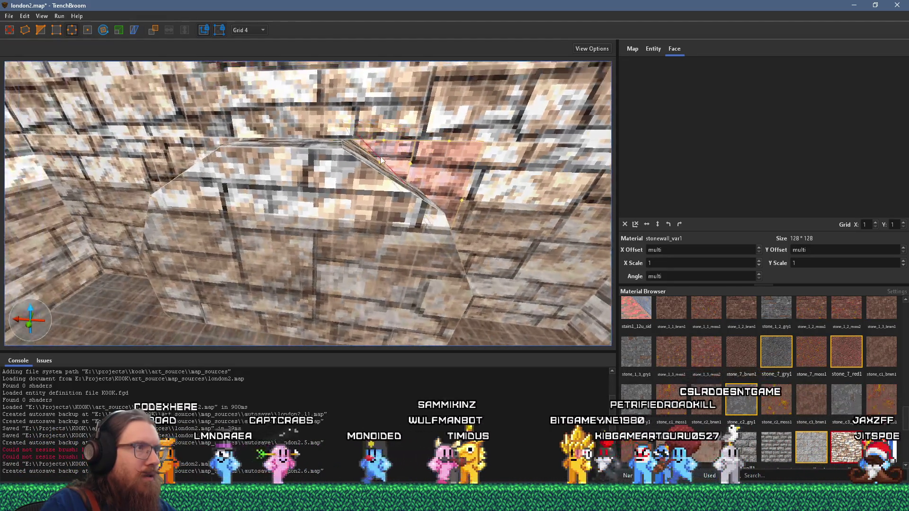
key("a")
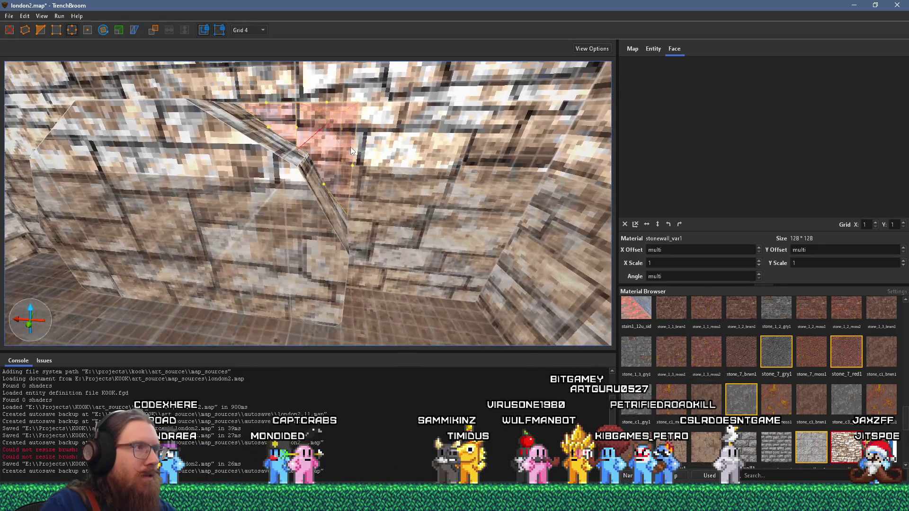
key("a")
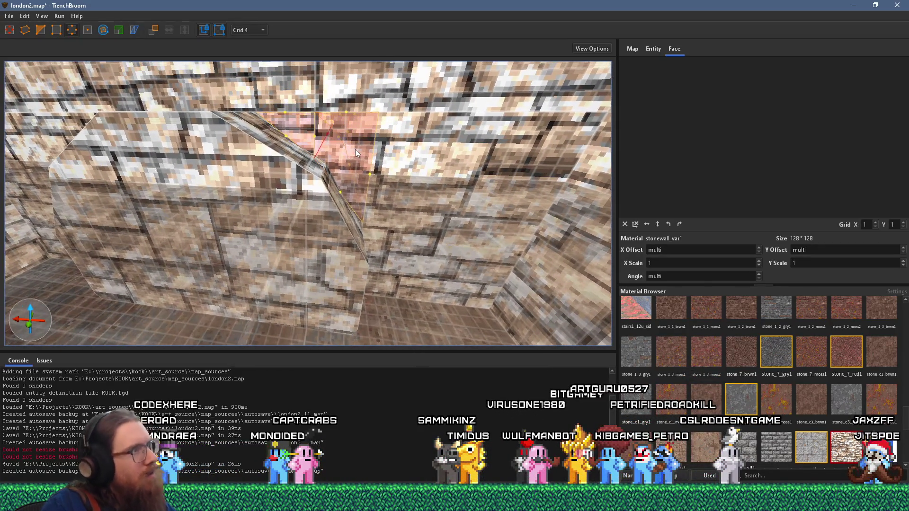
key("a")
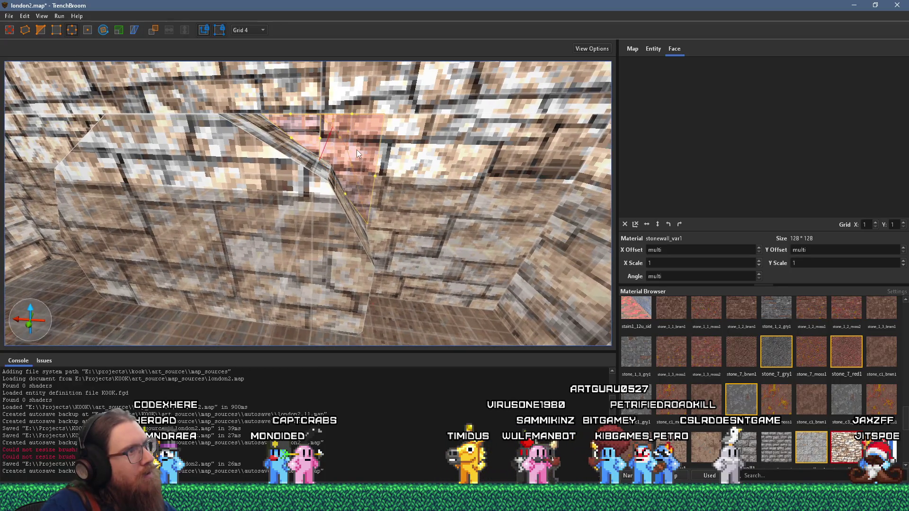
left_click_drag(331, 136, 331, 139)
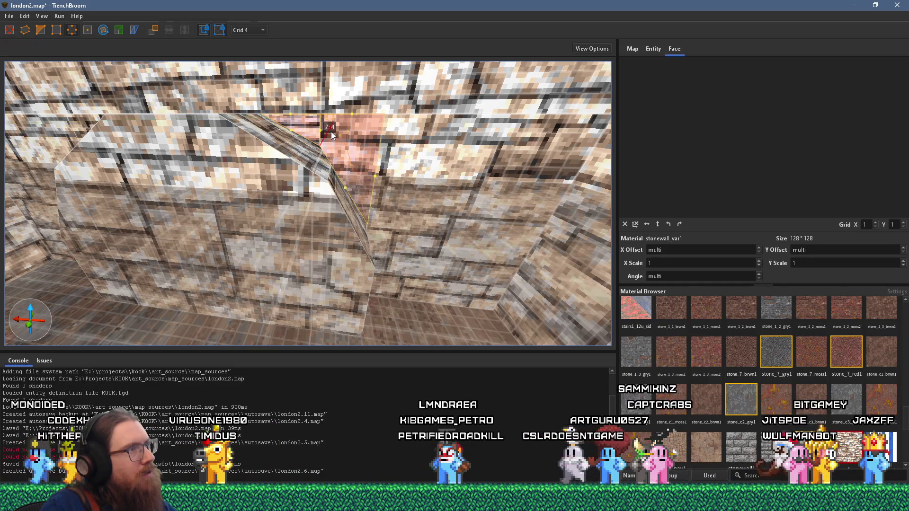
Step: Shift the brush vertex back 4 units on Y, then clear the selection to inspect it
scroll(331, 132, "up", 3)
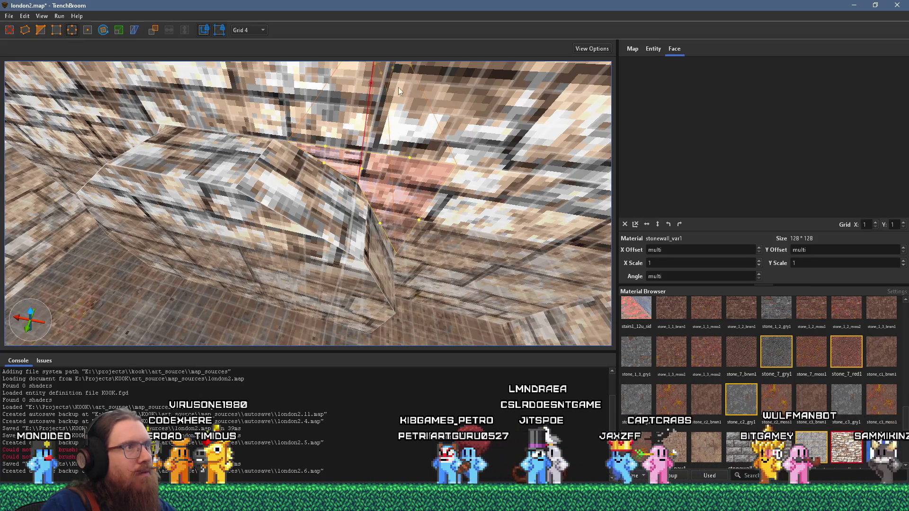
left_click_drag(373, 81, 414, 91)
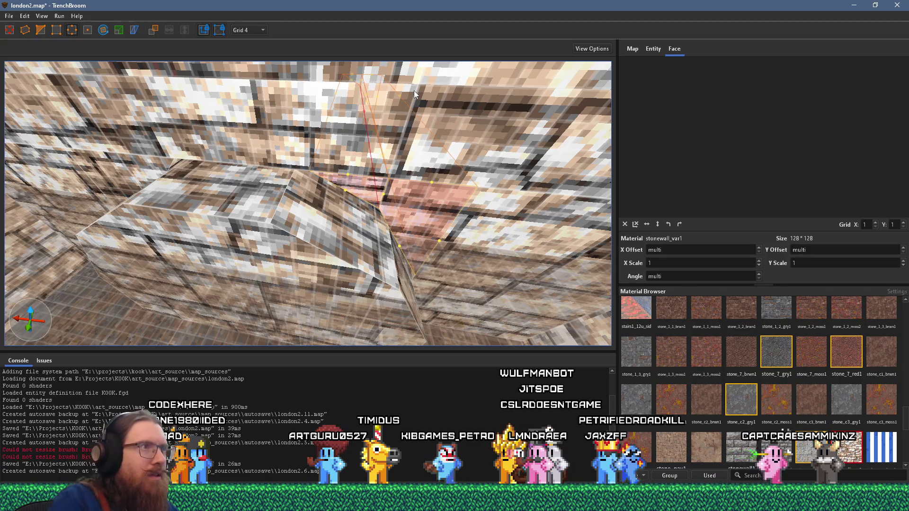
mouse_move(414, 93)
left_mouse_down()
mouse_move(386, 106)
mouse_move(412, 112)
mouse_move(417, 84)
mouse_move(426, 106)
left_mouse_up()
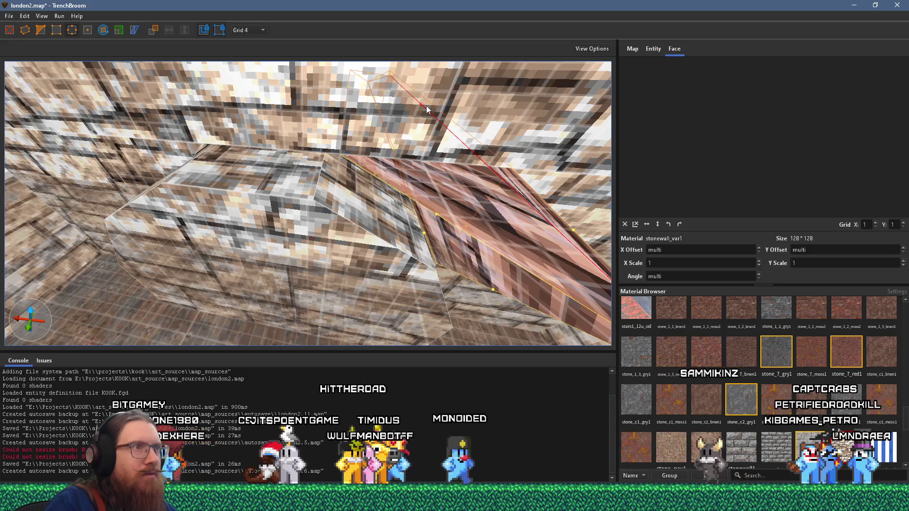
key("Escape")
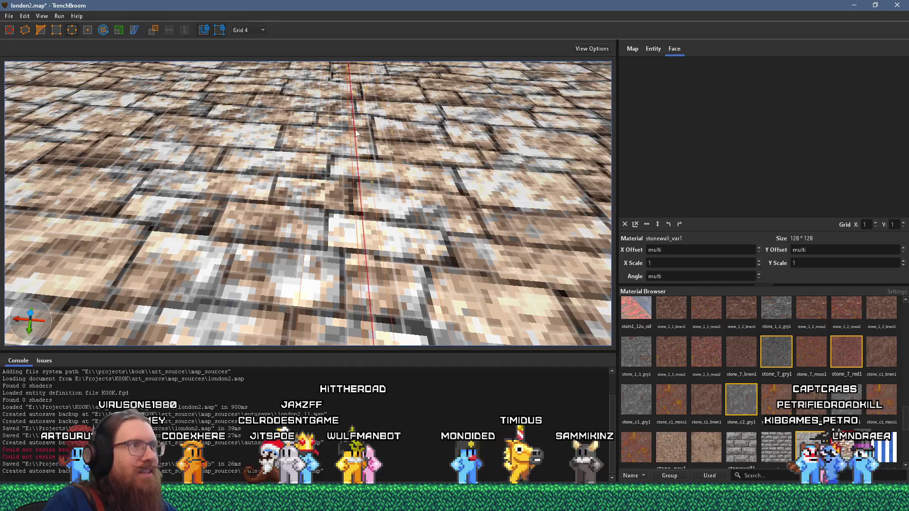
scroll(394, 132, "down", 5)
scroll(374, 108, "up", 6)
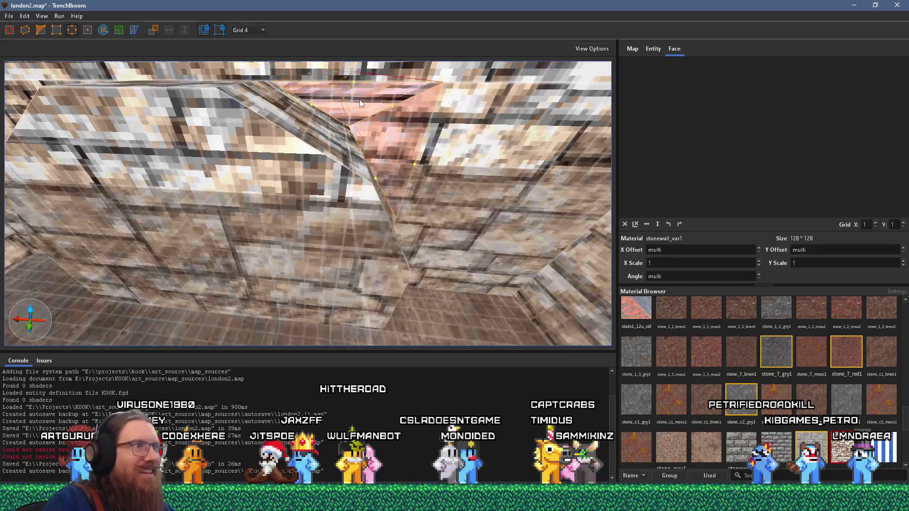
scroll(359, 97, "up", 4)
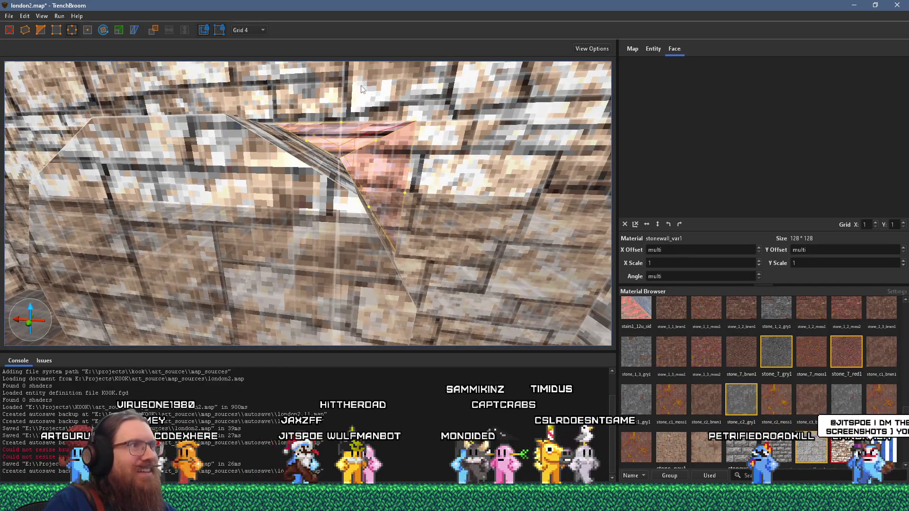
scroll(353, 81, "up", 5)
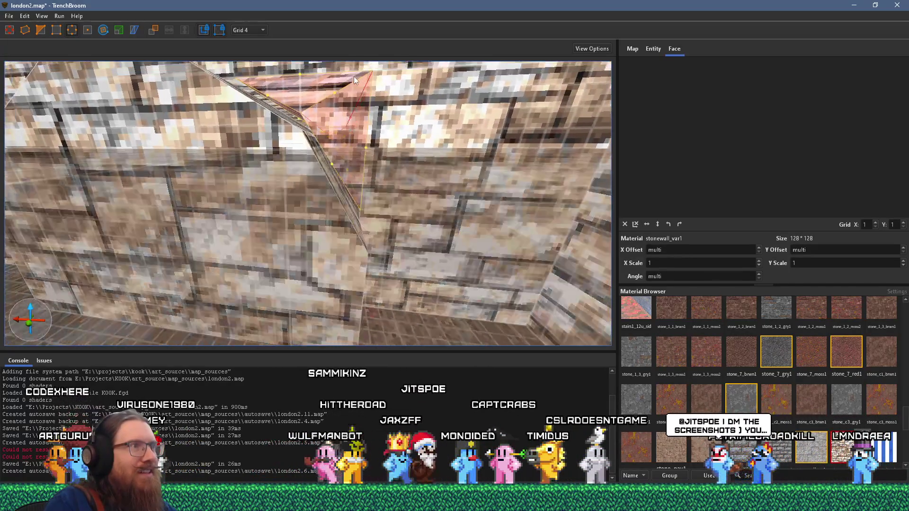
scroll(355, 77, "up", 4)
left_click_drag(361, 80, 355, 86)
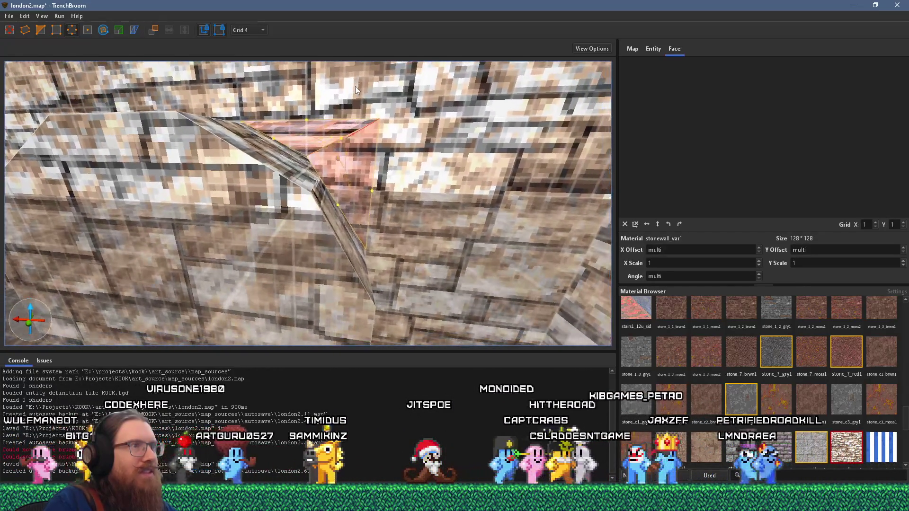
Step: Select the sloped bevelled brush, try and undo a shape change, then select the archway brush
left_click(392, 84, "shift")
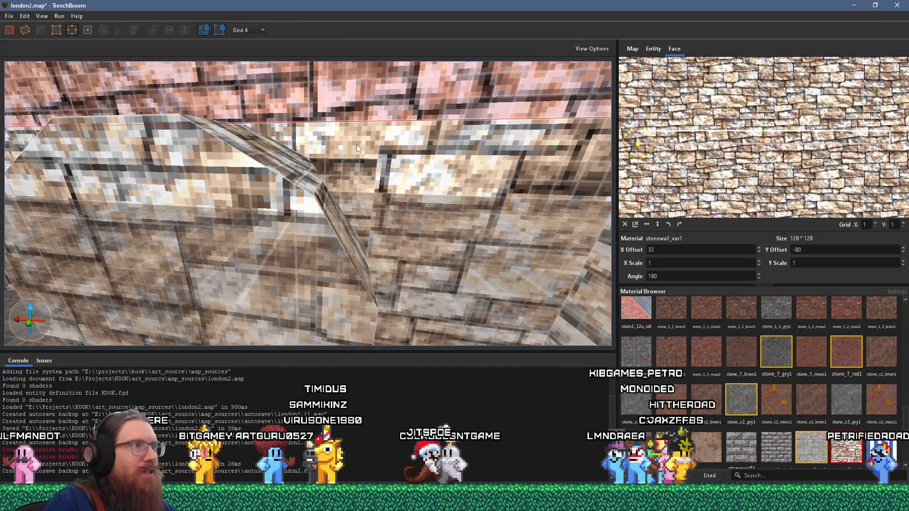
scroll(357, 144, "down", 5)
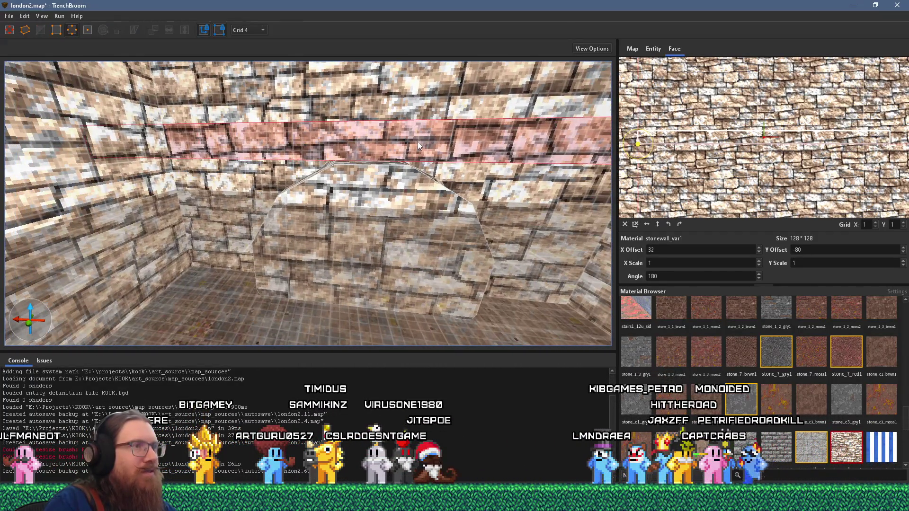
left_click(361, 185)
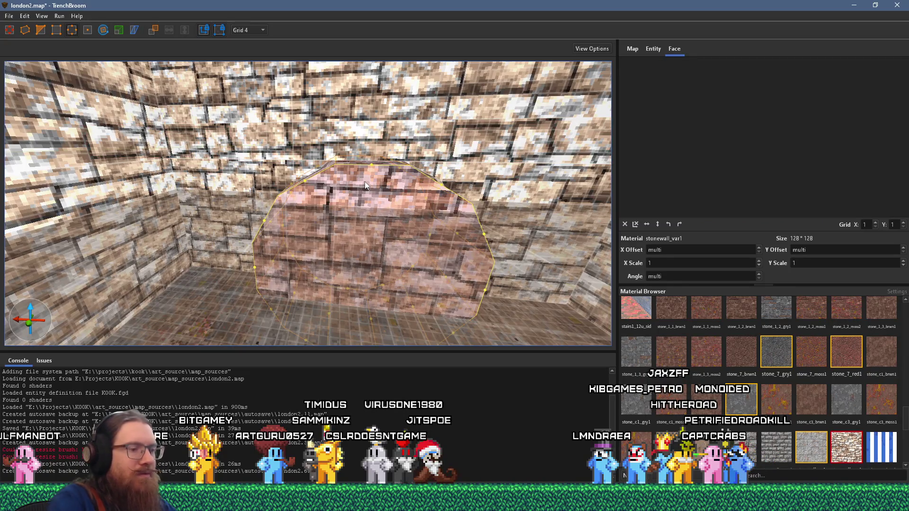
key("b")
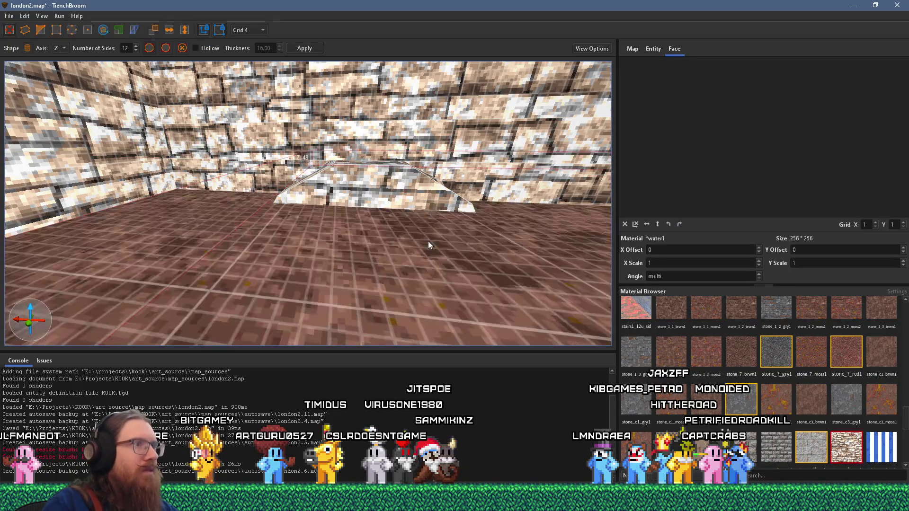
key("ctrl+z")
key("ctrl+z")
key("ctrl+z")
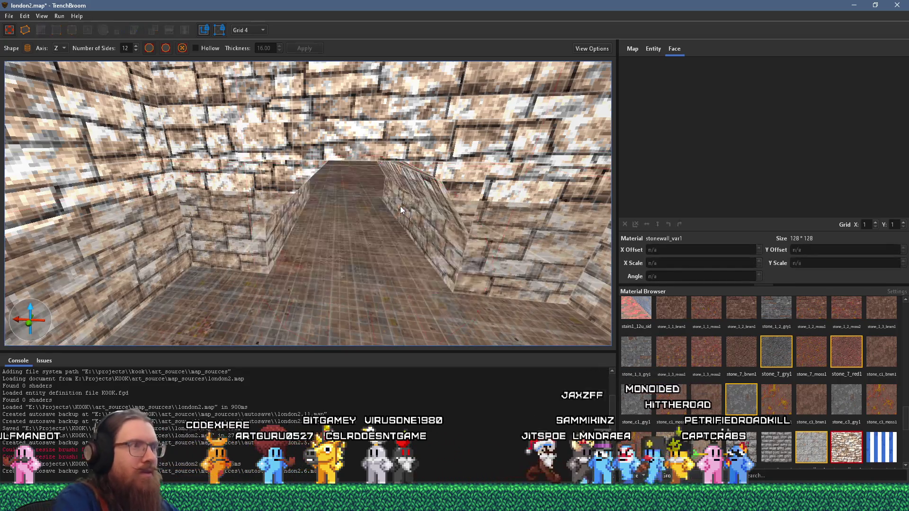
scroll(399, 206, "down", 10)
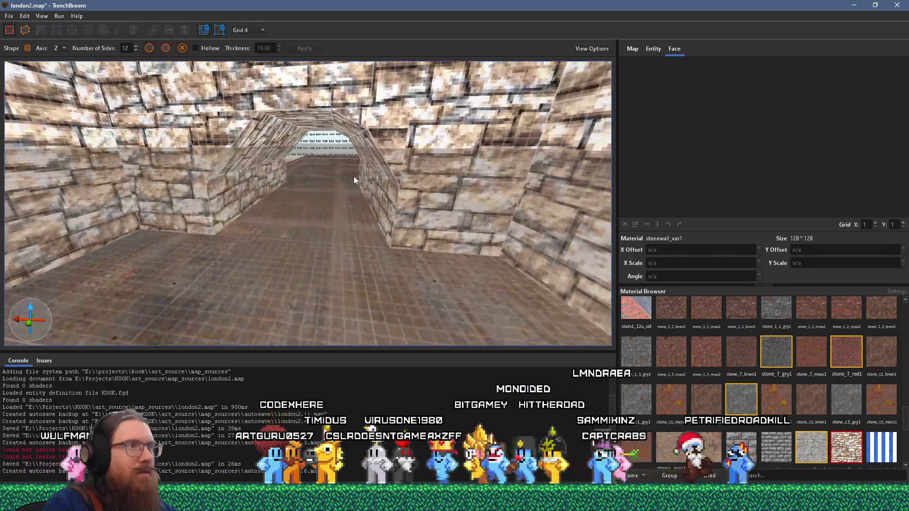
scroll(360, 188, "down", 10)
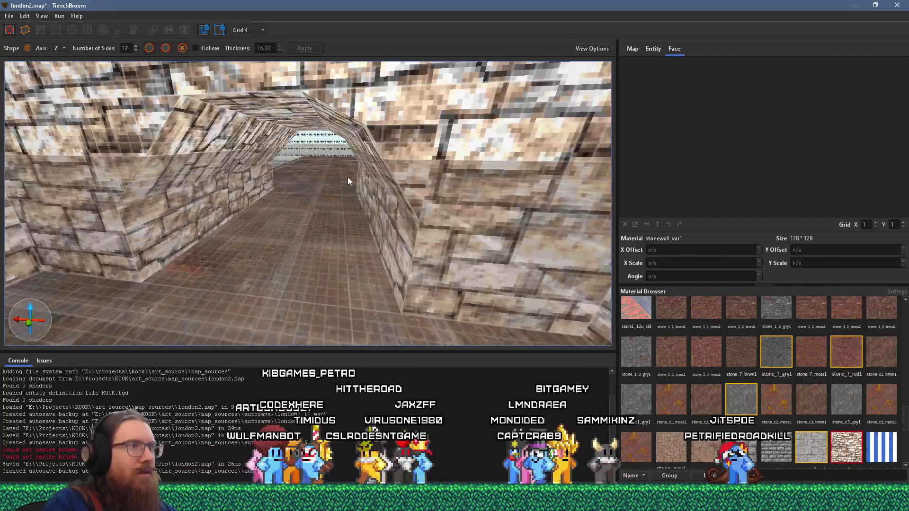
scroll(334, 180, "down", 5)
left_click(348, 168)
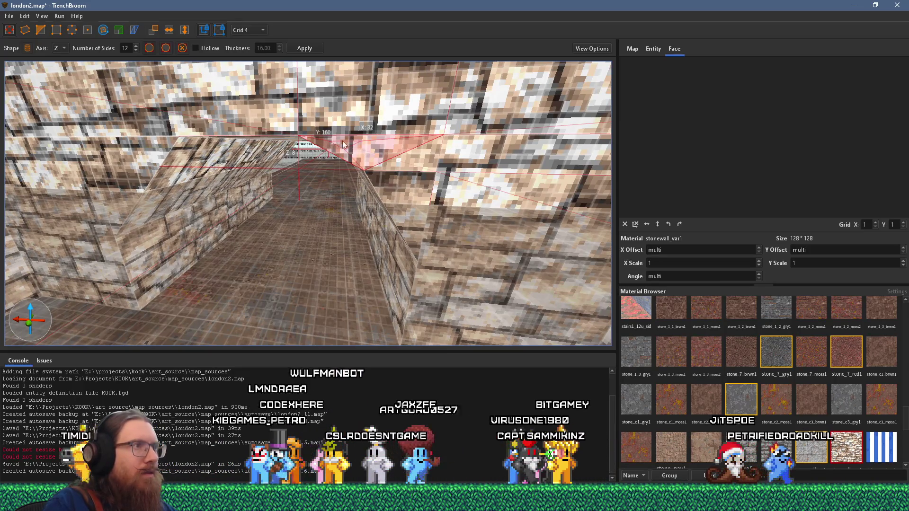
Step: Select the wedge brush beside the archway and orbit the view around it
scroll(350, 144, "down", 5)
scroll(350, 144, "down", 5)
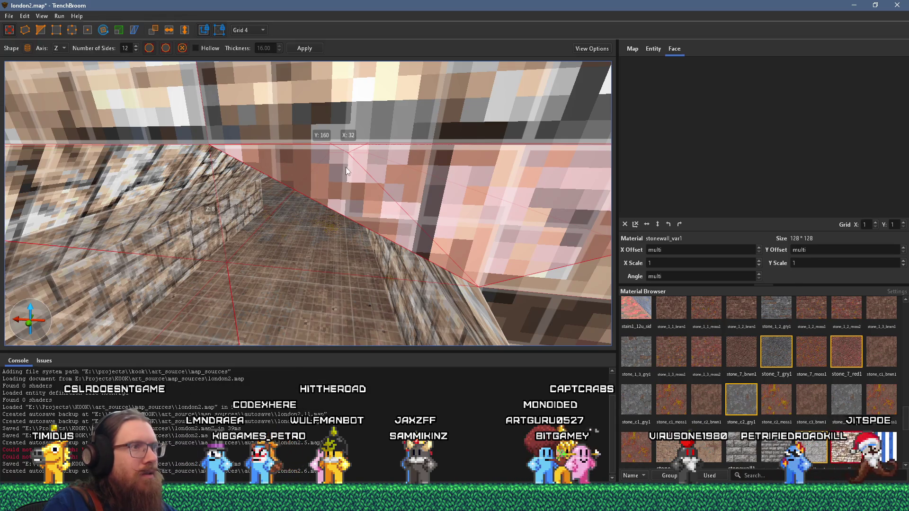
scroll(428, 183, "down", 5)
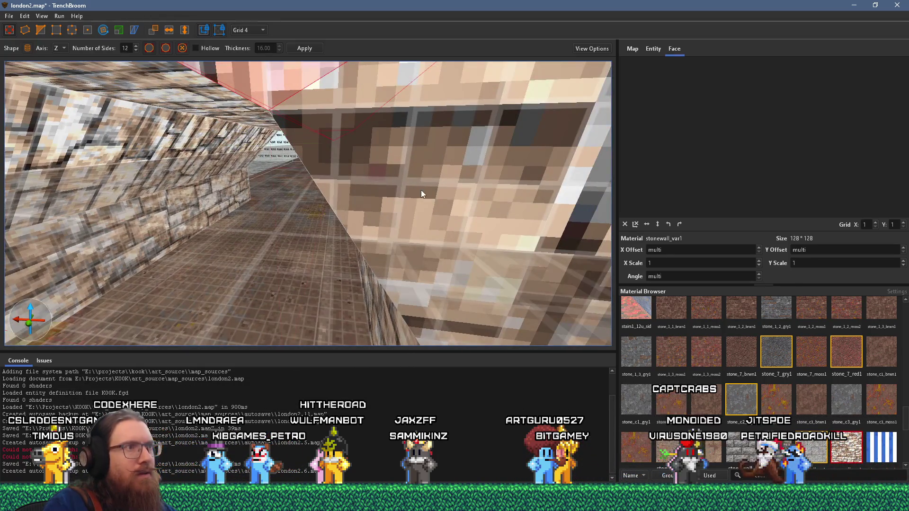
left_click(423, 208)
scroll(370, 160, "up", 5)
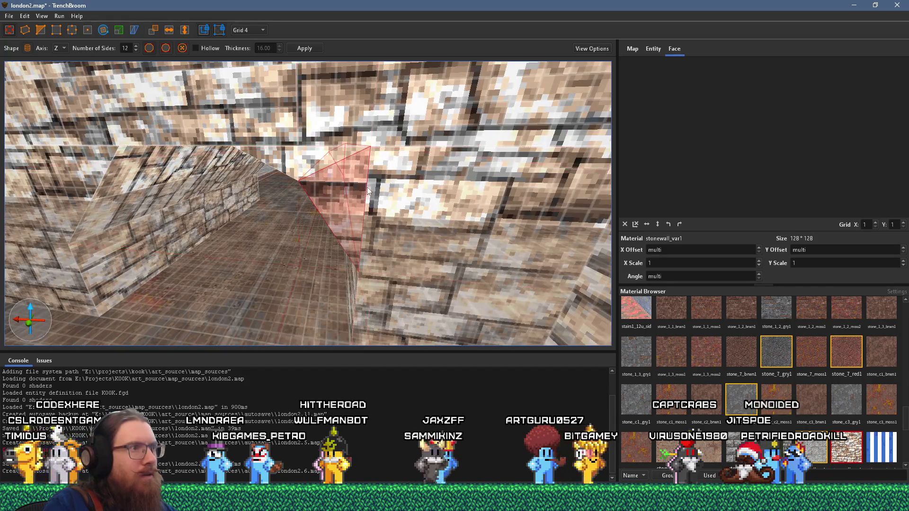
left_click(366, 188)
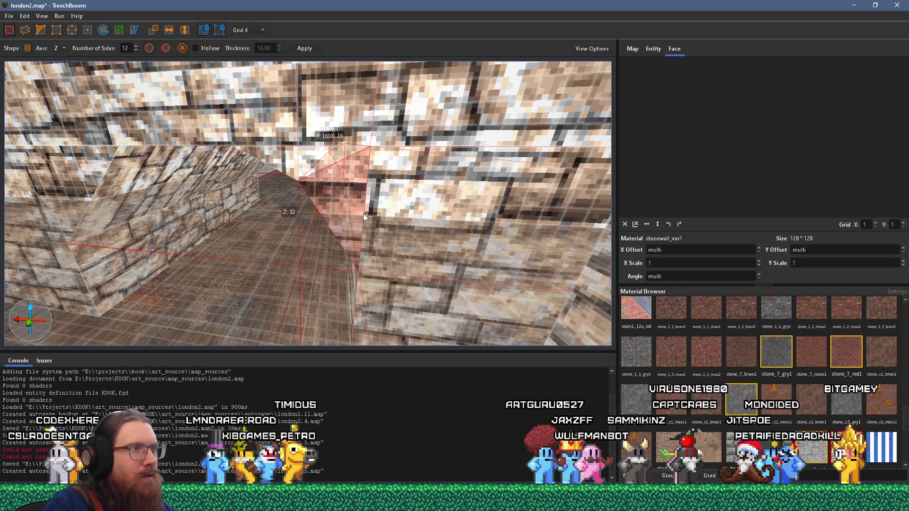
left_click(359, 189)
key("a")
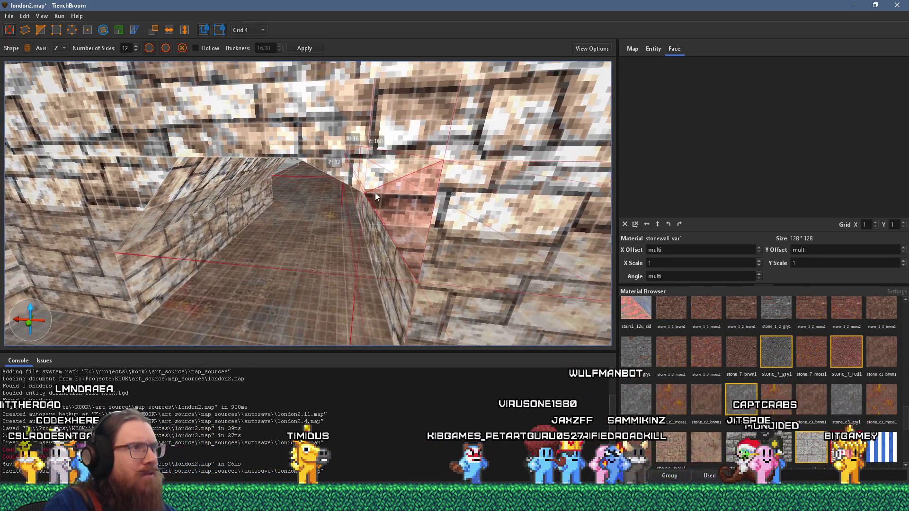
scroll(374, 193, "up", 3)
scroll(371, 193, "down", 2)
left_click_drag(343, 175, 363, 199)
scroll(363, 199, "up", 2)
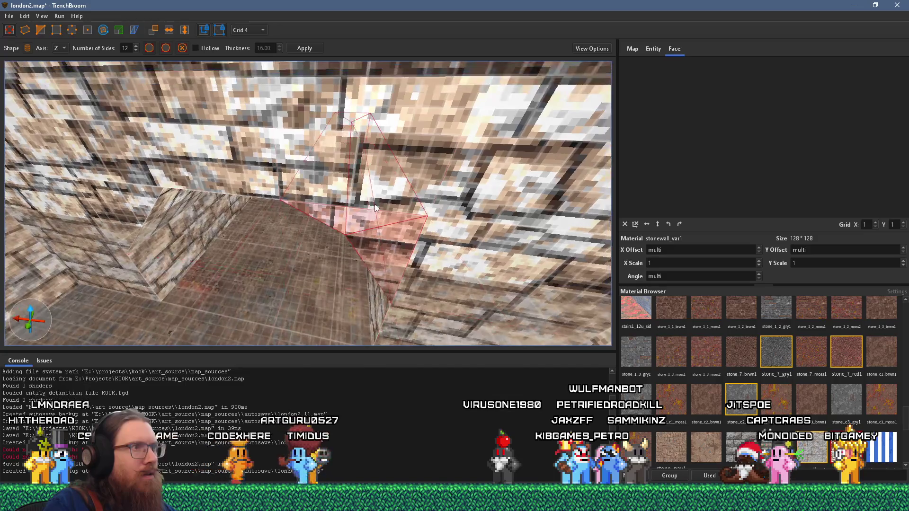
Step: Move the wedge's edge 4 units along X, then look back down the corridor
left_click(71, 31)
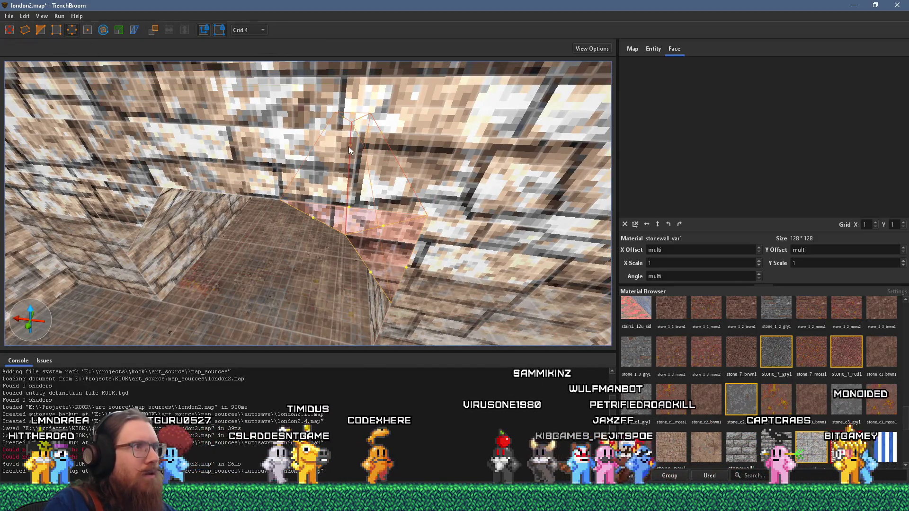
left_click_drag(355, 151, 353, 150)
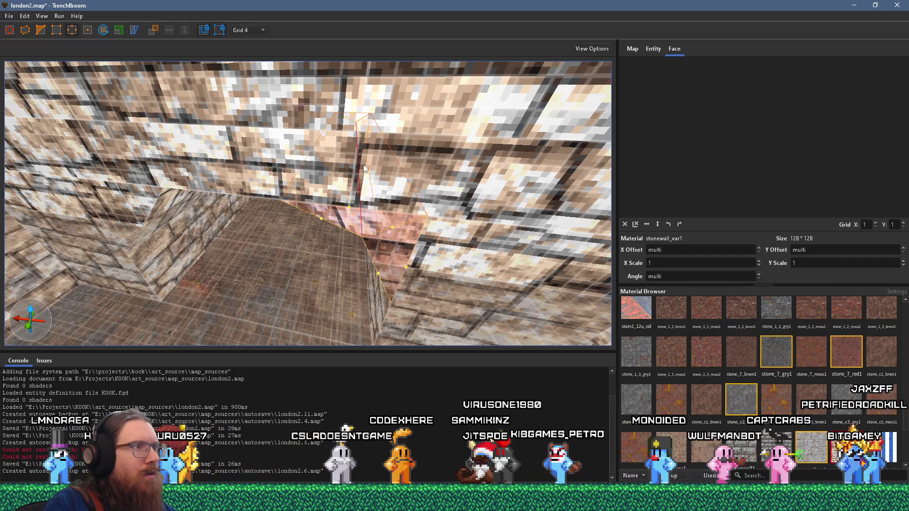
left_click_drag(353, 147, 393, 107)
key("w")
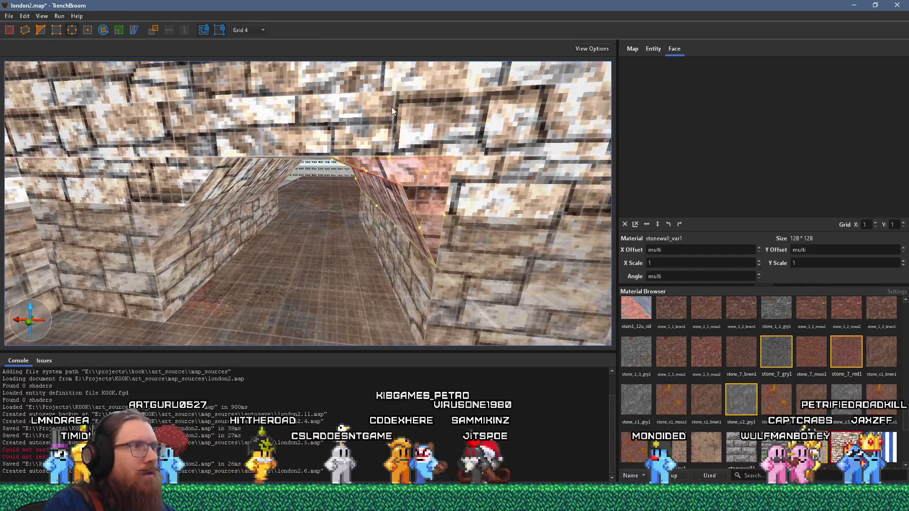
key("b")
left_click_drag(469, 125, 383, 142)
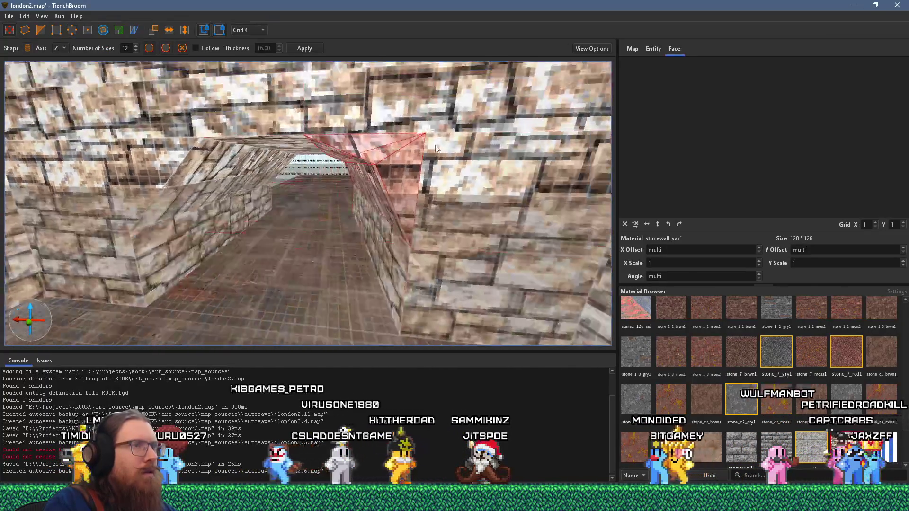
Step: Apply the left wall's stonewall_var1 texture onto the corridor, then undo it
left_click(383, 142, "shift")
scroll(388, 155, "up", 5)
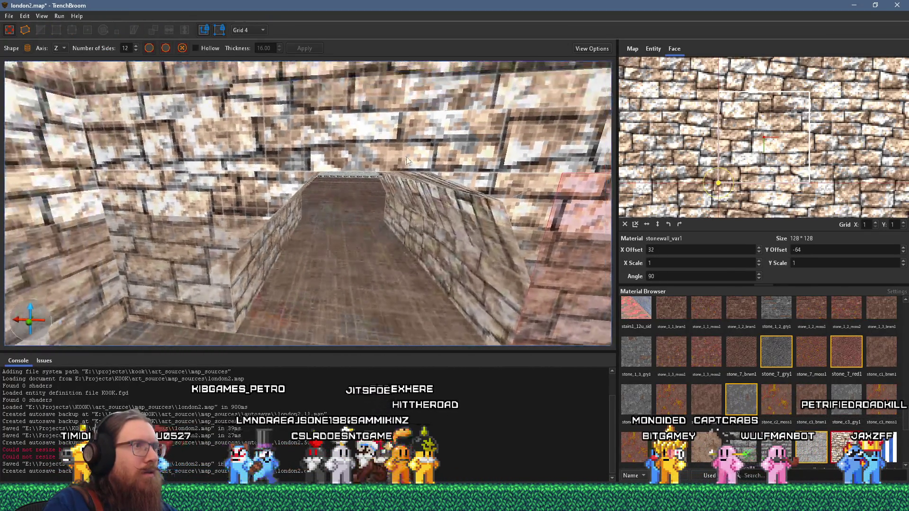
key("Escape")
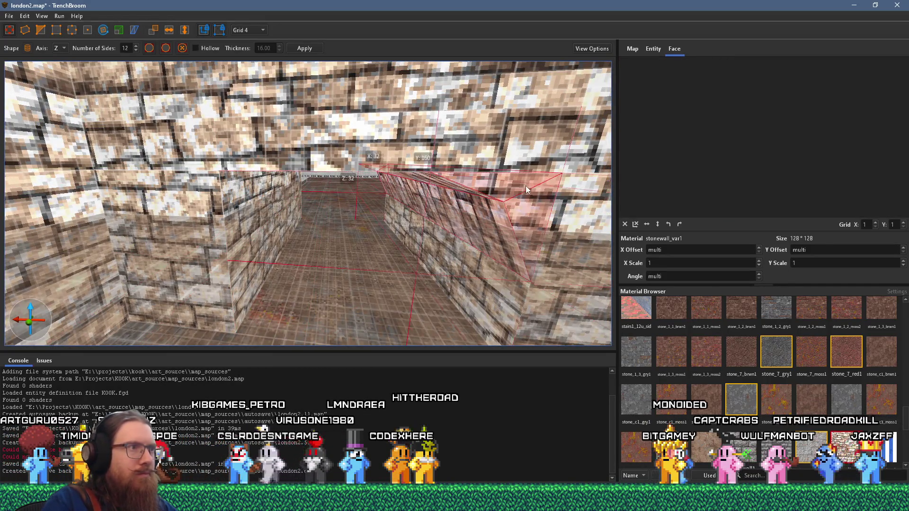
left_click(326, 198)
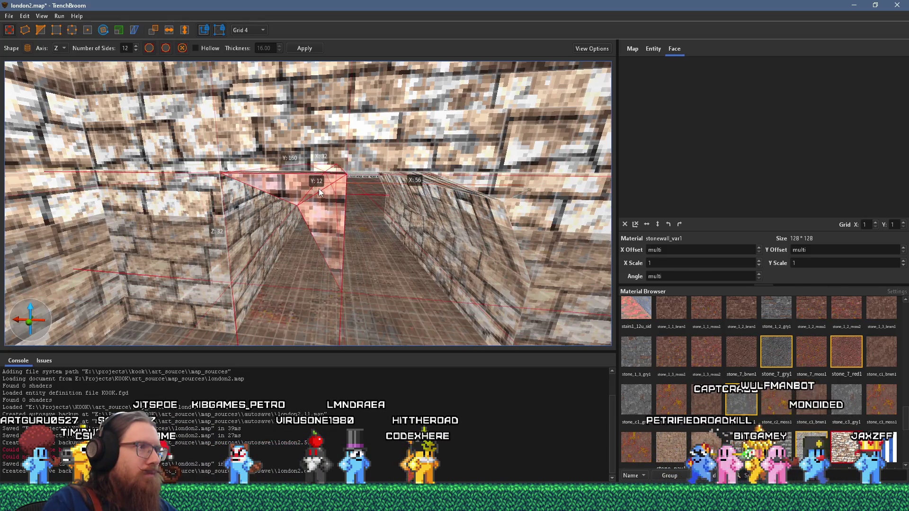
mouse_move(316, 186)
left_mouse_down()
mouse_move(358, 185)
mouse_move(313, 195)
mouse_move(325, 209)
left_mouse_up()
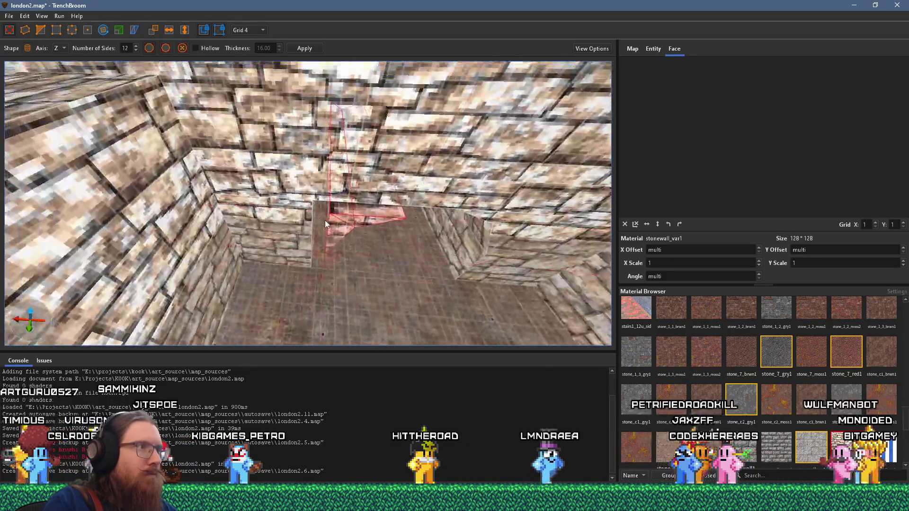
left_click(265, 215, "shift")
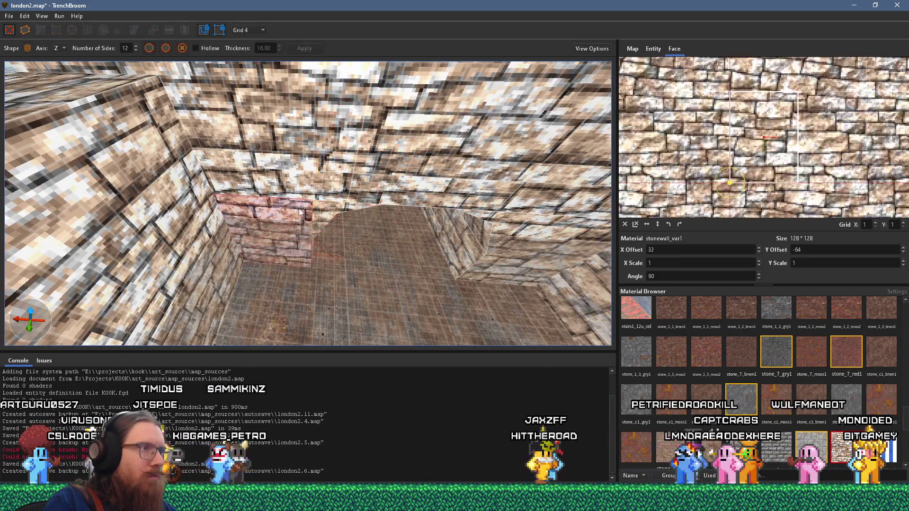
mouse_move(347, 189)
left_mouse_down()
mouse_move(305, 164)
mouse_move(308, 154)
mouse_move(269, 118)
left_mouse_up()
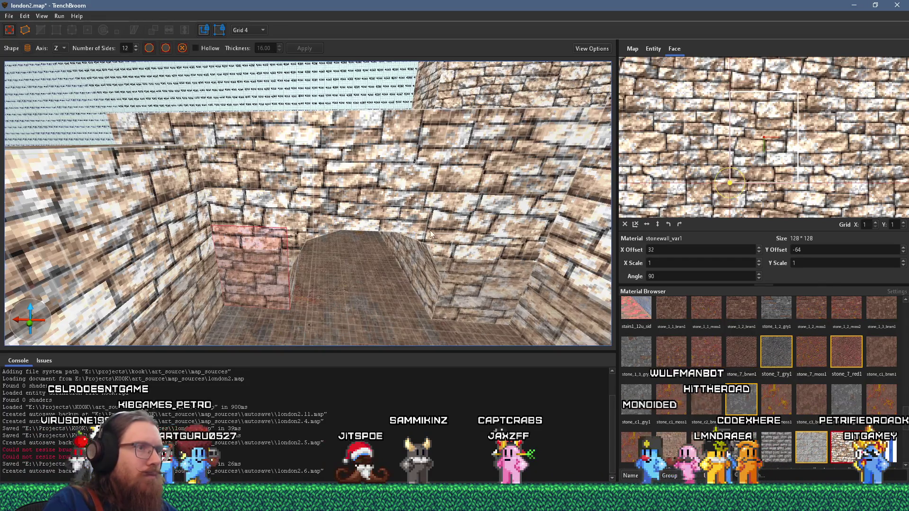
left_click(458, 267, "alt")
key("ctrl+z")
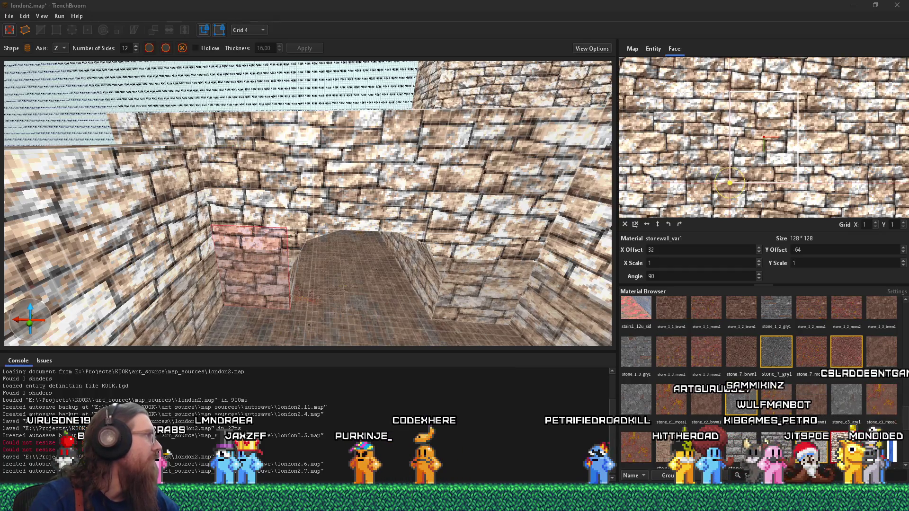
mouse_move(0, 46)
left_mouse_down()
mouse_move(541, 46)
mouse_move(509, 47)
left_mouse_up()
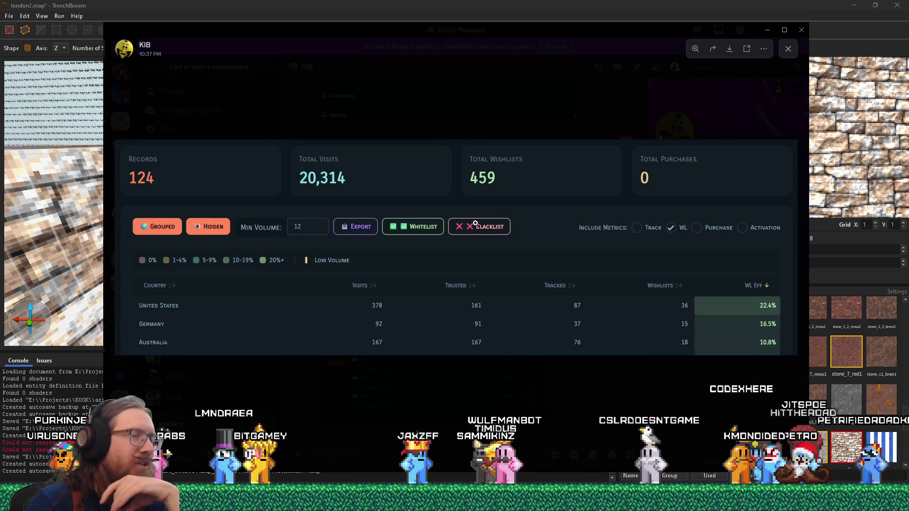
left_click(492, 365)
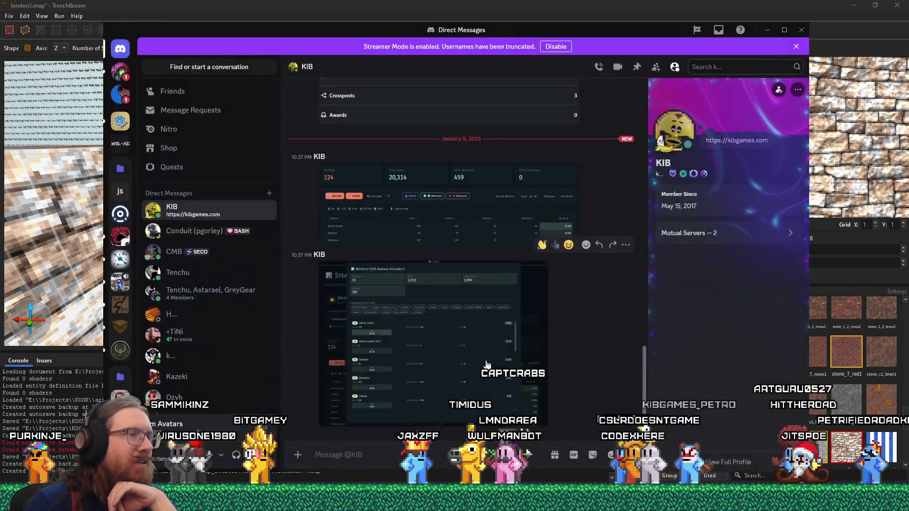
left_click(461, 352)
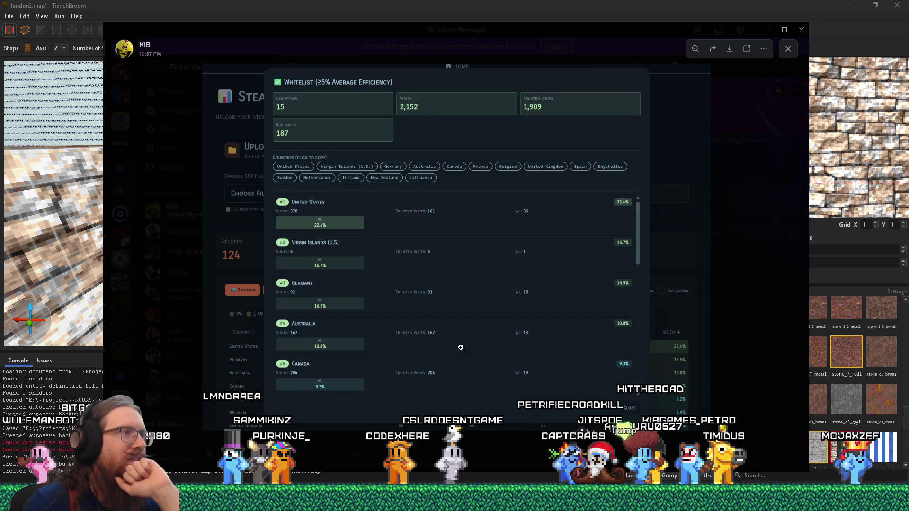
left_click(493, 444)
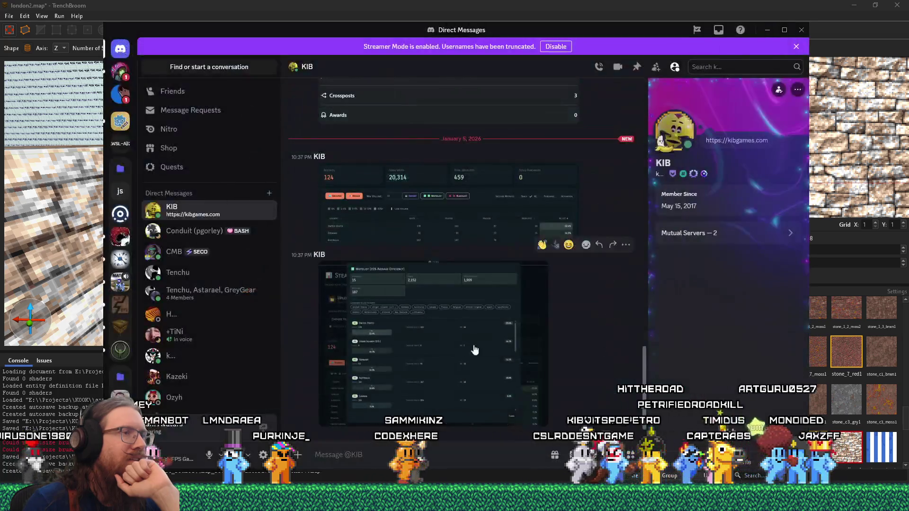
left_click(448, 249)
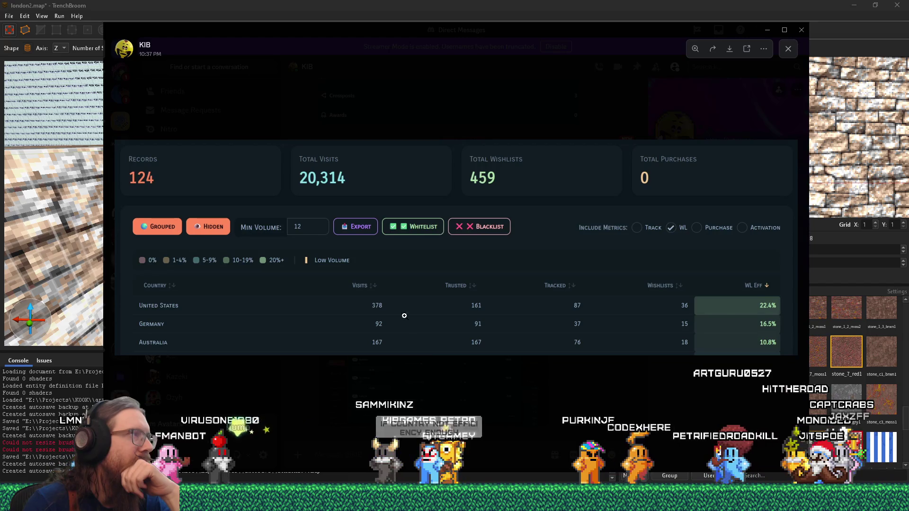
left_click_drag(578, 32, 0, 61)
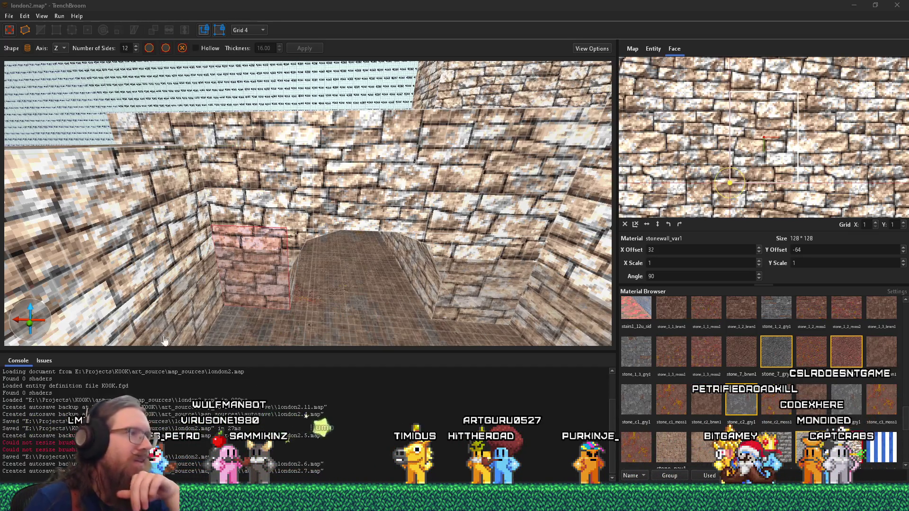
Step: Select the stone band face above the arch and the left and right tunnel wall faces
scroll(331, 297, "down", 6)
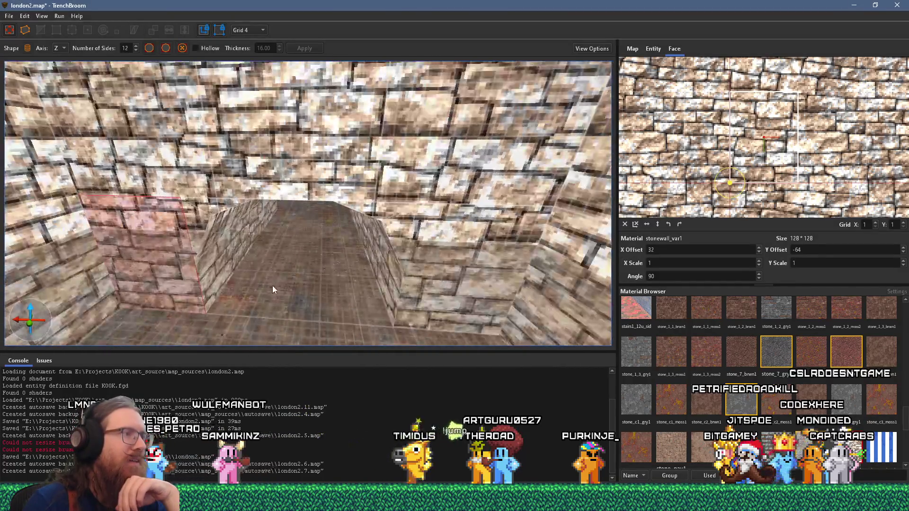
scroll(268, 249, "down", 5)
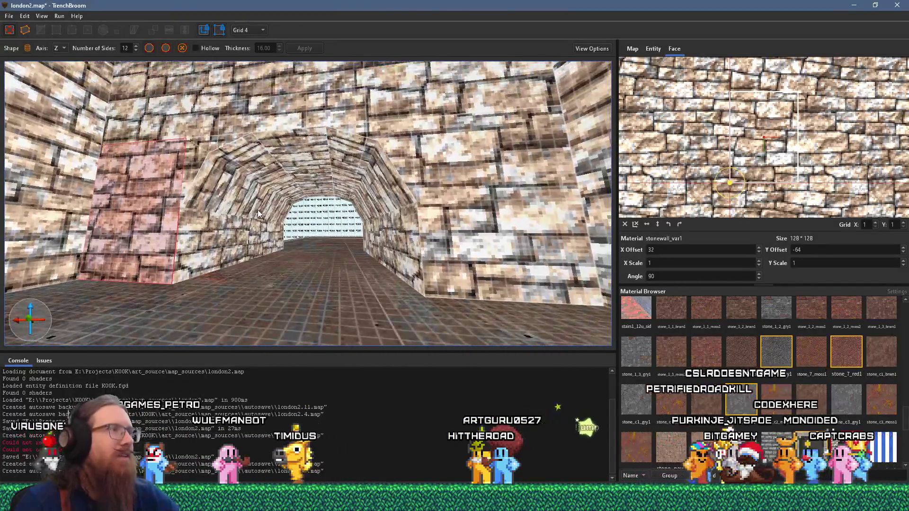
left_click(283, 118, "shift")
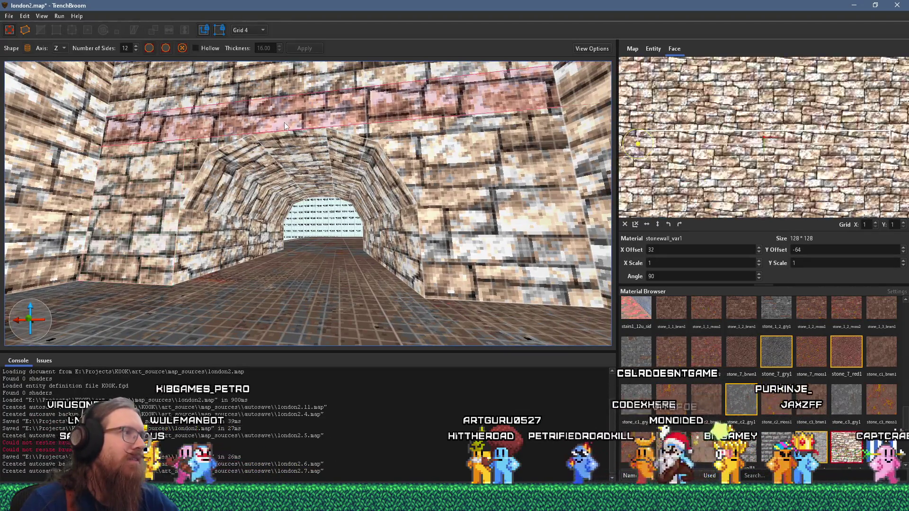
scroll(289, 148, "down", 8)
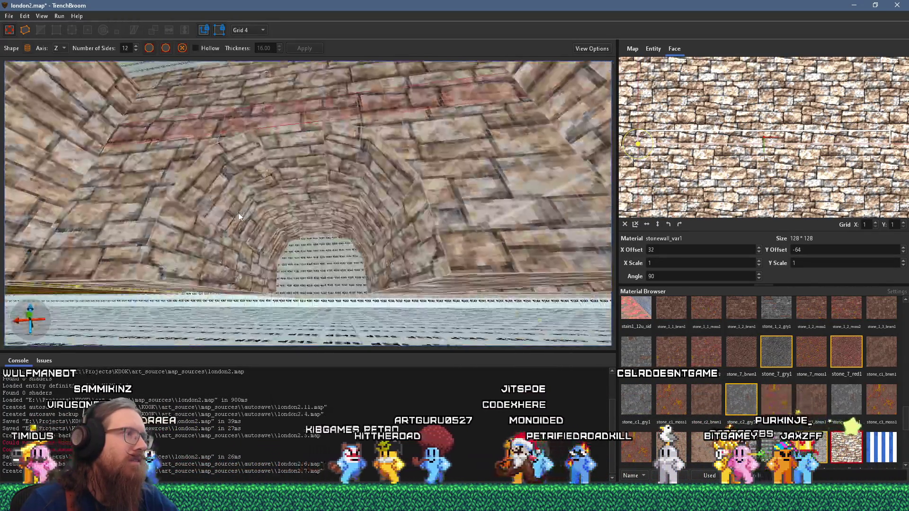
scroll(239, 248, "down", 4)
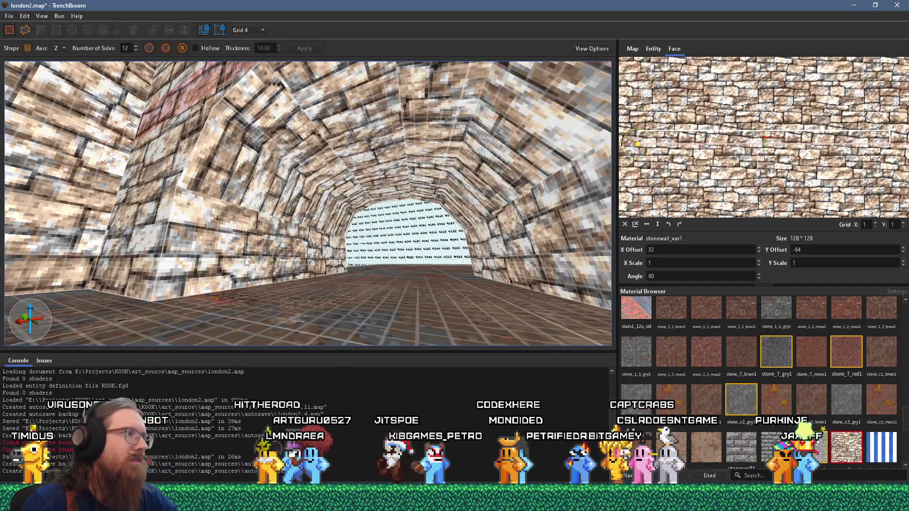
left_click(151, 240, "shift")
scroll(240, 165, "down", 4)
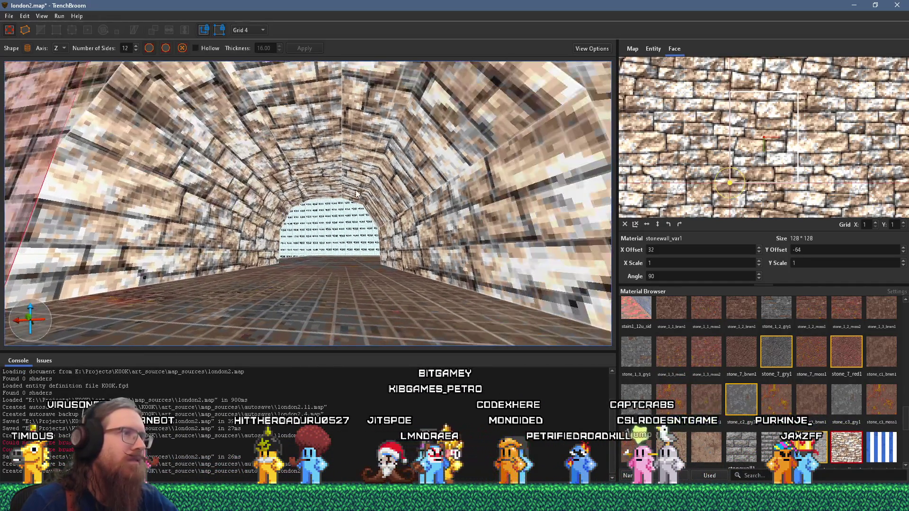
scroll(356, 193, "down", 4)
left_click(473, 209, "shift")
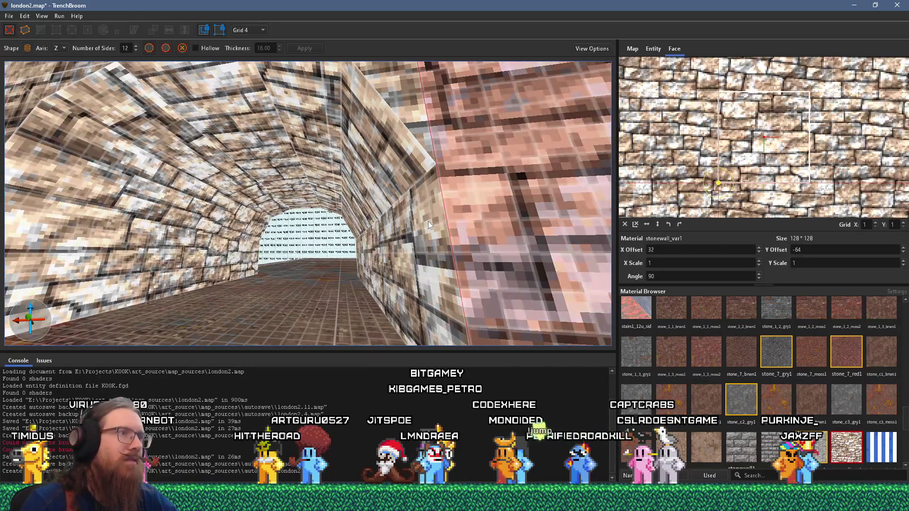
Step: Select the arched tunnel brush itself
scroll(382, 174, "up", 8)
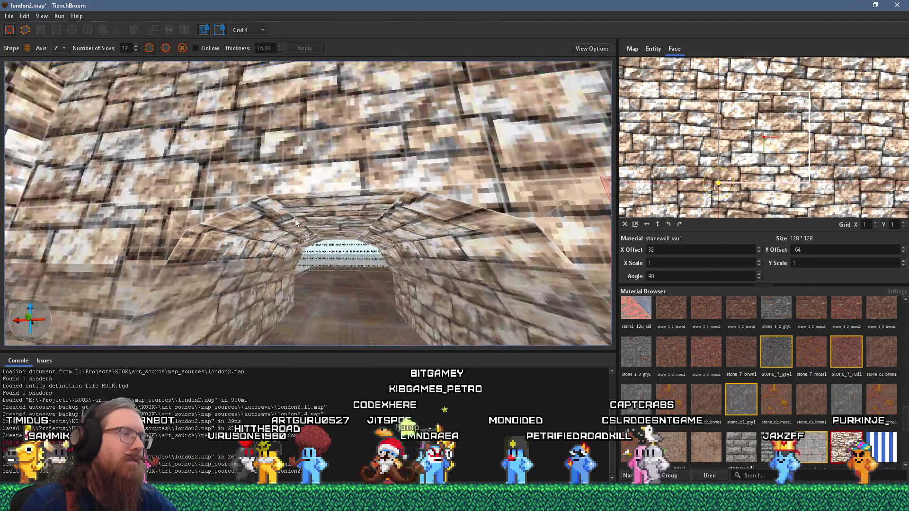
scroll(311, 232, "down", 5)
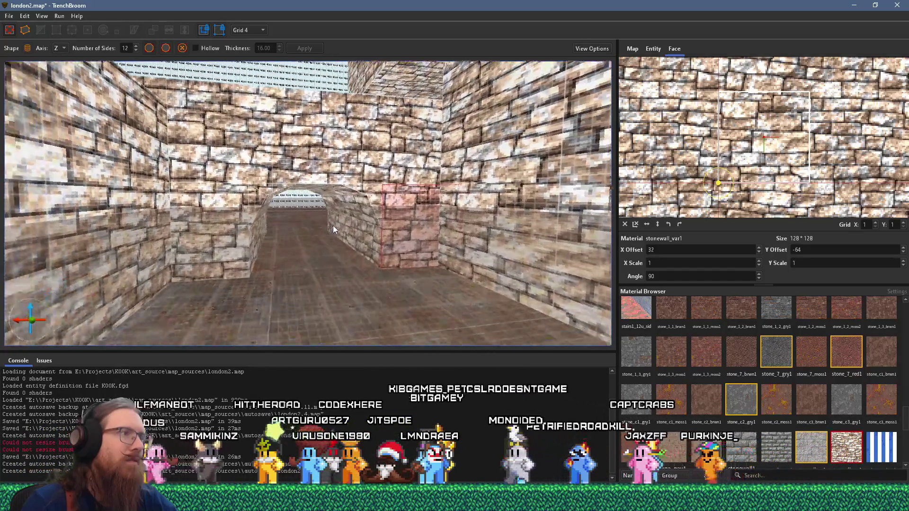
scroll(334, 215, "down", 3)
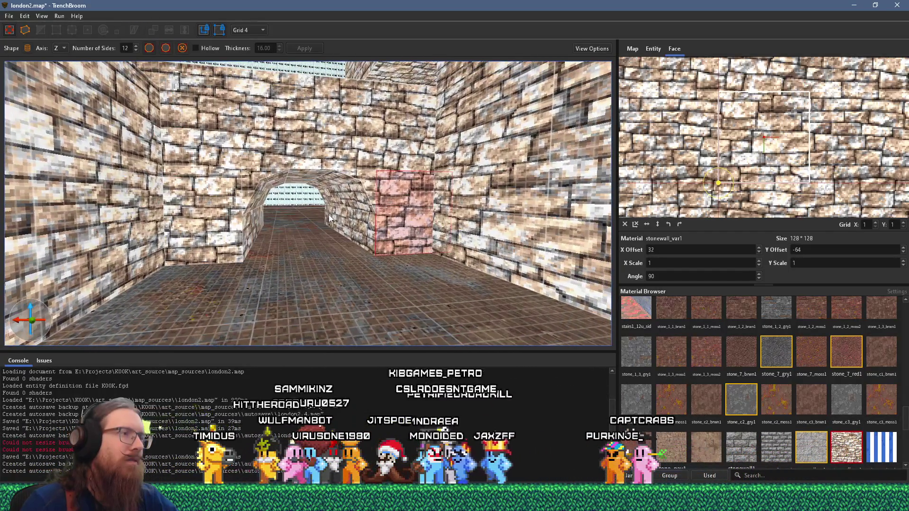
scroll(337, 210, "up", 5)
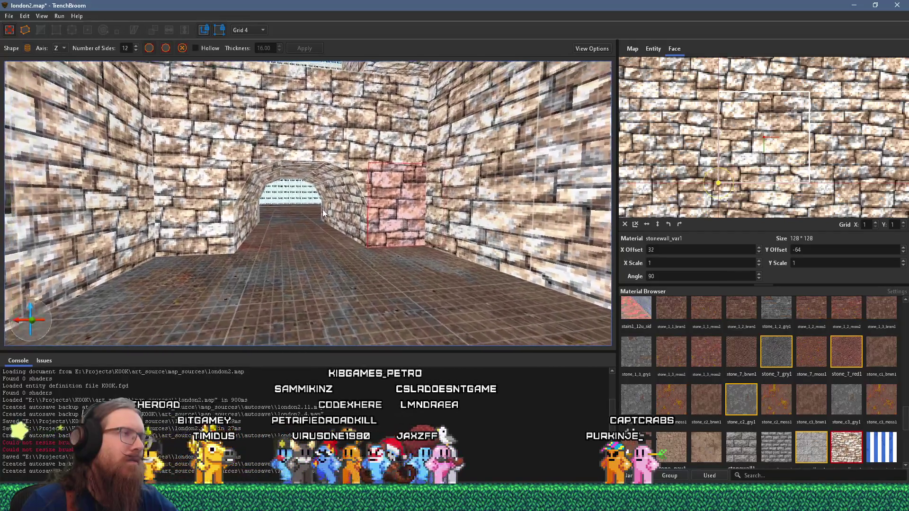
scroll(331, 226, "up", 5)
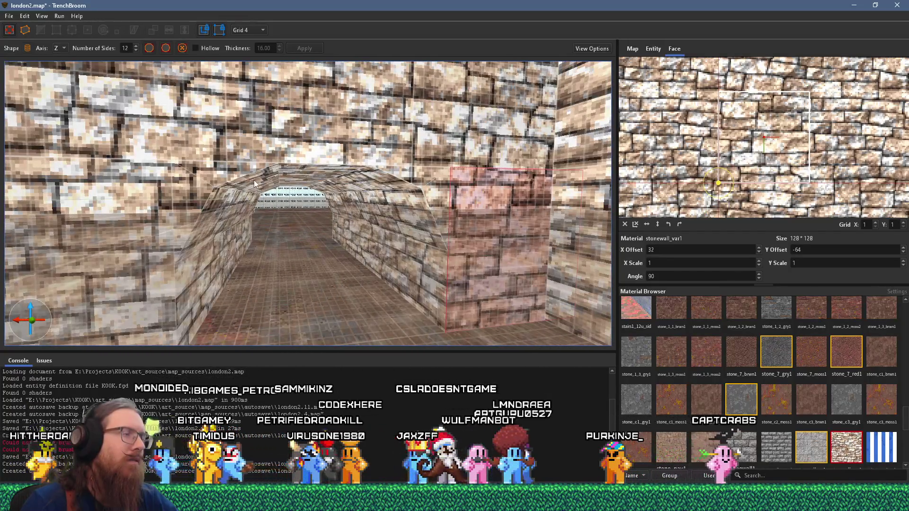
left_click(250, 173)
scroll(273, 175, "up", 5)
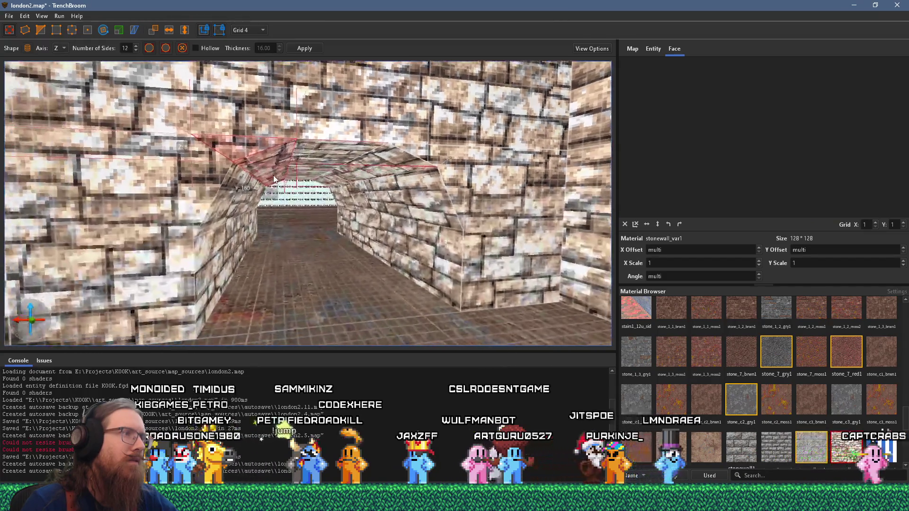
Step: Drag the arch's right-ledge edge to 44 on X, then bring it back to 4
scroll(280, 176, "up", 6)
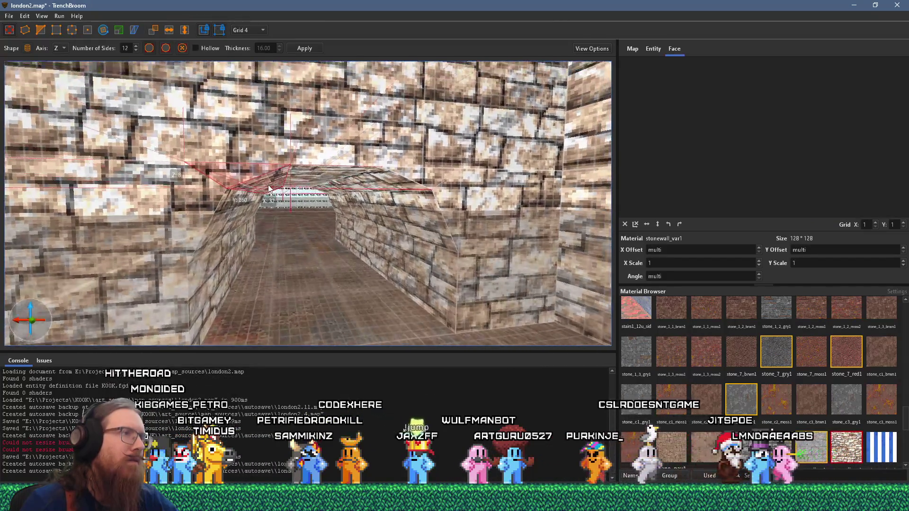
scroll(273, 191, "up", 8)
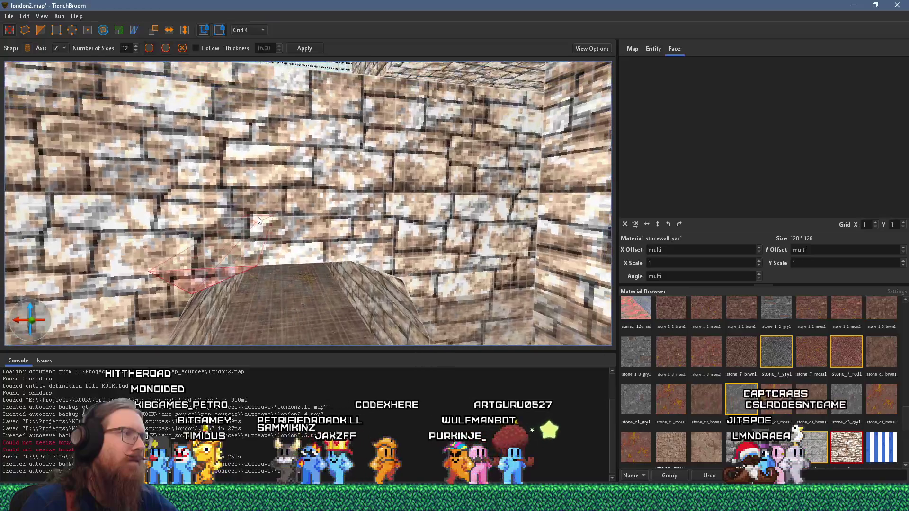
scroll(154, 128, "down", 1)
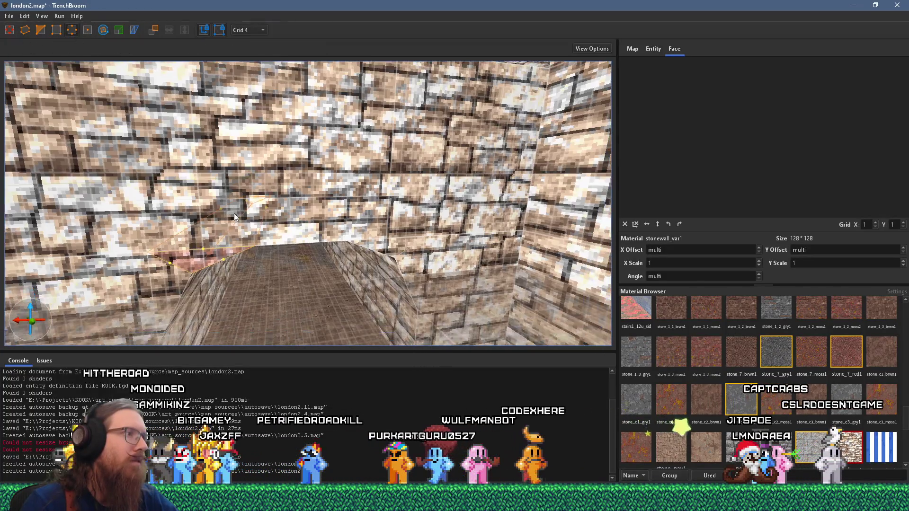
left_click(367, 247)
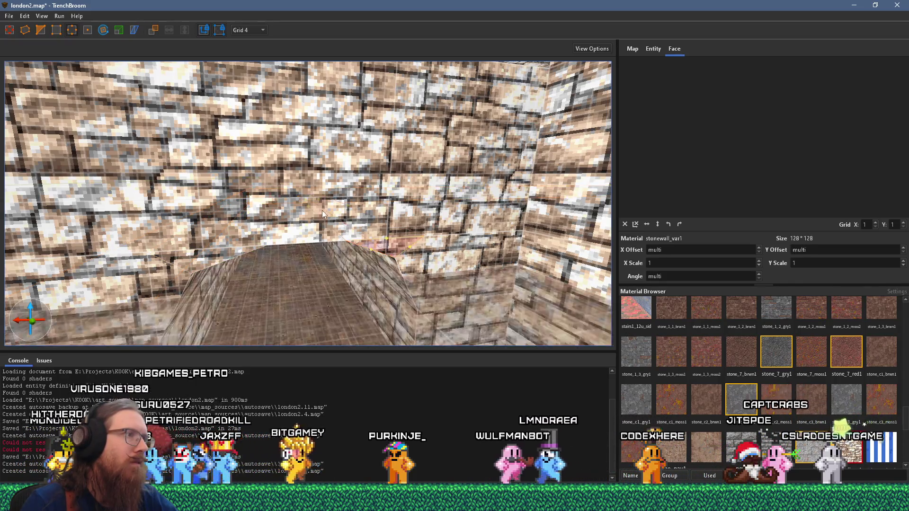
left_click_drag(309, 209, 305, 209)
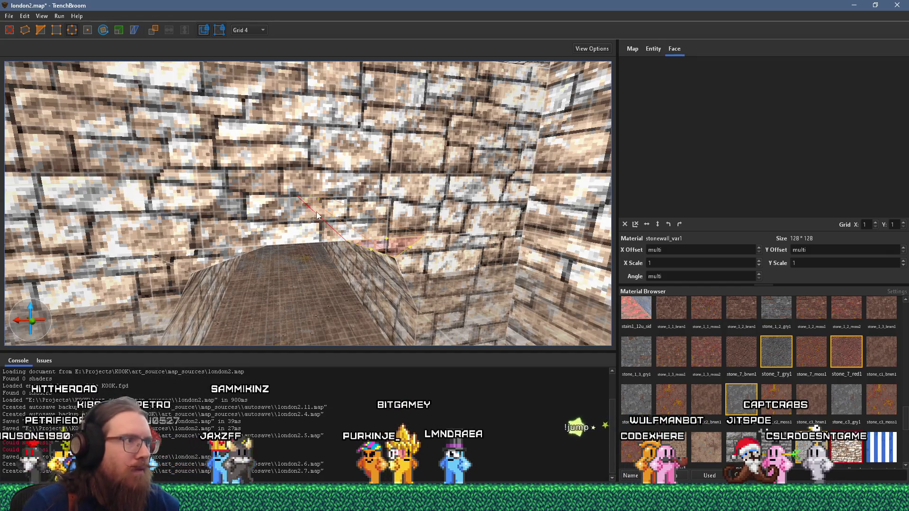
scroll(305, 212, "up", 4)
left_click_drag(339, 170, 338, 171)
scroll(364, 182, "down", 5)
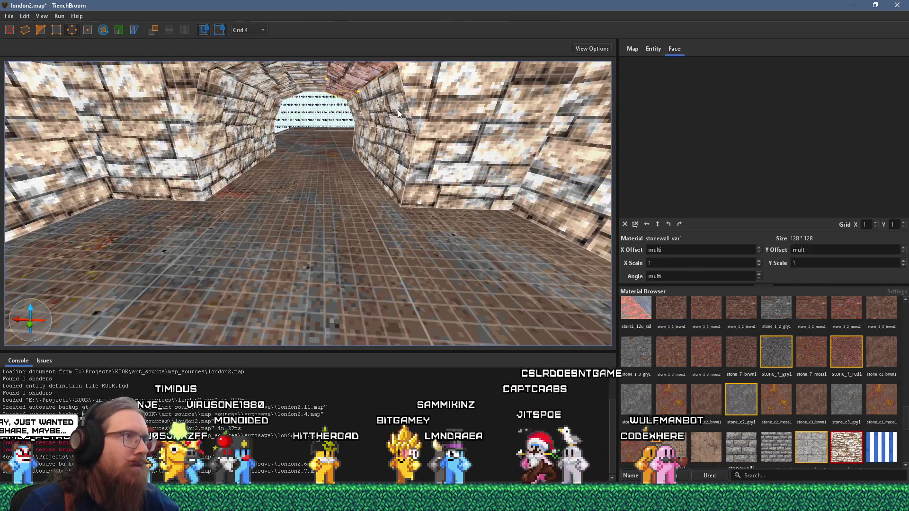
Step: Lower the upper-right tunnel edge 4 units on Z and leave edge editing
left_click_drag(372, 132, 371, 136)
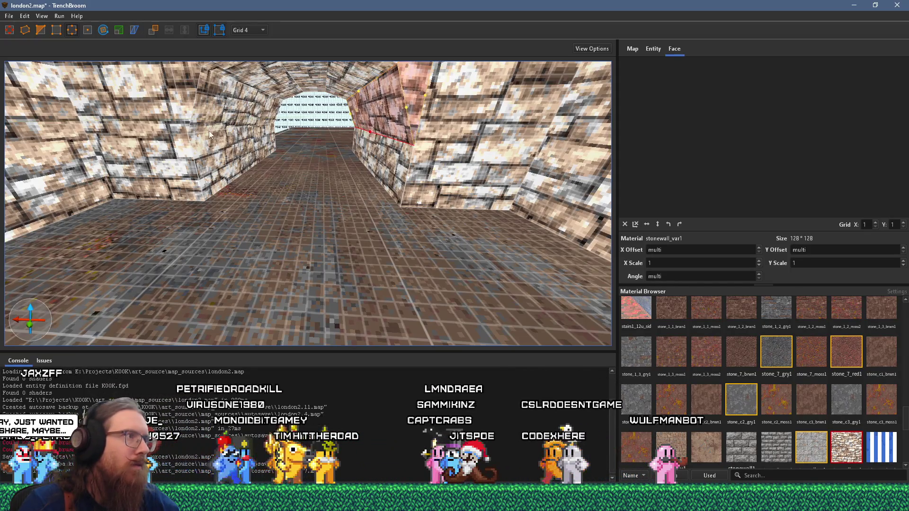
left_click(240, 121)
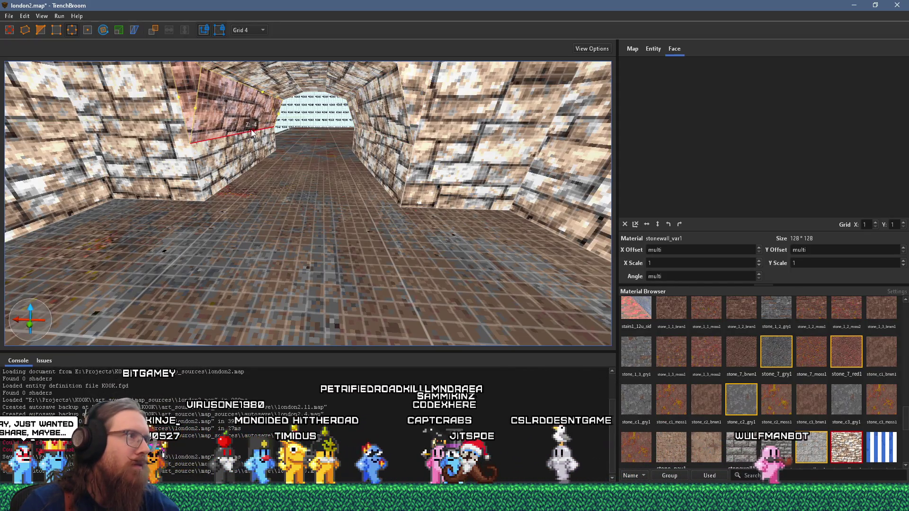
key("q")
key("Escape")
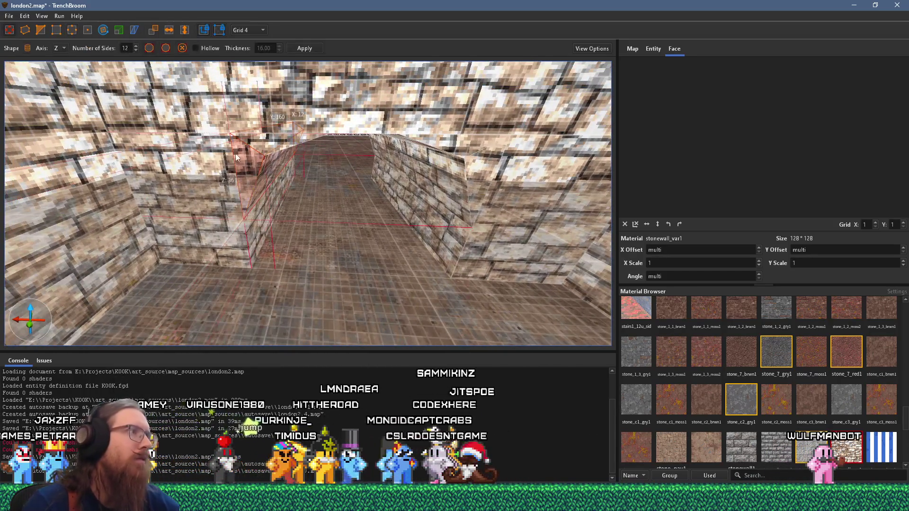
Step: Set the left tunnel wall face's stonewall_var1 X offset to 112
left_click(218, 159, "shift")
left_click(517, 171, "shift")
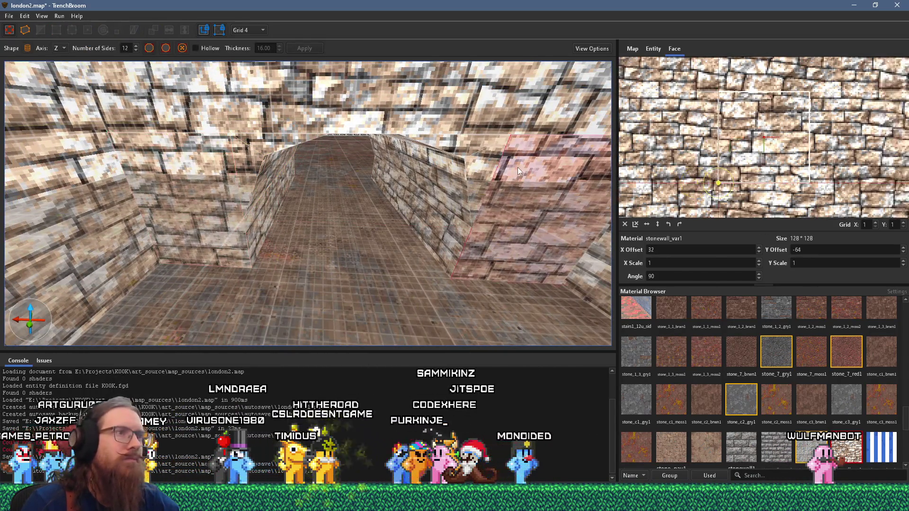
left_click_drag(421, 240, 344, 159)
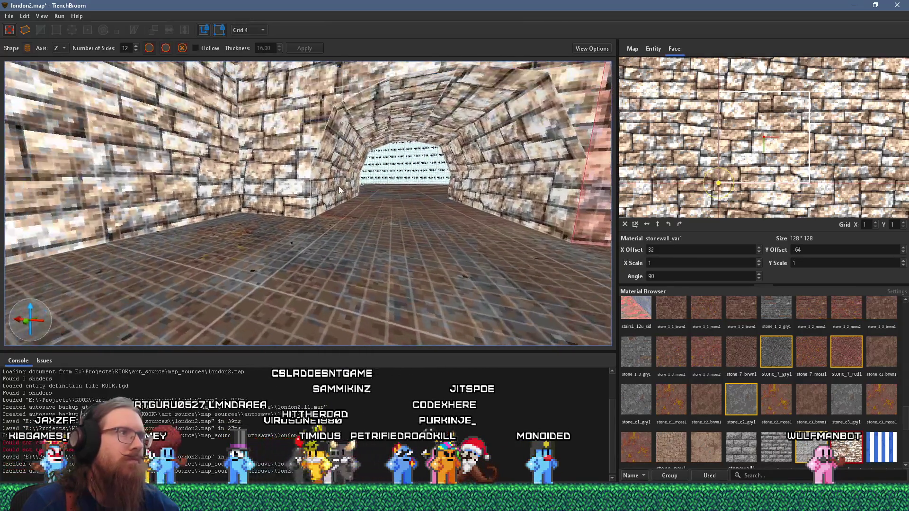
left_click(345, 159, "shift")
left_click(509, 183, "shift")
scroll(413, 232, "up", 6)
scroll(413, 229, "down", 6)
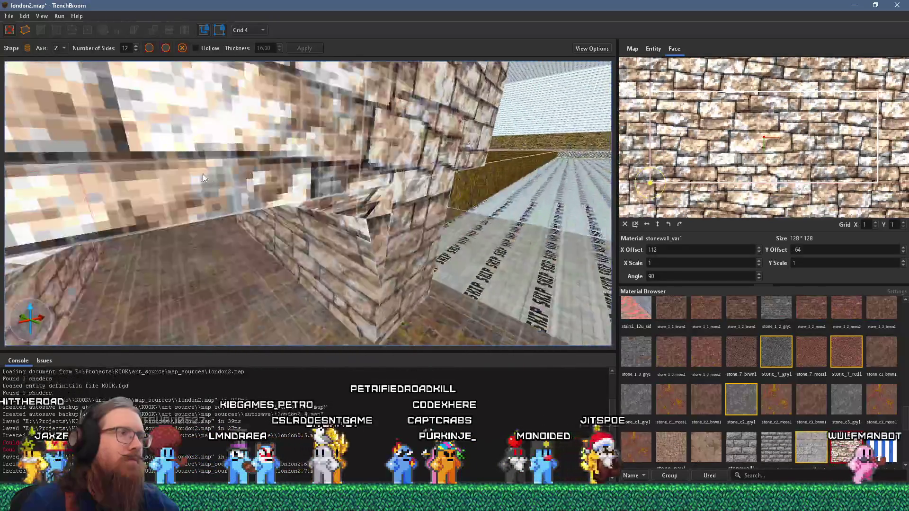
scroll(214, 186, "up", 3)
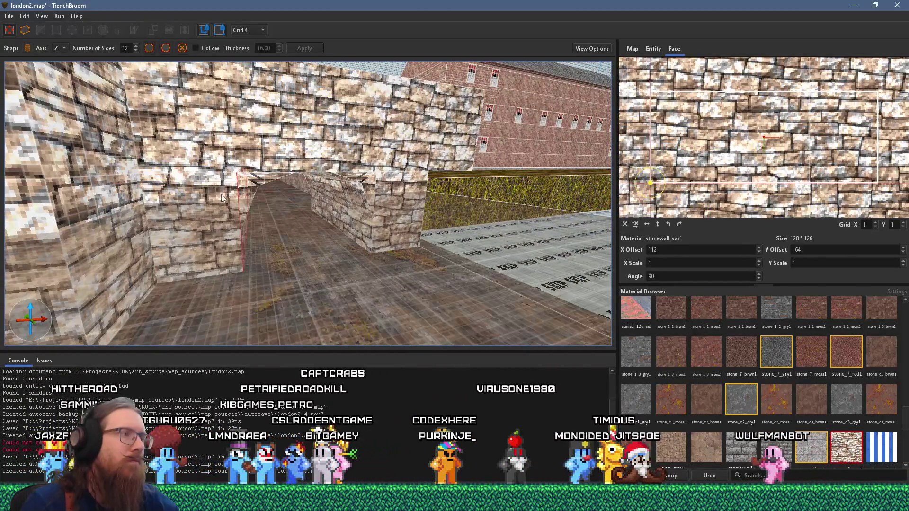
scroll(221, 198, "up", 3)
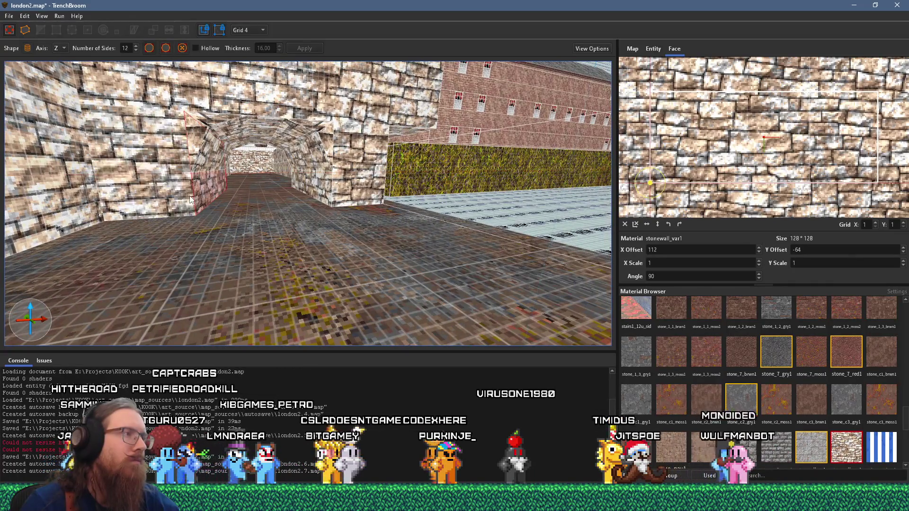
scroll(191, 201, "up", 5)
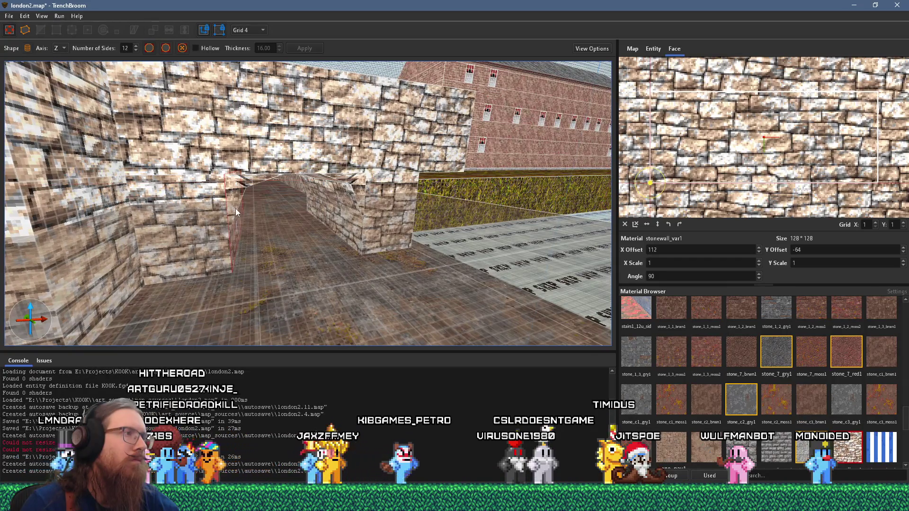
scroll(237, 208, "down", 2)
Step: Check another left wall face, the face above the tunnel and the pillar face
left_click(205, 199)
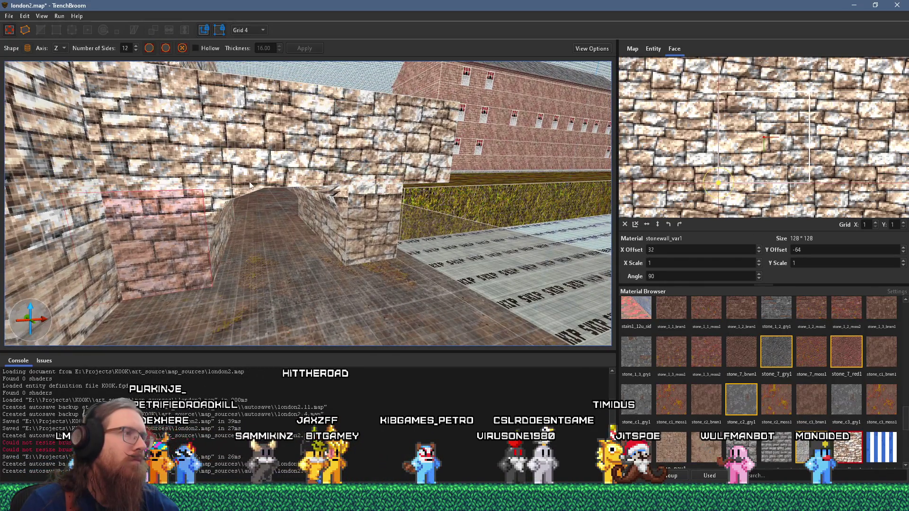
scroll(251, 185, "down", 3)
left_click(372, 167)
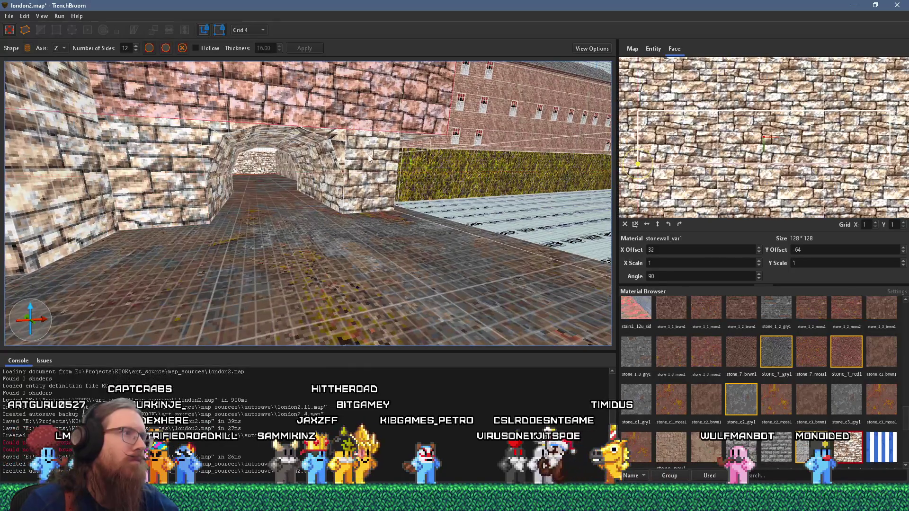
left_click(353, 152)
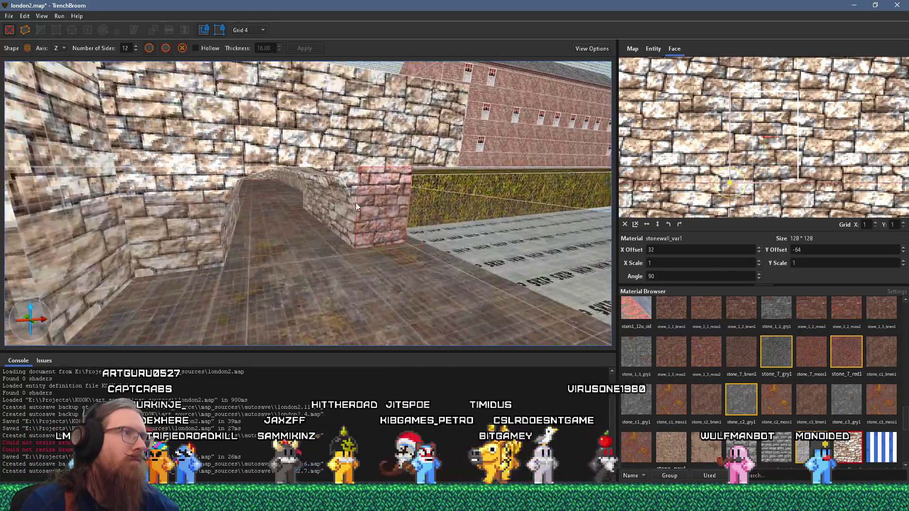
key("Escape")
scroll(314, 224, "up", 3)
scroll(314, 227, "down", 5)
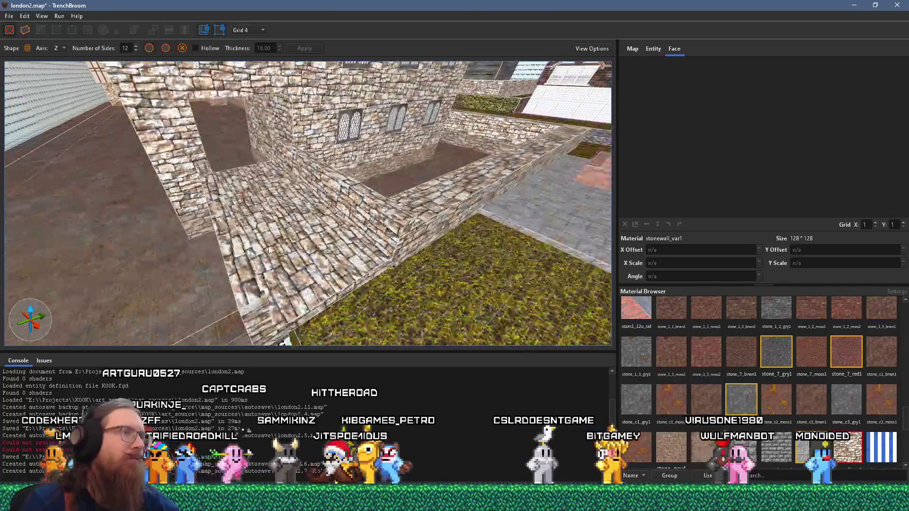
scroll(208, 230, "down", 5)
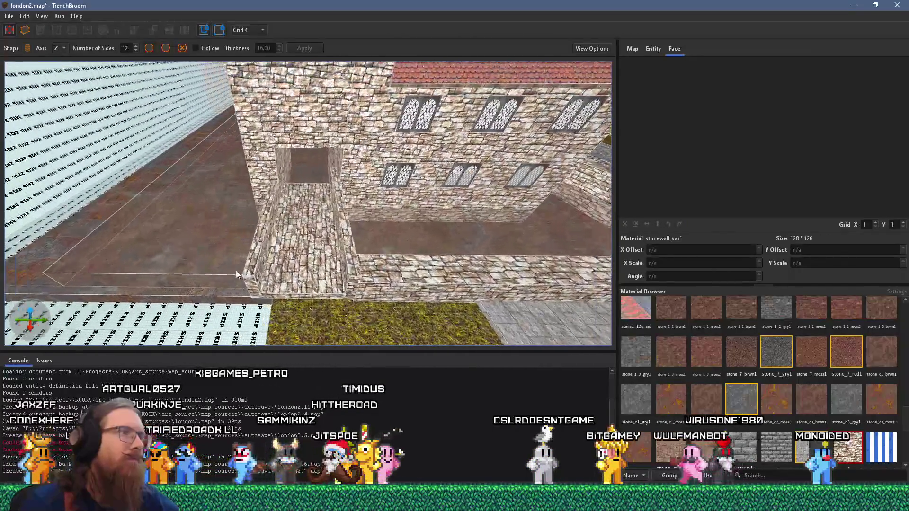
scroll(272, 254, "up", 3)
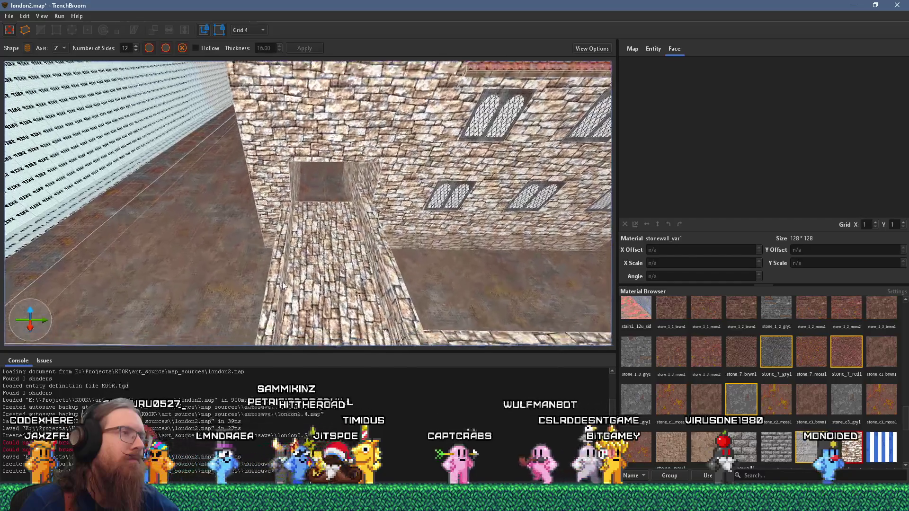
scroll(281, 259, "down", 3)
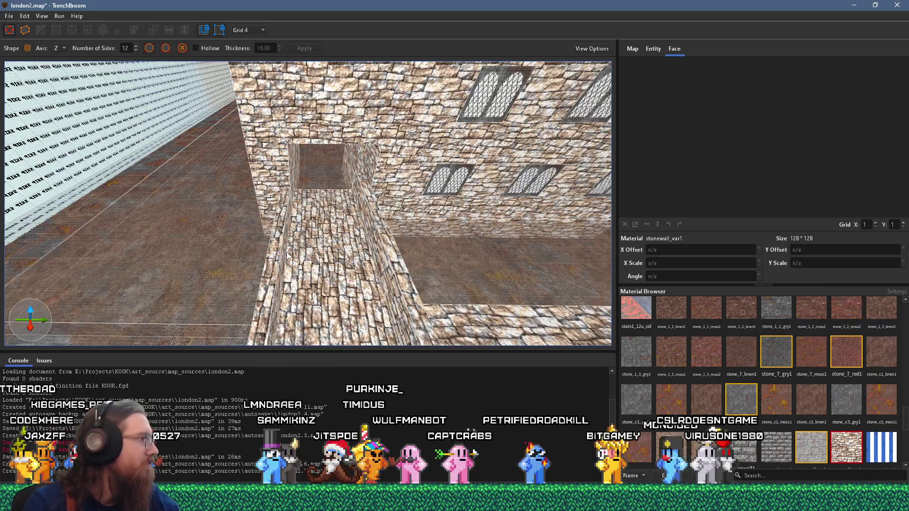
left_click(284, 228)
scroll(238, 216, "up", 3)
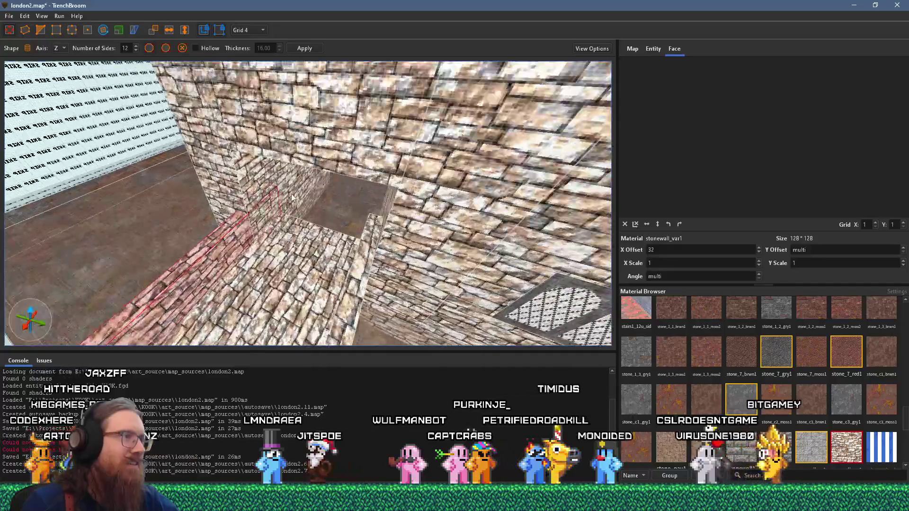
mouse_move(266, 213)
left_mouse_down()
mouse_move(256, 218)
mouse_move(282, 203)
mouse_move(374, 244)
left_mouse_up()
left_click(374, 244)
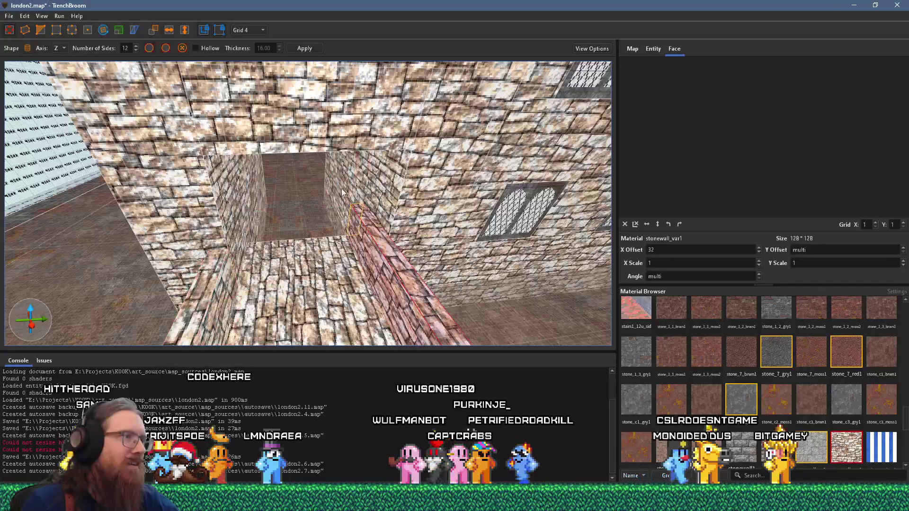
scroll(357, 211, "up", 5)
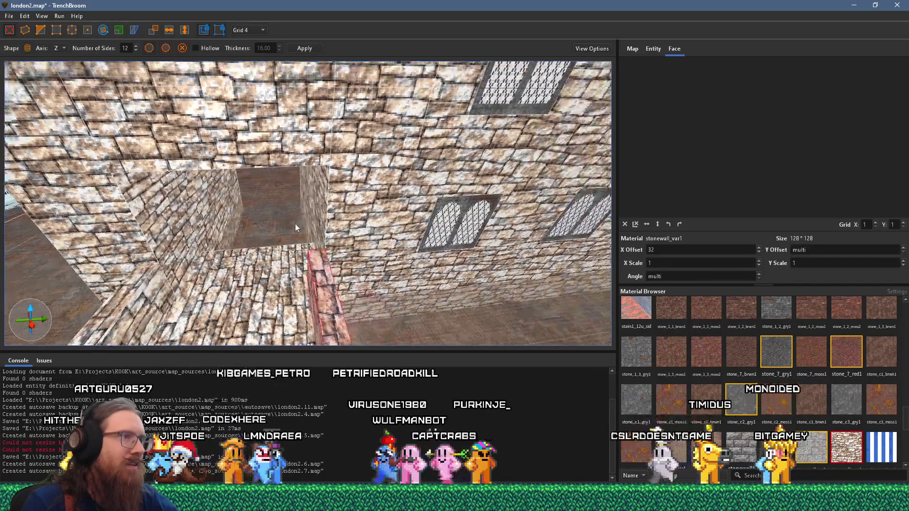
scroll(386, 198, "down", 10)
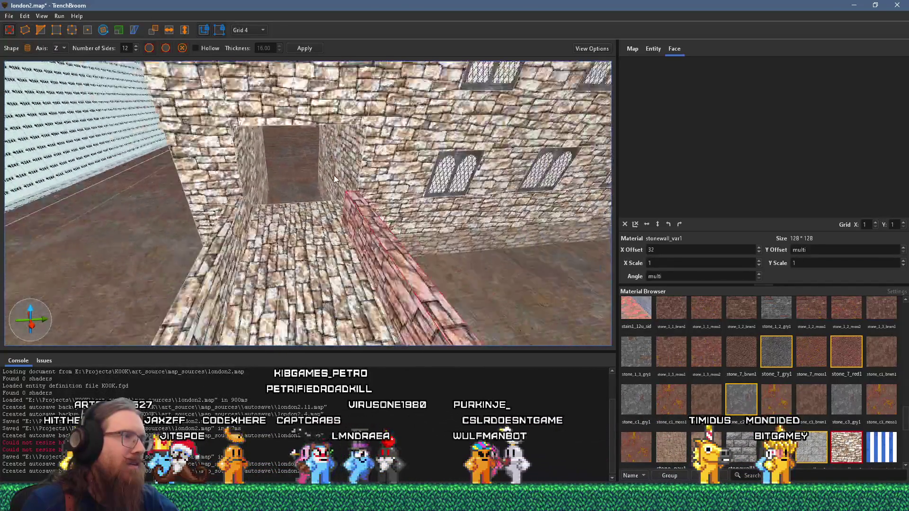
scroll(305, 141, "up", 2)
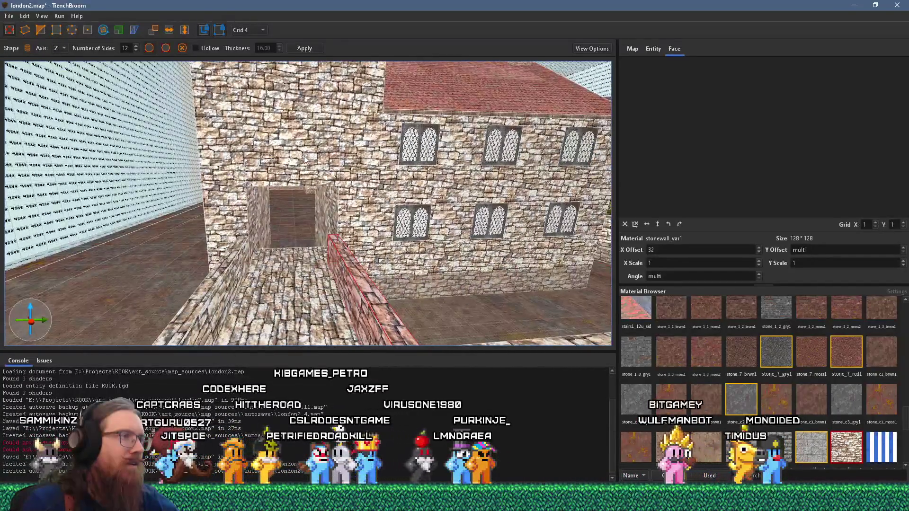
scroll(304, 157, "up", 3)
left_click(326, 163)
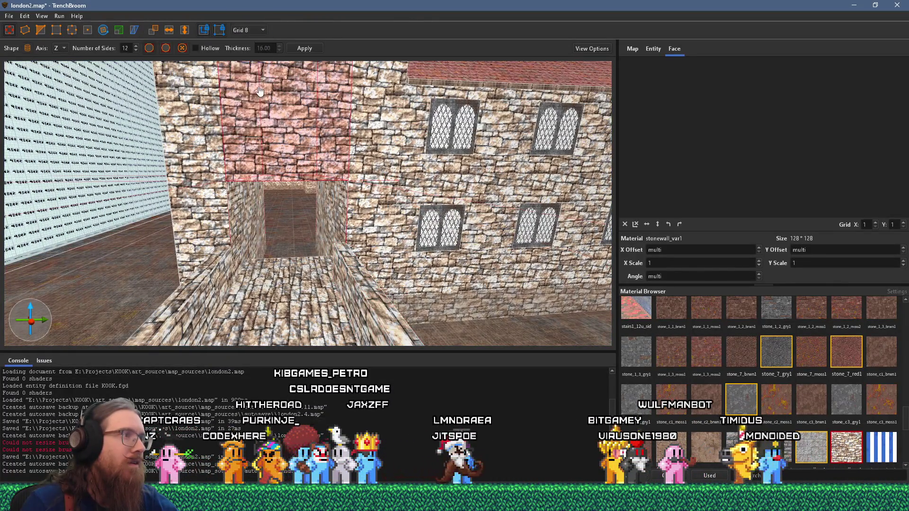
left_click(349, 162)
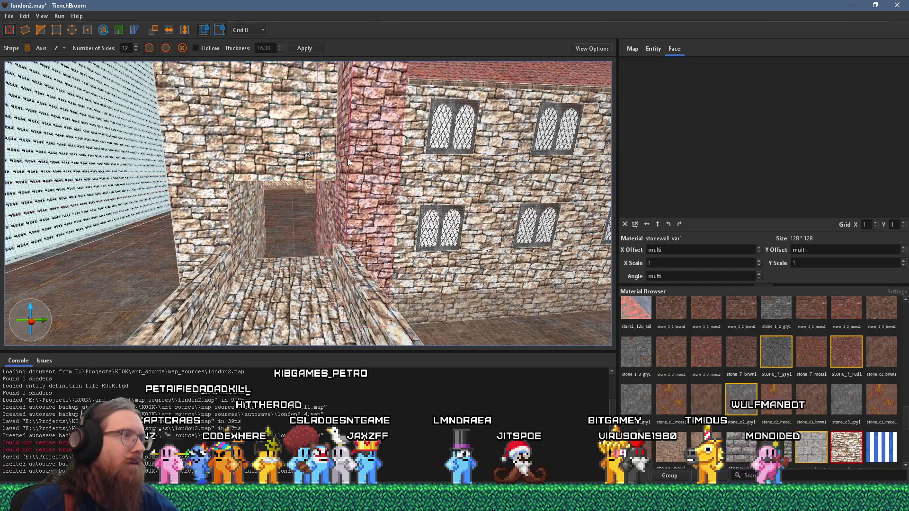
key("a")
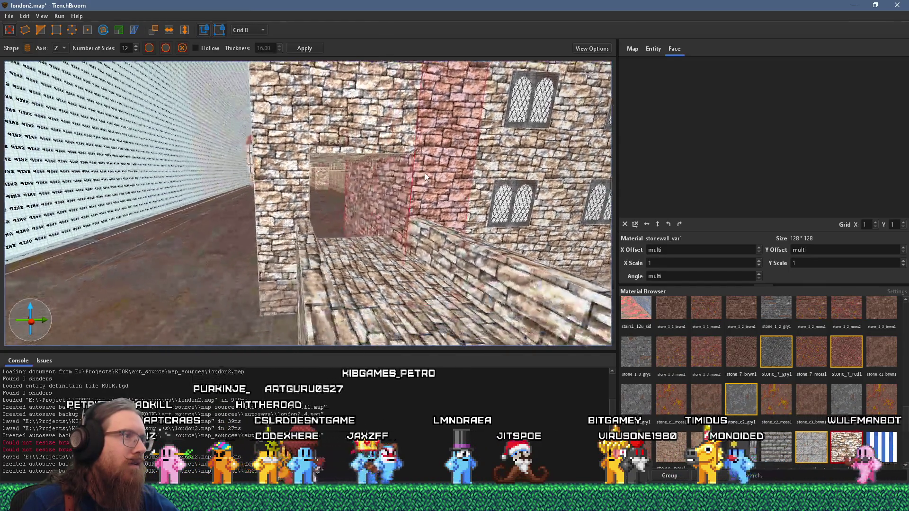
key("Escape")
scroll(360, 195, "down", 5)
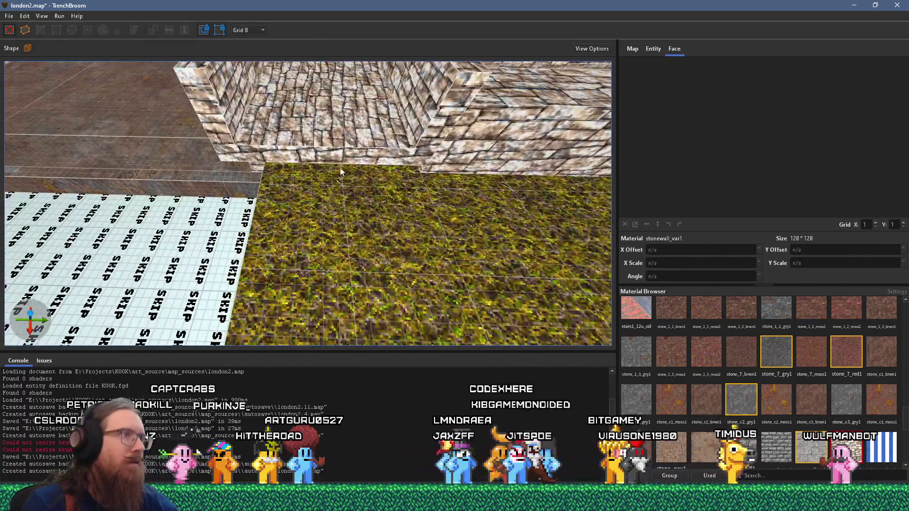
left_click(312, 108, "shift")
scroll(334, 262, "up", 5)
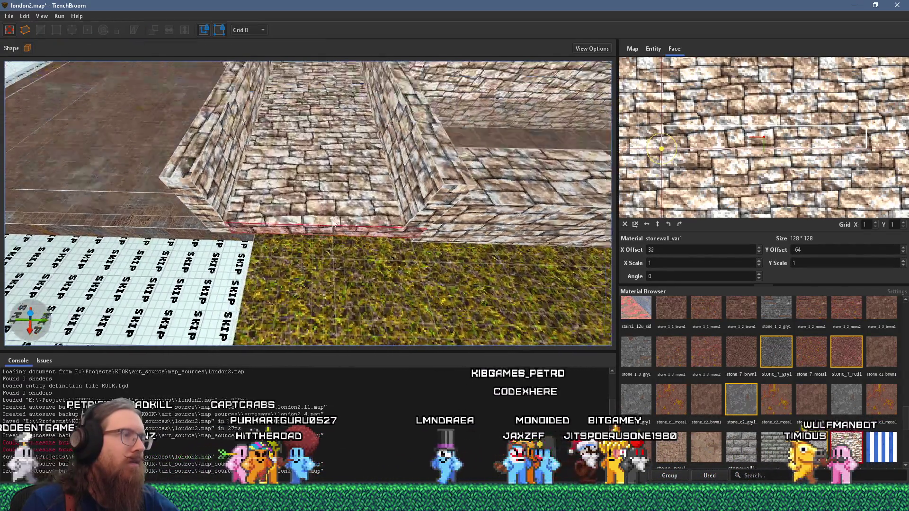
mouse_move(334, 262)
left_mouse_down()
mouse_move(226, 239)
mouse_move(349, 216)
left_mouse_up()
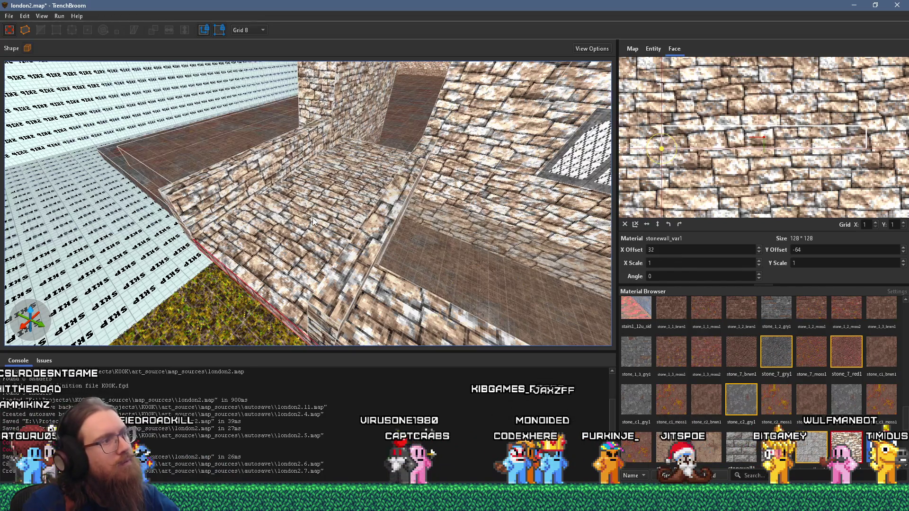
mouse_move(257, 235)
left_mouse_down()
mouse_move(364, 183)
mouse_move(354, 191)
left_mouse_up()
left_click(228, 248)
scroll(228, 248, "up", 3)
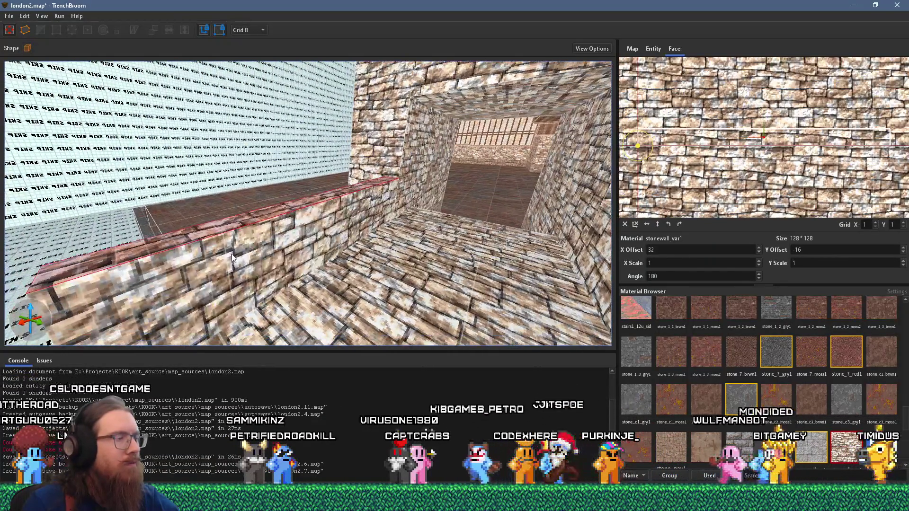
key("Escape")
mouse_move(243, 246)
left_mouse_down()
mouse_move(287, 181)
mouse_move(303, 179)
mouse_move(279, 199)
mouse_move(263, 178)
mouse_move(427, 193)
mouse_move(504, 189)
mouse_move(435, 220)
left_mouse_up()
left_click(504, 193)
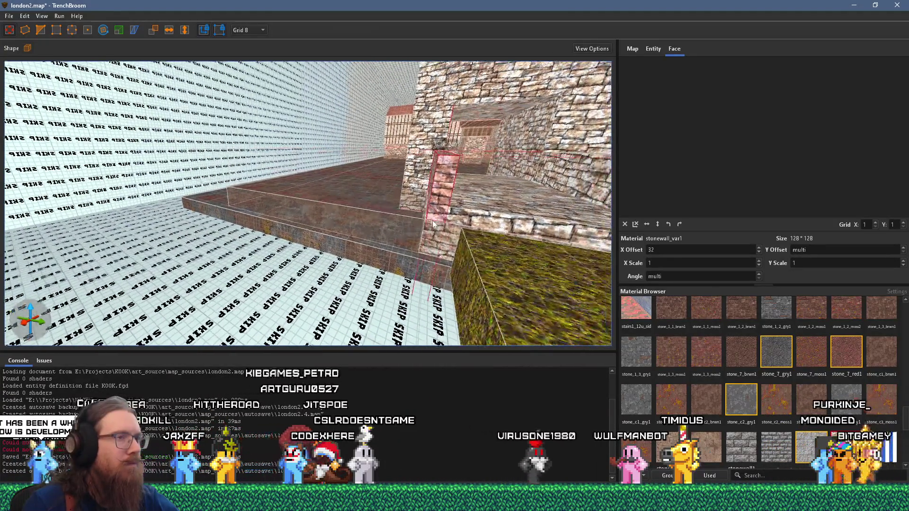
Step: Select the ledge brush and corridor wall face, then fly over the grass toward the walls
left_click(445, 214)
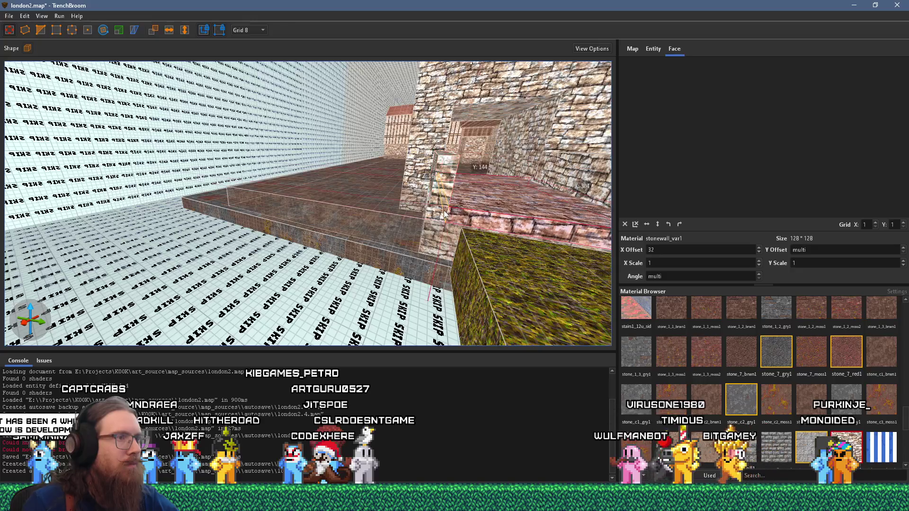
mouse_move(426, 220)
left_mouse_down()
mouse_move(471, 232)
mouse_move(348, 239)
left_mouse_up()
left_click(493, 238)
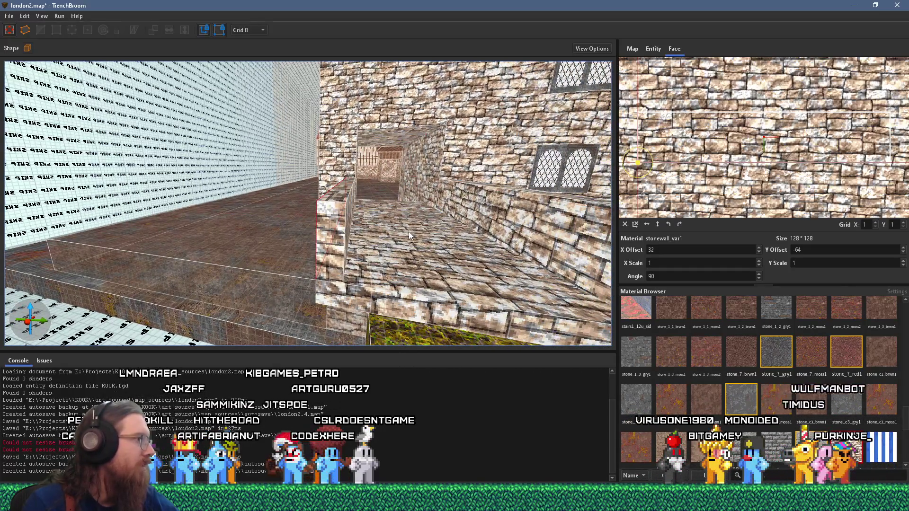
mouse_move(418, 222)
left_mouse_down()
mouse_move(432, 204)
mouse_move(345, 217)
mouse_move(544, 195)
mouse_move(535, 201)
mouse_move(543, 205)
mouse_move(367, 273)
mouse_move(399, 266)
left_mouse_up()
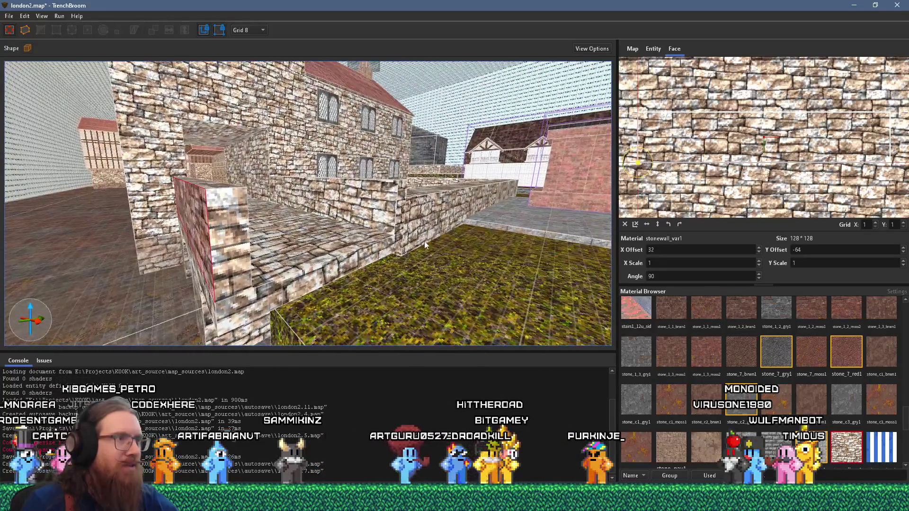
Step: Drag the brick-faced pillar 48 units along X to the low wall's front end
left_click(407, 232)
left_click_drag(396, 223, 301, 261)
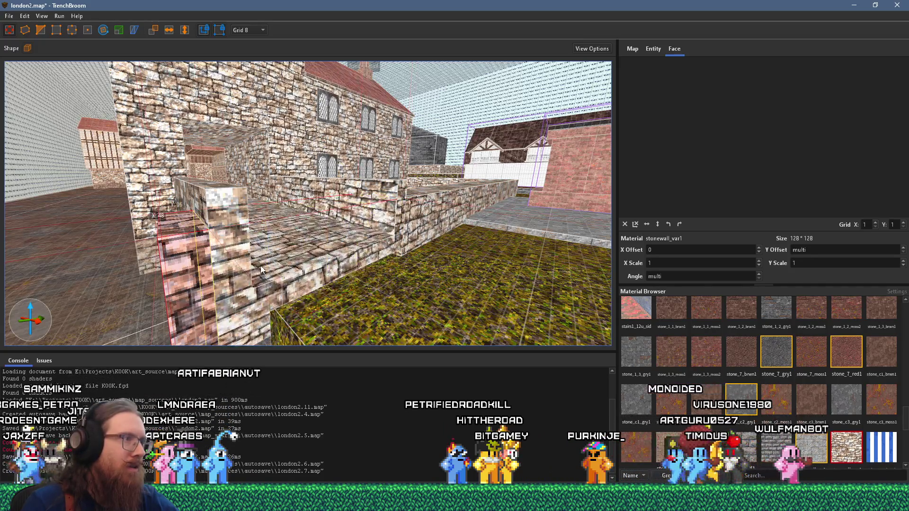
scroll(258, 268, "up", 3)
scroll(197, 291, "down", 3)
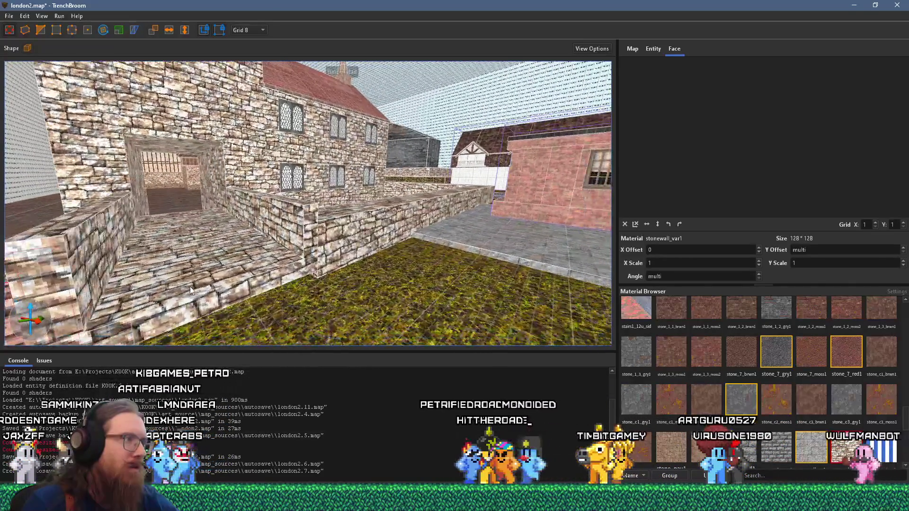
scroll(346, 268, "down", 2)
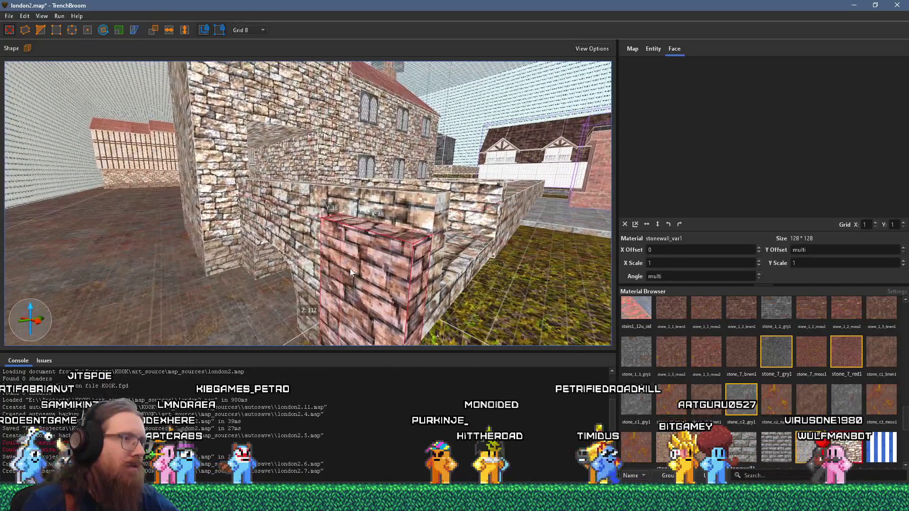
scroll(371, 270, "up", 5)
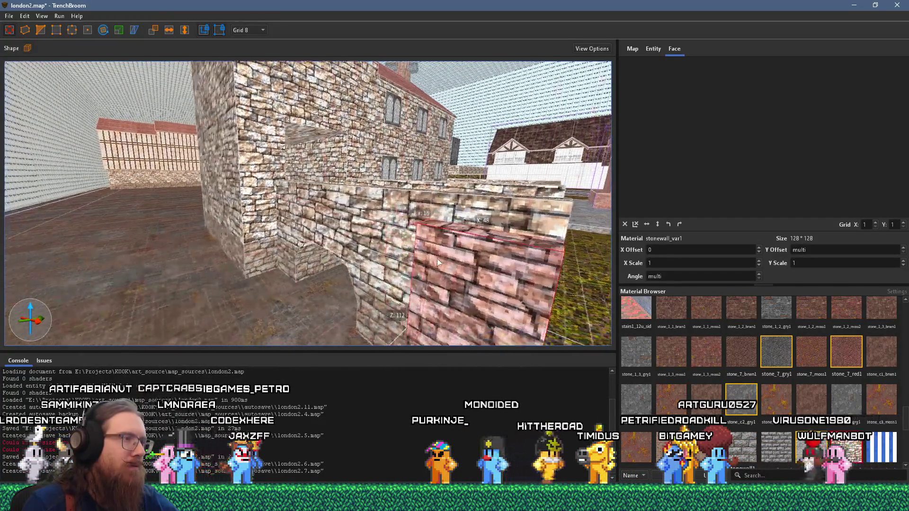
scroll(237, 274, "down", 3)
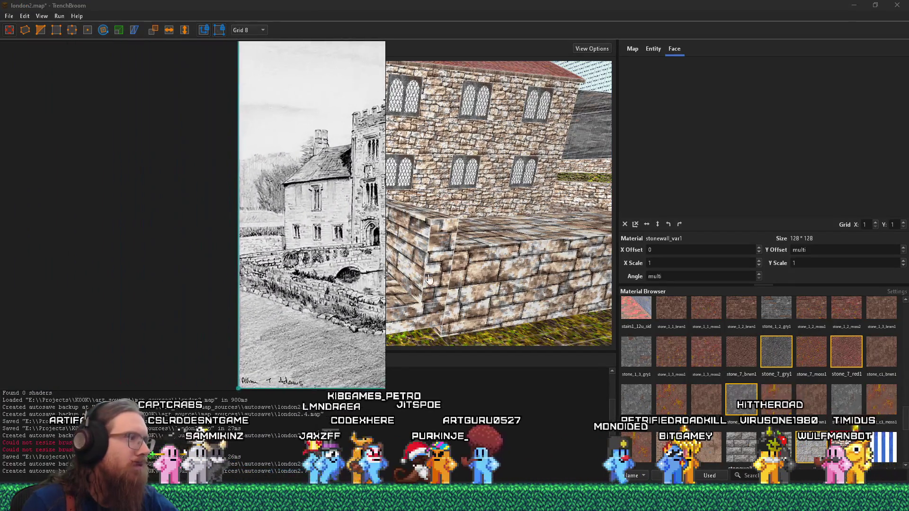
Step: Select the stone ledge along the wall and extrude its side face outward over the grass
scroll(434, 277, "up", 2)
scroll(283, 276, "down", 1)
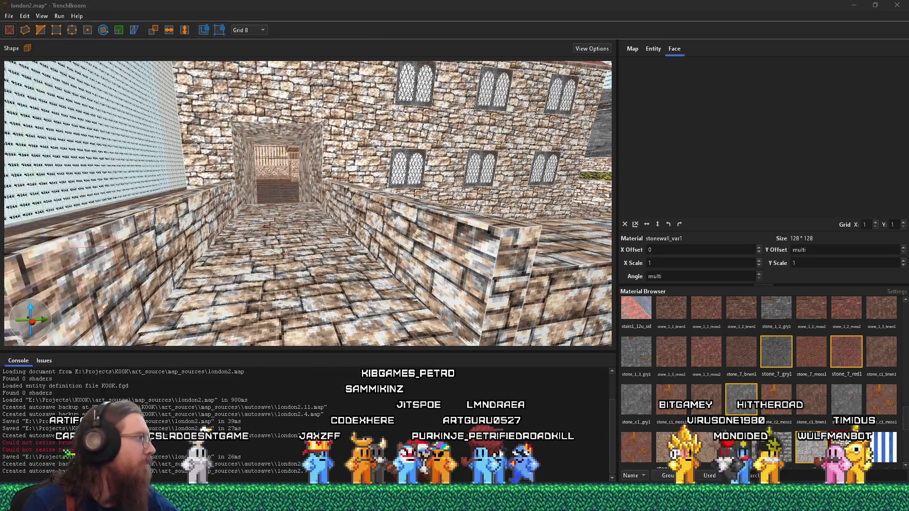
scroll(338, 289, "down", 5)
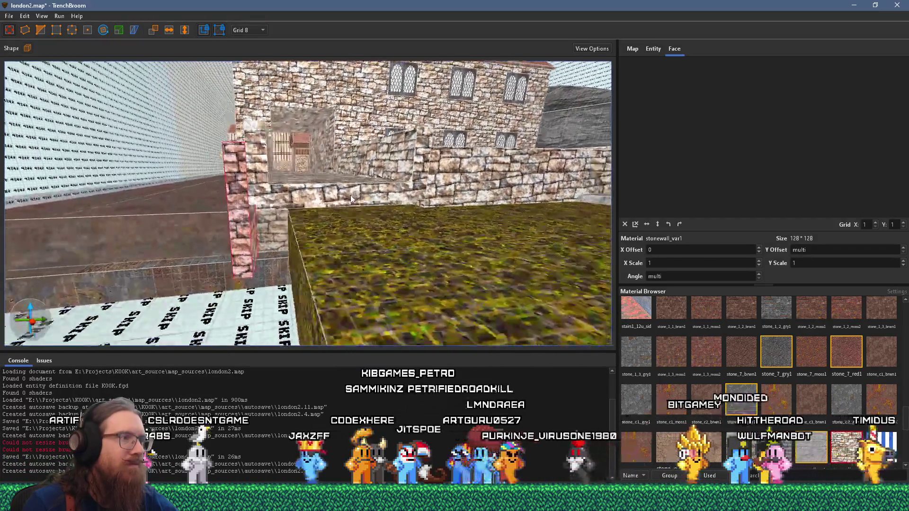
key("a")
key("a")
key("a")
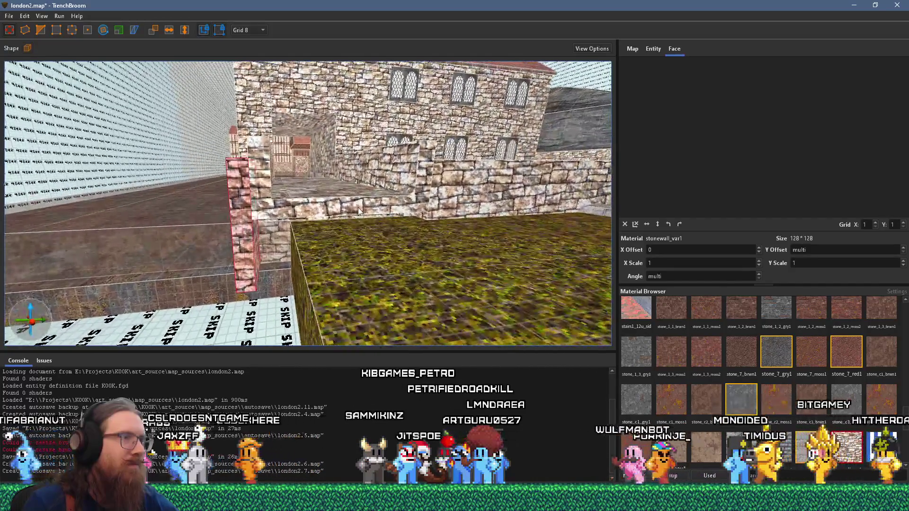
left_click(358, 222)
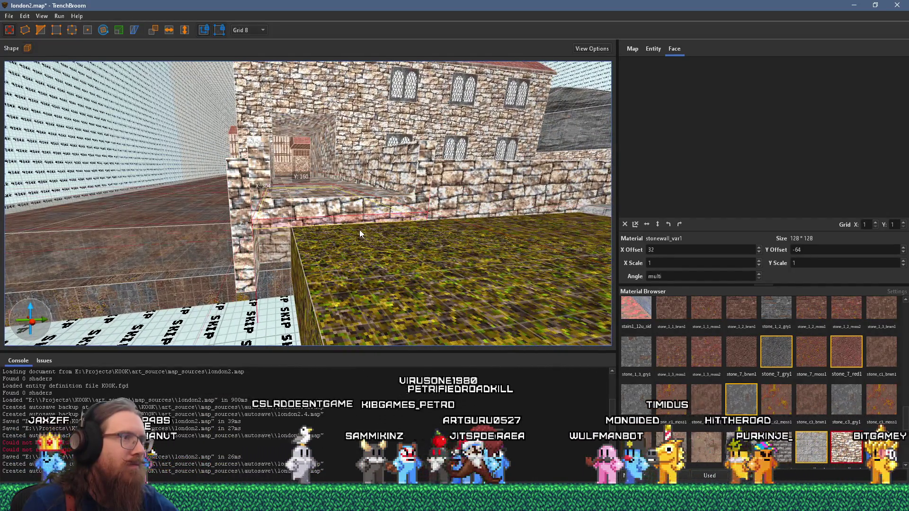
key("ctrl+u")
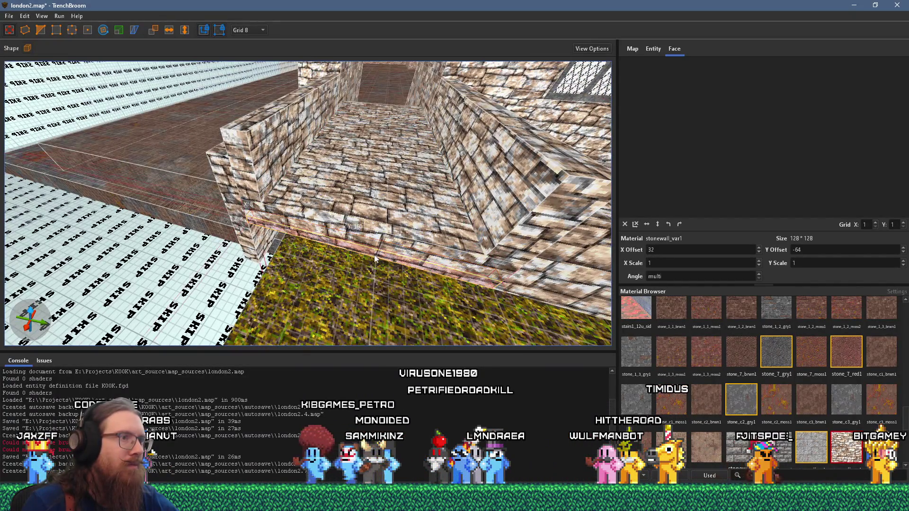
left_click_drag(375, 256, 373, 277)
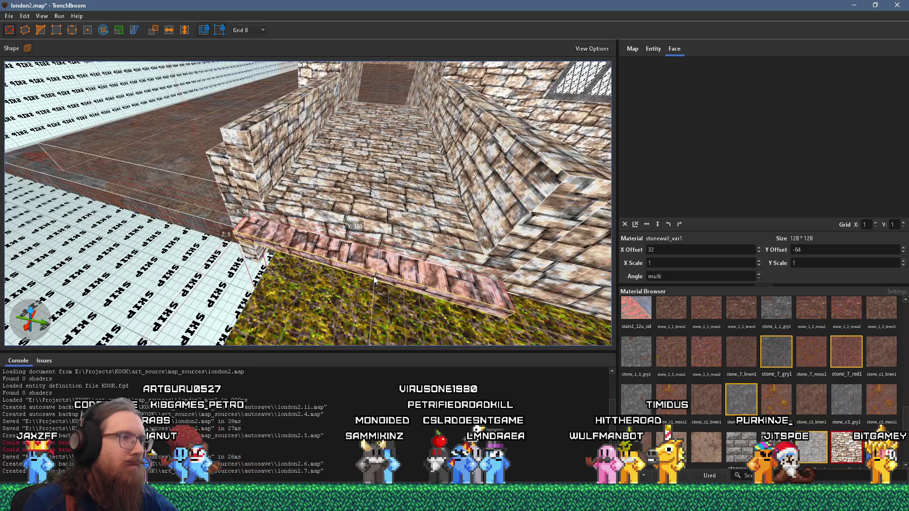
left_click(379, 274, "shift")
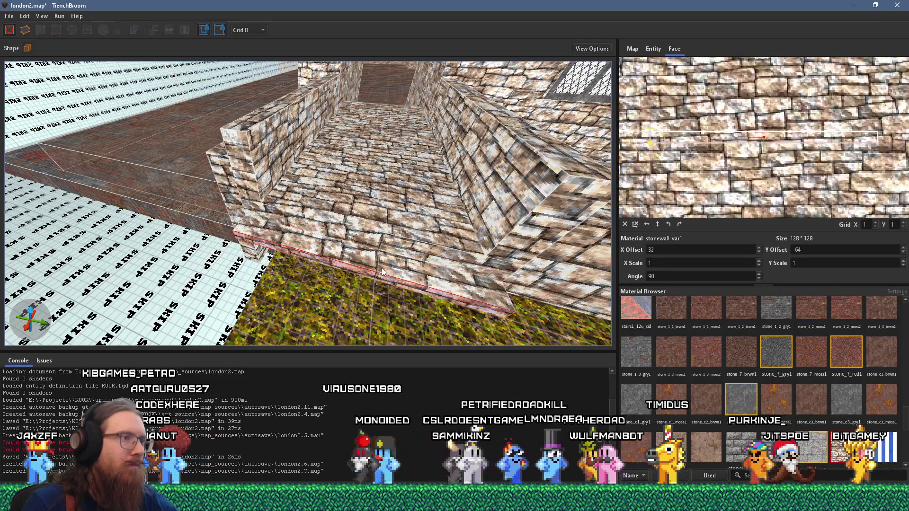
key("Escape")
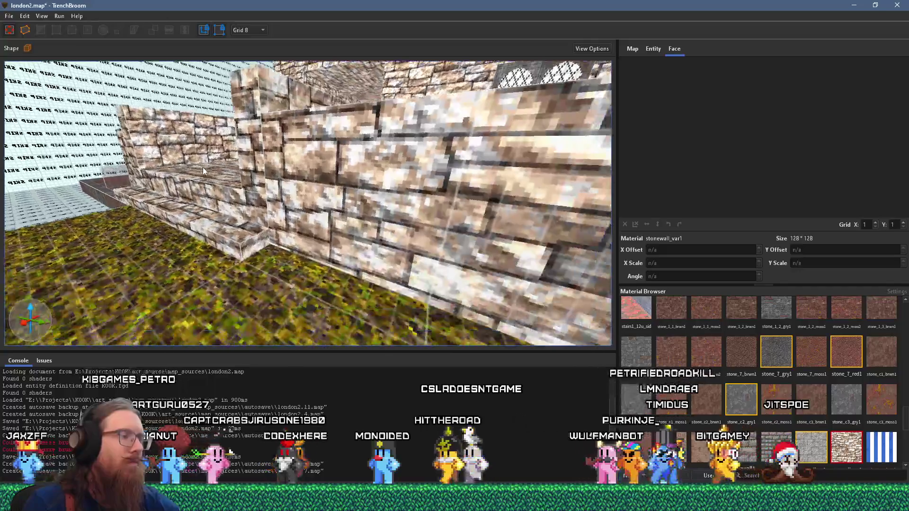
mouse_move(203, 167)
left_mouse_down()
mouse_move(246, 201)
mouse_move(146, 212)
mouse_move(228, 190)
mouse_move(218, 168)
mouse_move(225, 238)
left_mouse_up()
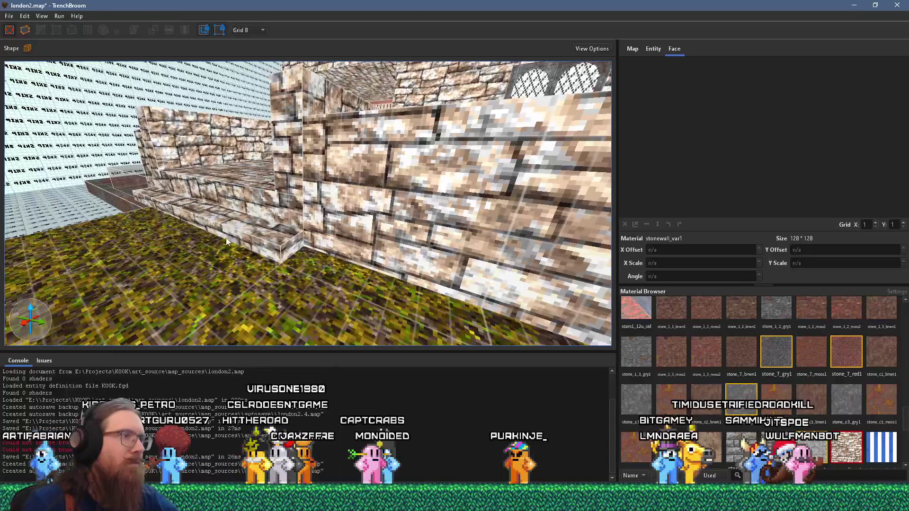
Step: Widen the stone ledge beside the steps from 16 to 32 units
left_click(226, 238)
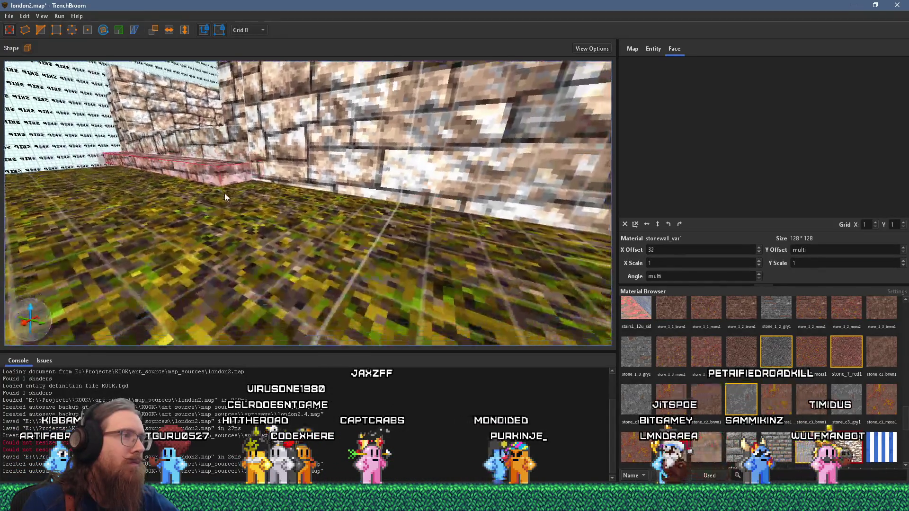
mouse_move(224, 193)
left_mouse_down()
mouse_move(240, 181)
mouse_move(248, 228)
mouse_move(266, 242)
mouse_move(254, 242)
mouse_move(281, 254)
left_mouse_up()
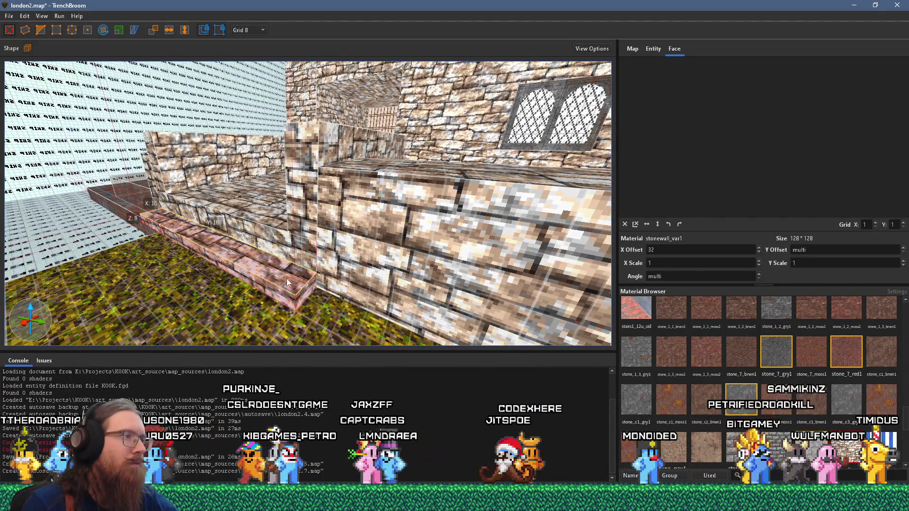
mouse_move(264, 297)
left_mouse_down()
mouse_move(227, 314)
mouse_move(235, 298)
left_mouse_up()
mouse_move(278, 279)
left_mouse_down()
mouse_move(390, 260)
mouse_move(306, 284)
mouse_move(249, 277)
mouse_move(258, 270)
mouse_move(309, 262)
mouse_move(299, 284)
mouse_move(262, 310)
mouse_move(330, 291)
mouse_move(246, 253)
left_mouse_up()
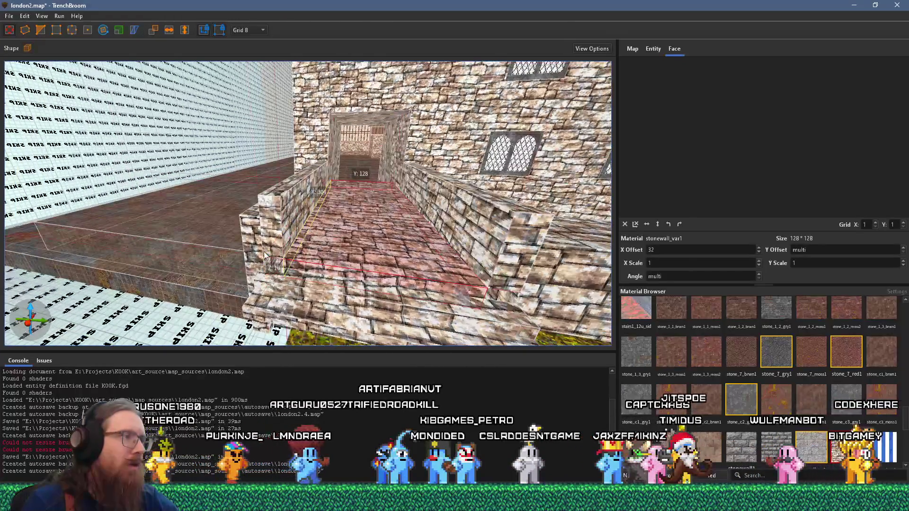
Step: Select the vertical stone pillar brush standing beside the steps
left_click(268, 251)
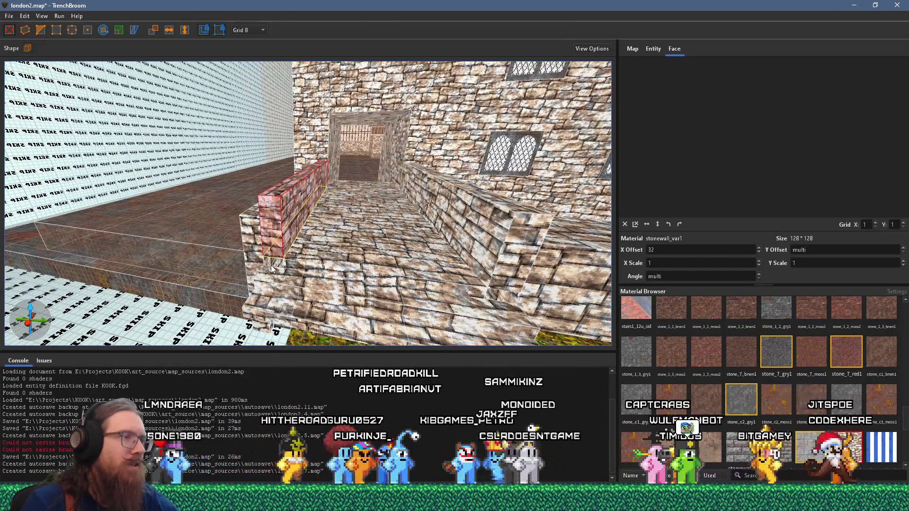
mouse_move(271, 268)
left_mouse_down()
mouse_move(342, 239)
mouse_move(362, 262)
mouse_move(362, 282)
mouse_move(250, 266)
left_mouse_up()
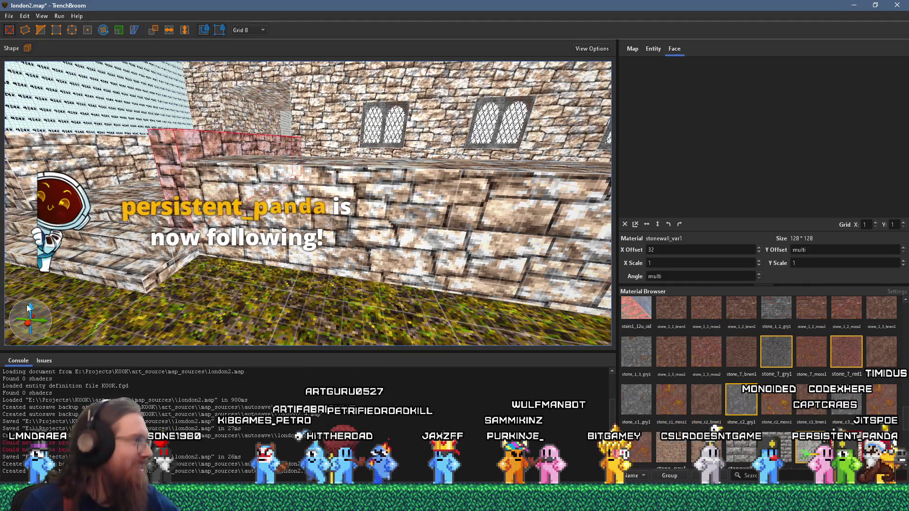
mouse_move(166, 284)
left_mouse_down()
mouse_move(186, 322)
mouse_move(115, 294)
mouse_move(83, 191)
mouse_move(369, 294)
mouse_move(324, 280)
mouse_move(364, 257)
left_mouse_up()
left_click(369, 294)
left_click(350, 248)
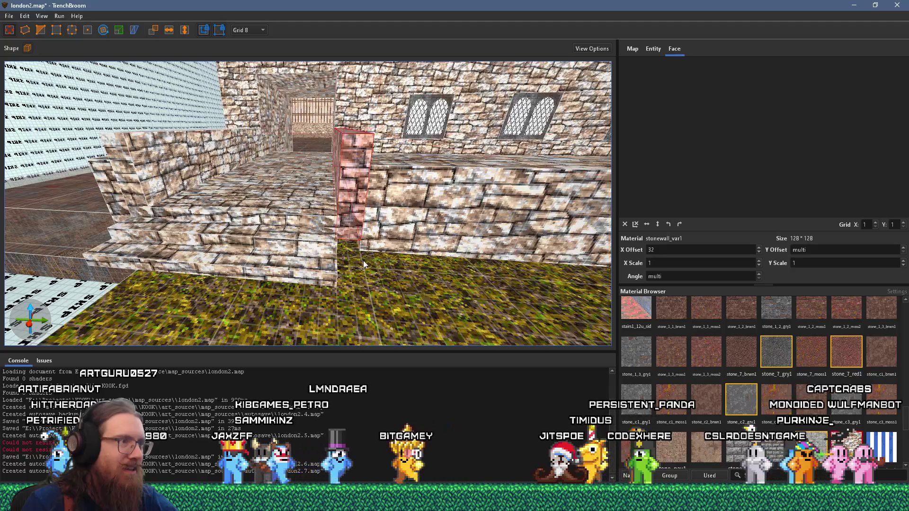
Step: Move the stone block down beside the steps to stand as a pillar
scroll(332, 210, "up", 5)
scroll(332, 211, "up", 5)
mouse_move(348, 188)
left_mouse_down()
mouse_move(263, 280)
mouse_move(152, 331)
mouse_move(254, 275)
left_mouse_up()
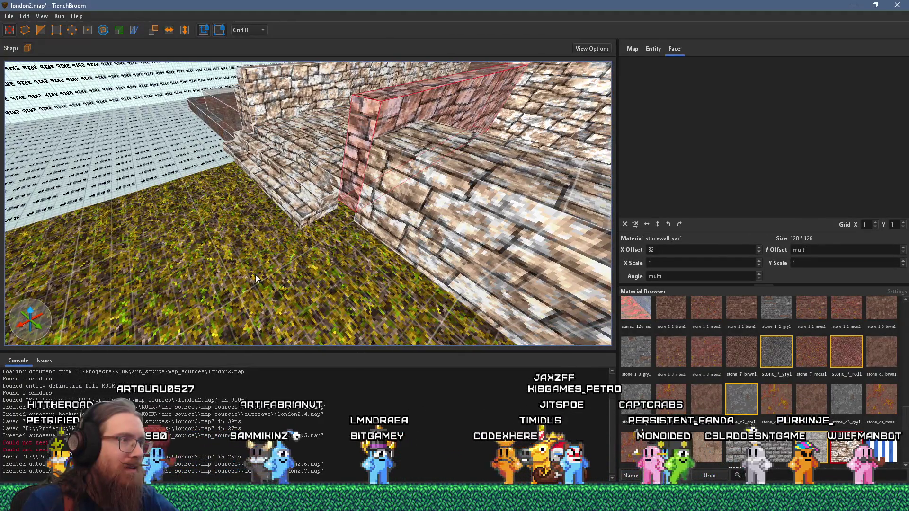
left_click_drag(255, 278, 326, 246)
left_click_drag(363, 219, 325, 236)
Step: Check the step brush and grass floor heights around the new pillar
mouse_move(341, 200)
left_mouse_down()
mouse_move(343, 192)
mouse_move(289, 242)
mouse_move(370, 207)
left_mouse_up()
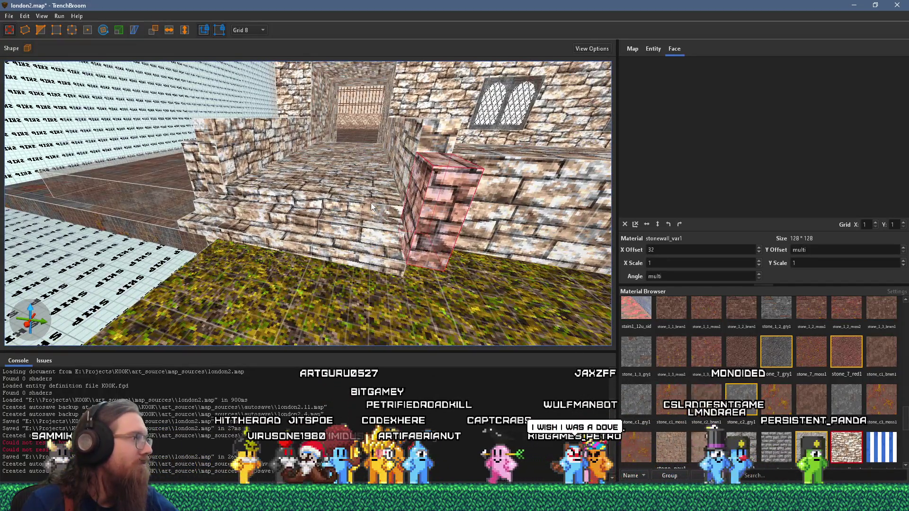
mouse_move(371, 202)
left_mouse_down()
mouse_move(436, 281)
mouse_move(426, 265)
left_mouse_up()
left_click(351, 277)
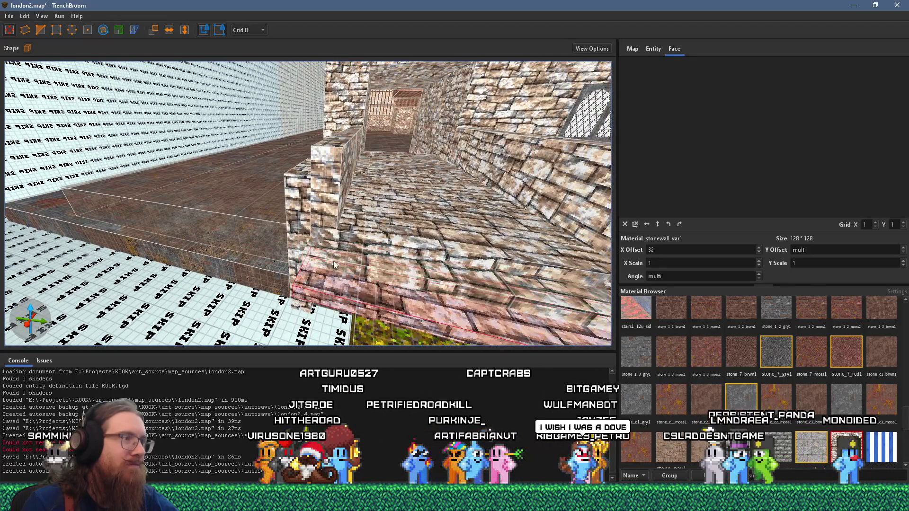
mouse_move(277, 255)
left_mouse_down()
mouse_move(362, 294)
mouse_move(467, 276)
mouse_move(286, 273)
left_mouse_up()
left_click(245, 267)
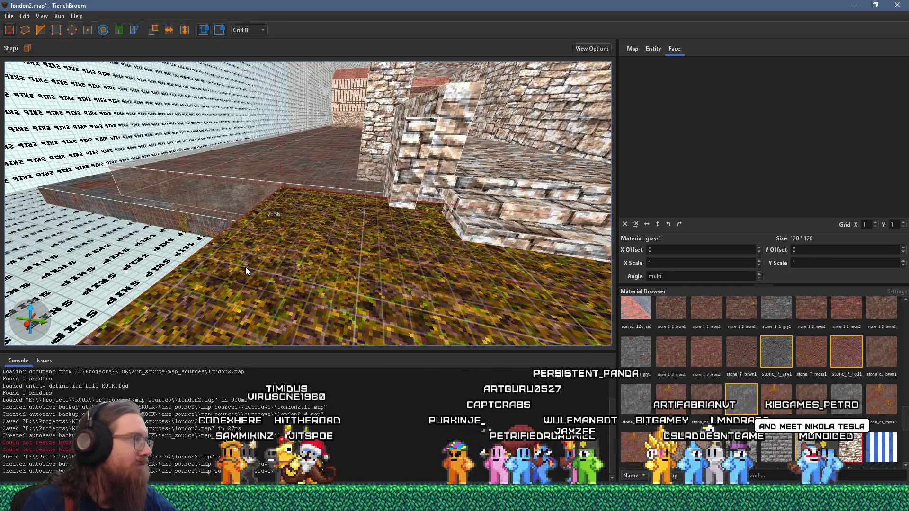
mouse_move(262, 248)
left_mouse_down()
mouse_move(323, 206)
mouse_move(320, 258)
mouse_move(371, 245)
mouse_move(339, 217)
mouse_move(199, 226)
left_mouse_up()
mouse_move(370, 225)
left_mouse_down()
mouse_move(191, 174)
mouse_move(140, 170)
mouse_move(207, 178)
left_mouse_up()
Step: Select the stone pillar and inspect how it meets the adjoining wall
left_click(248, 192)
scroll(252, 207, "up", 2)
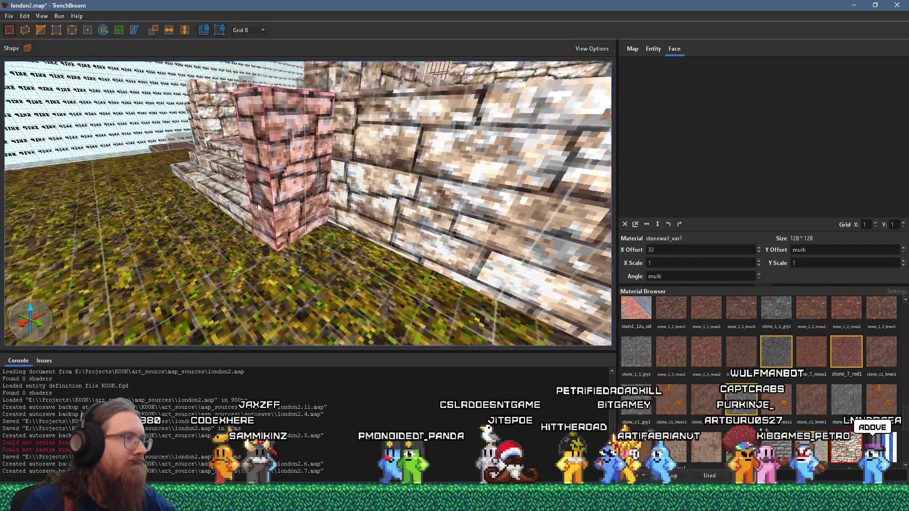
scroll(252, 205, "down", 3)
mouse_move(252, 205)
left_mouse_down()
mouse_move(236, 235)
mouse_move(258, 209)
mouse_move(275, 230)
mouse_move(276, 209)
left_mouse_up()
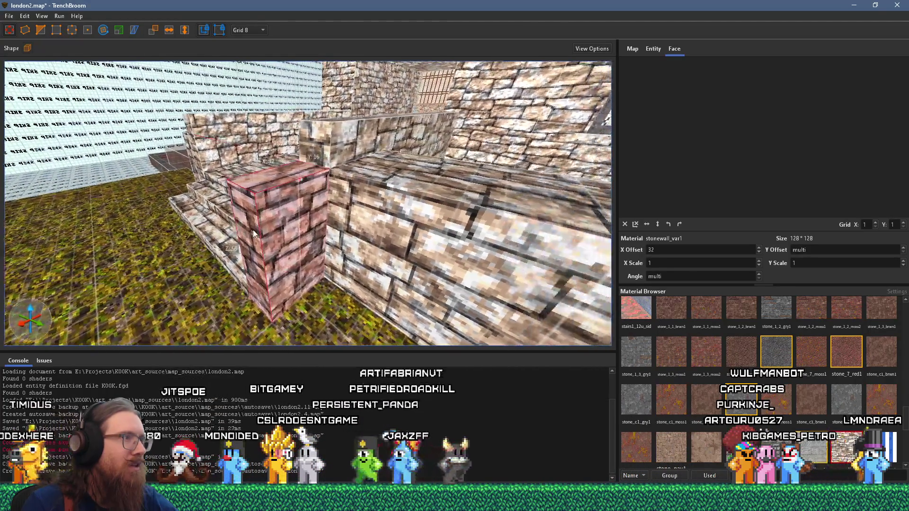
mouse_move(282, 138)
left_mouse_down()
mouse_move(279, 172)
mouse_move(303, 216)
left_mouse_up()
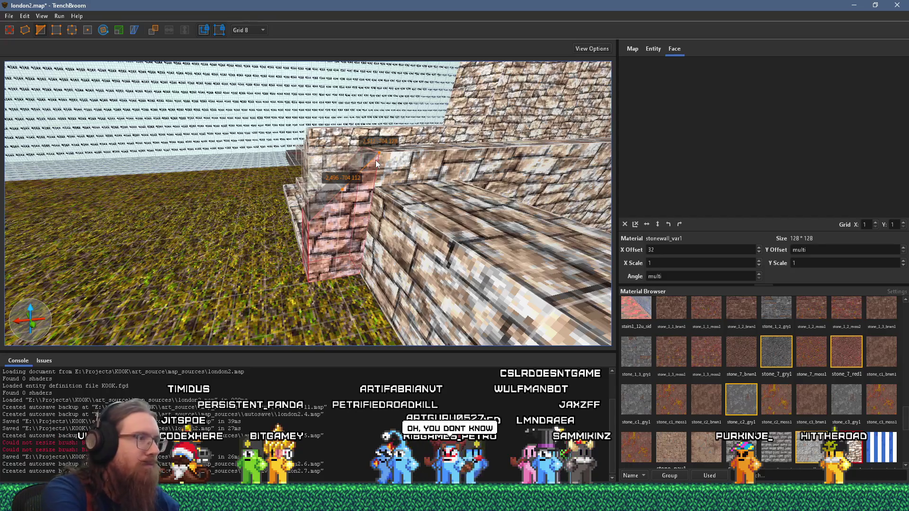
mouse_move(376, 163)
left_mouse_down()
mouse_move(331, 179)
mouse_move(349, 209)
left_mouse_up()
Step: Select the pillar together with its sloped base piece
left_click(319, 258)
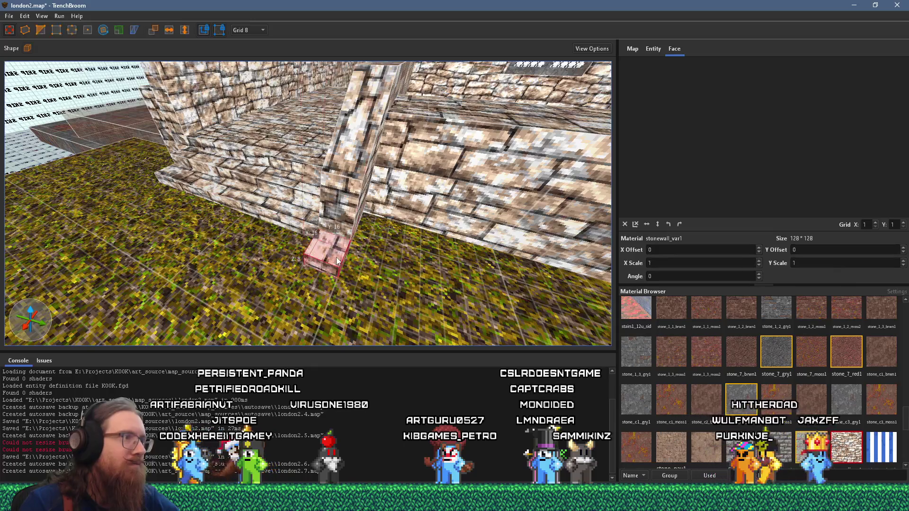
mouse_move(350, 197)
left_mouse_down()
mouse_move(360, 204)
mouse_move(326, 196)
left_mouse_up()
left_click(144, 185, "shift")
mouse_move(117, 211)
left_mouse_down()
mouse_move(197, 219)
mouse_move(306, 269)
left_mouse_up()
left_click_drag(266, 244, 449, 243)
left_click(448, 242)
left_click(493, 259, "ctrl+shift")
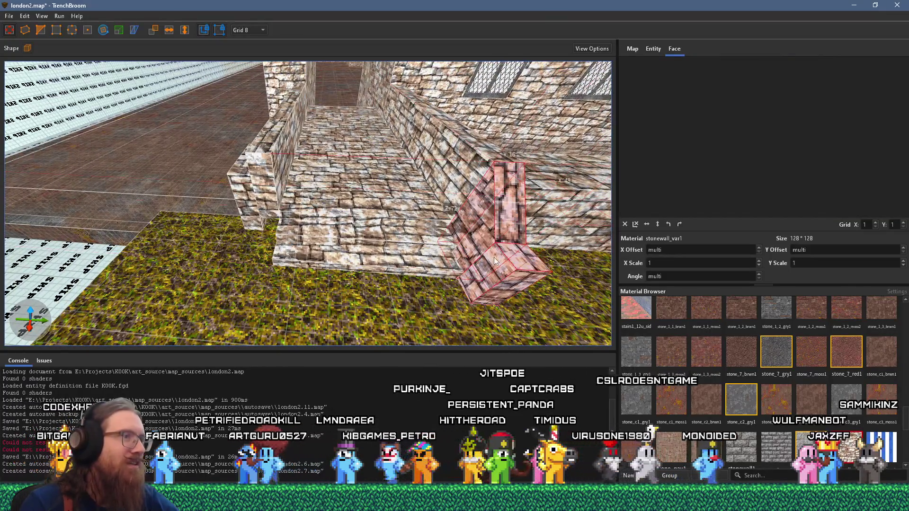
Step: Copy the pillar and sloped base to the left wall corner and check nearby faces
mouse_move(502, 218)
left_mouse_down()
mouse_move(240, 216)
mouse_move(246, 204)
left_mouse_up()
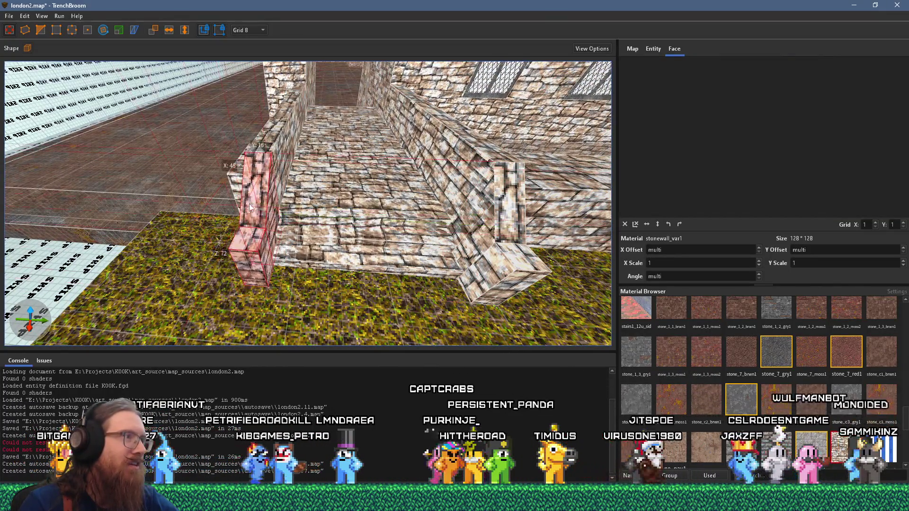
mouse_move(324, 206)
left_mouse_down()
mouse_move(214, 208)
mouse_move(219, 123)
left_mouse_up()
left_click(239, 109, "shift")
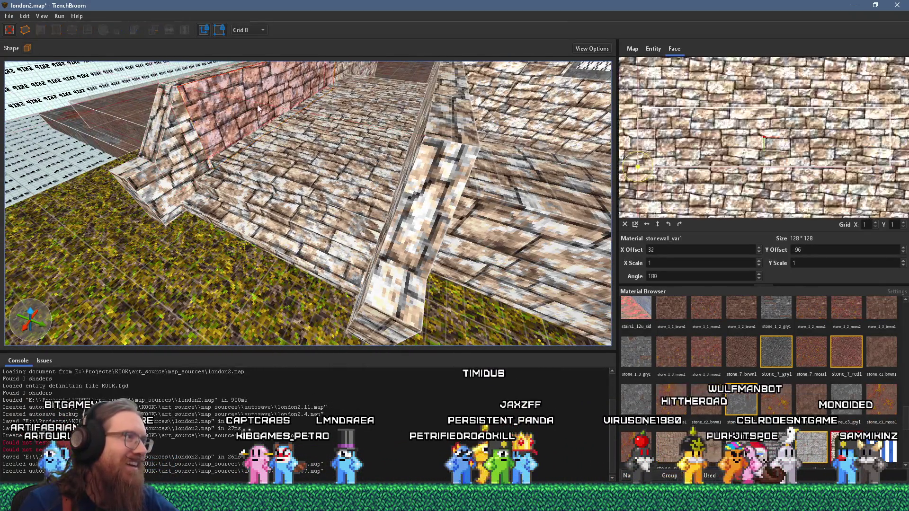
mouse_move(155, 183)
left_mouse_down()
mouse_move(254, 197)
mouse_move(205, 252)
mouse_move(165, 273)
left_mouse_up()
left_click(255, 198, "shift")
left_click(427, 137, "shift")
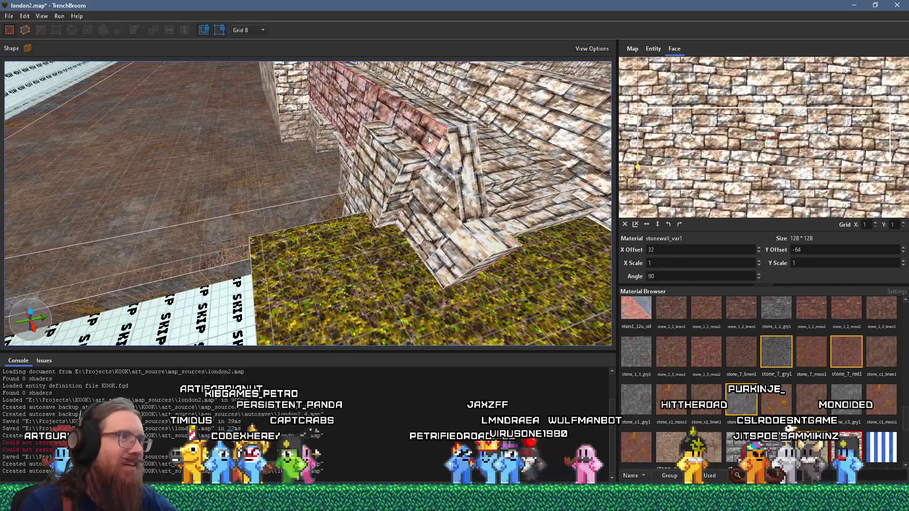
Step: Inspect the stair top and riser face textures: stonewall_var1, rotated 90°, offsets 128 and -106
left_click_drag(458, 243, 360, 250)
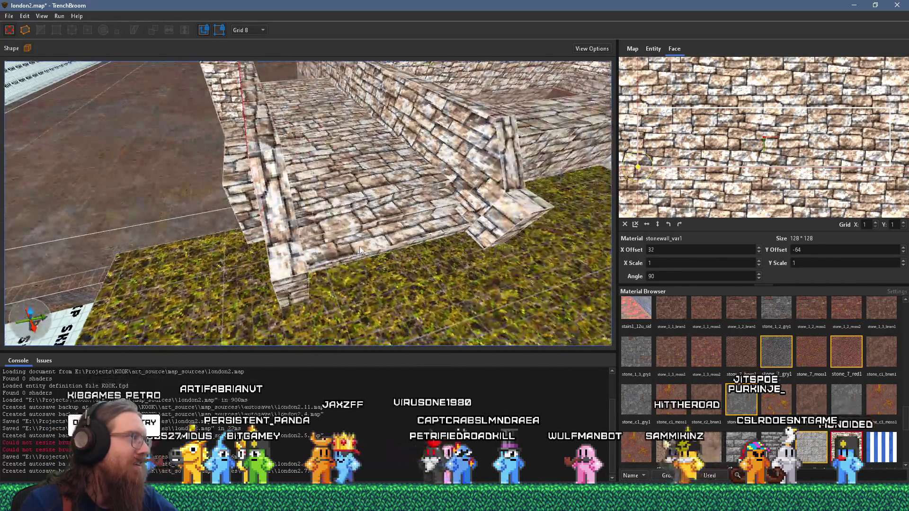
left_click_drag(275, 226, 393, 252)
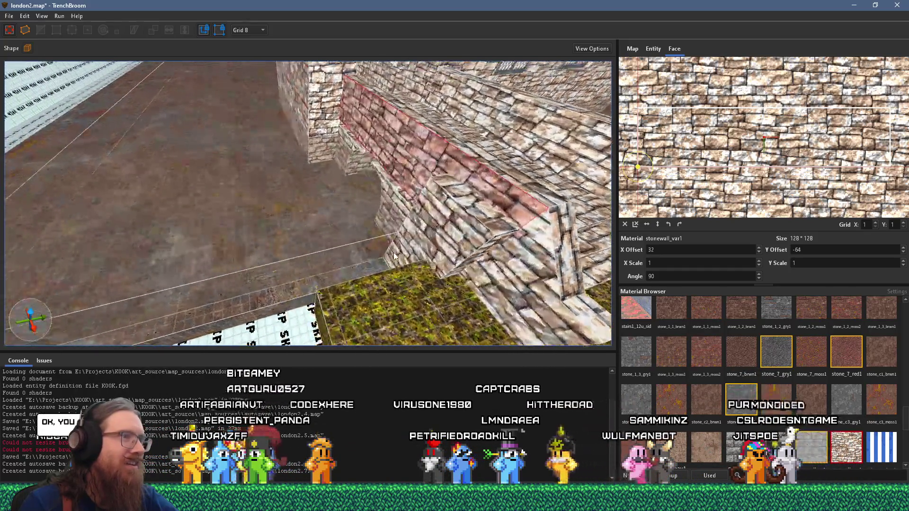
scroll(374, 255, "down", 3)
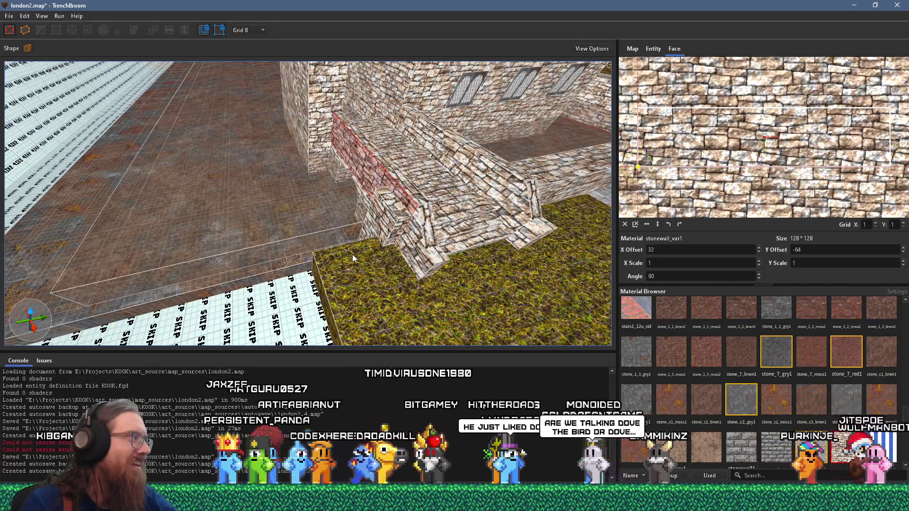
mouse_move(353, 254)
left_mouse_down()
mouse_move(462, 268)
mouse_move(356, 240)
left_mouse_up()
mouse_move(269, 268)
left_mouse_down()
mouse_move(446, 218)
mouse_move(459, 162)
mouse_move(444, 109)
mouse_move(401, 198)
mouse_move(332, 253)
mouse_move(325, 211)
mouse_move(381, 148)
left_mouse_up()
left_click(450, 109)
scroll(381, 149, "up", 5)
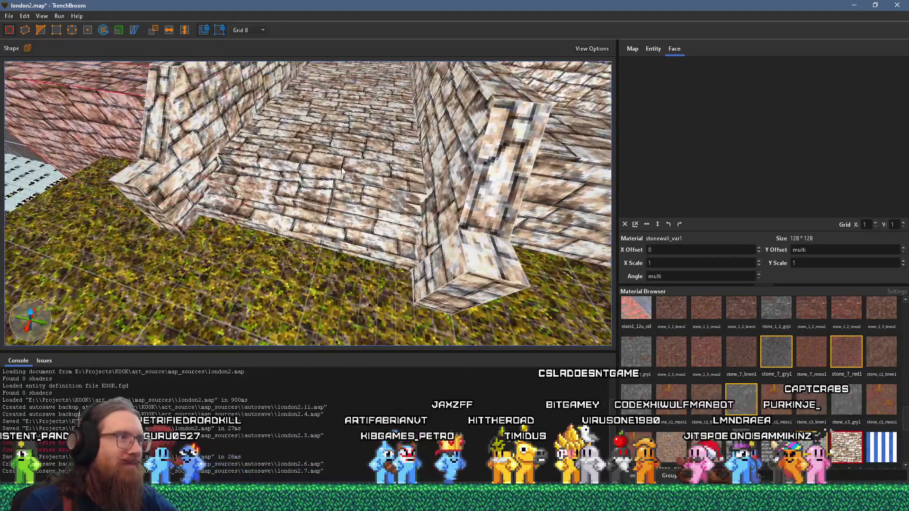
left_click(342, 178, "shift")
left_click(397, 212, "shift")
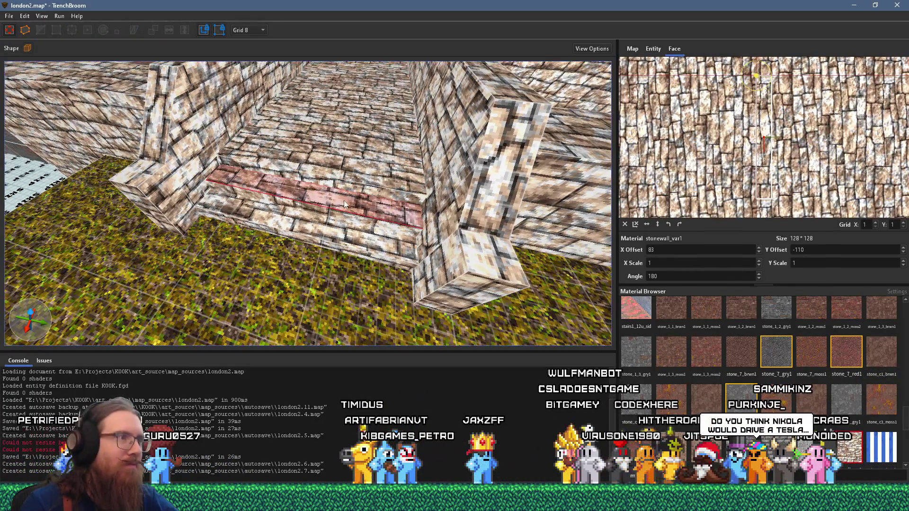
left_click(322, 253, "shift")
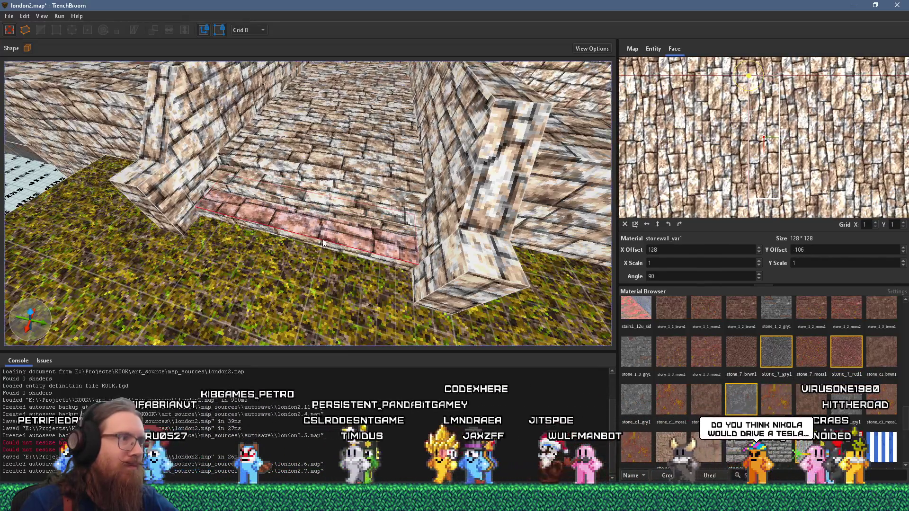
scroll(323, 244, "down", 5)
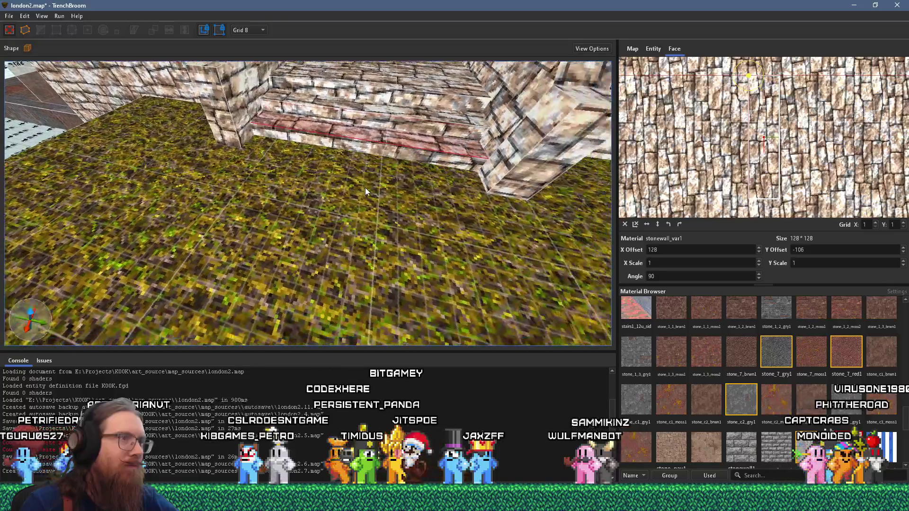
Step: Rotate the texture on the left pillar's small face a further 90 degrees
scroll(367, 189, "up", 5)
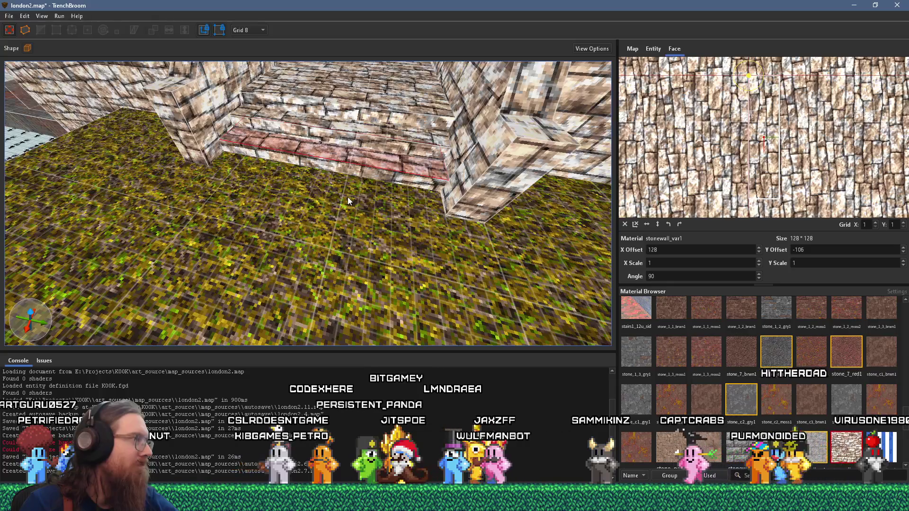
left_click_drag(347, 194, 330, 176)
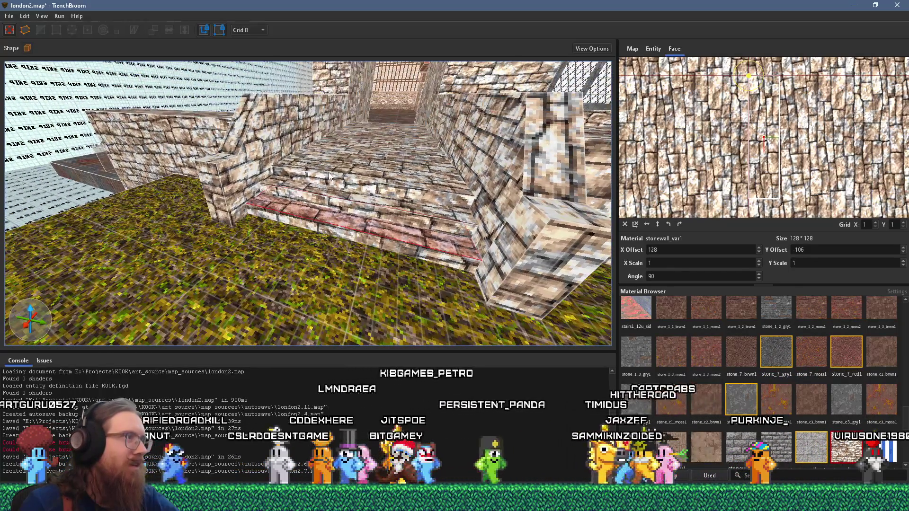
scroll(290, 164, "up", 4)
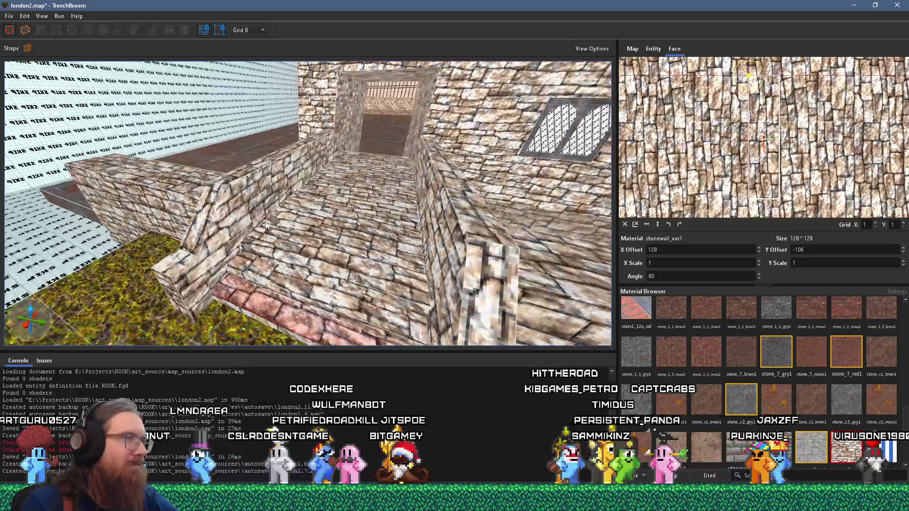
mouse_move(265, 225)
left_mouse_down()
mouse_move(337, 174)
mouse_move(185, 158)
mouse_move(218, 197)
mouse_move(208, 247)
left_mouse_up()
left_click(255, 199, "shift")
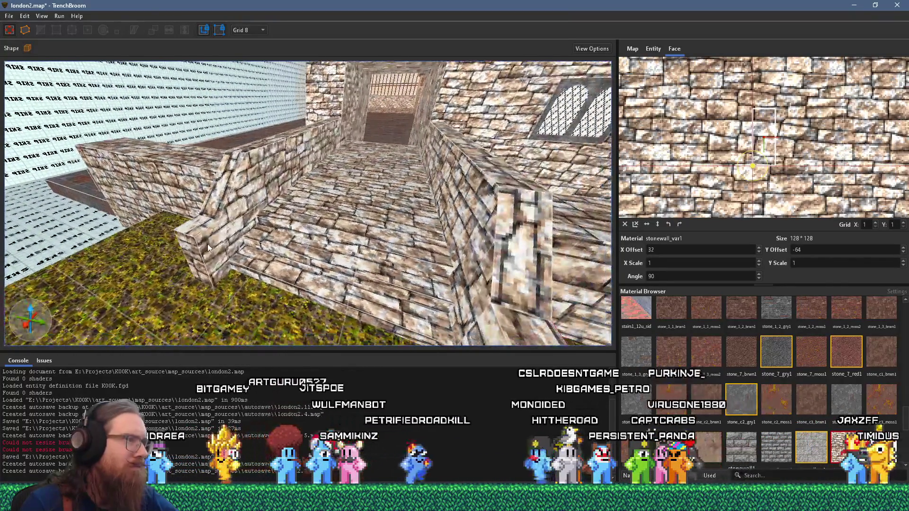
key("shift+Page_Up")
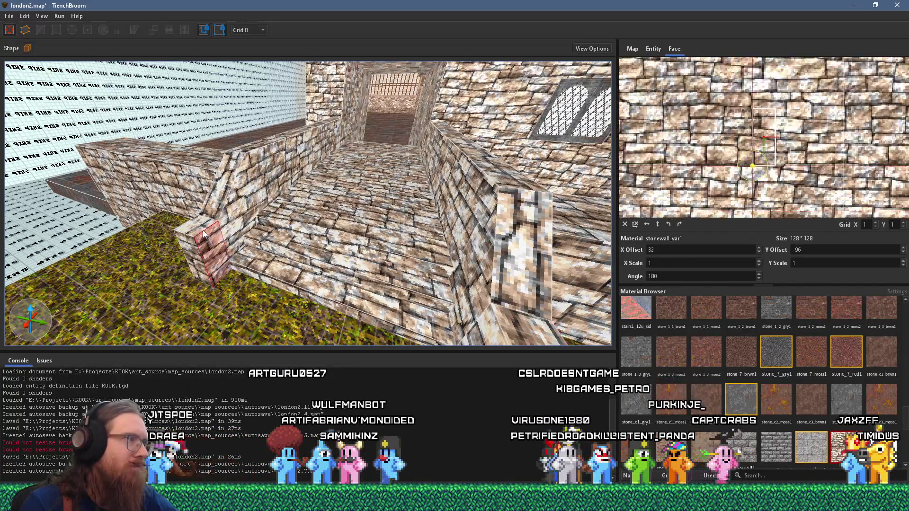
Step: Check the wall's top face, then clear the face selection
scroll(212, 243, "up", 3)
mouse_move(217, 230)
left_mouse_down()
mouse_move(135, 197)
mouse_move(138, 207)
left_mouse_up()
left_click(278, 202, "shift")
mouse_move(278, 202)
left_mouse_down()
mouse_move(322, 255)
mouse_move(221, 197)
mouse_move(258, 197)
mouse_move(285, 147)
mouse_move(326, 159)
left_mouse_up()
key("Escape")
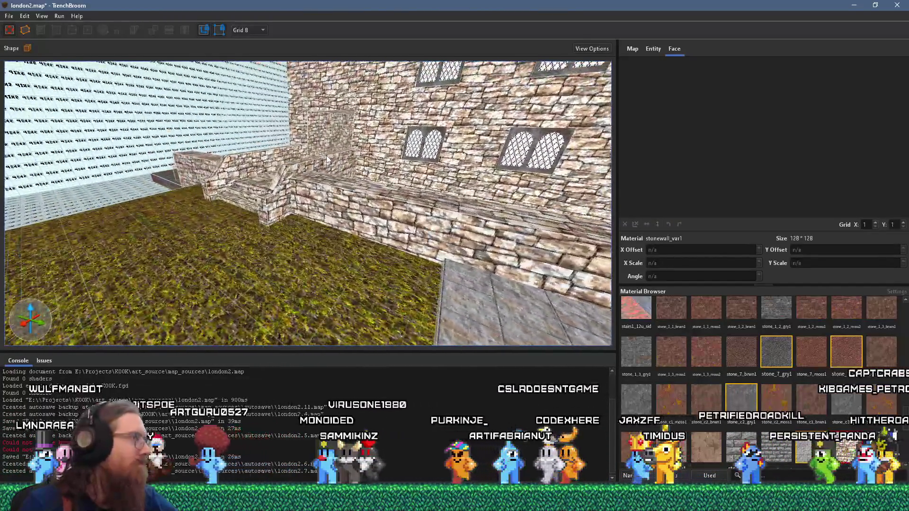
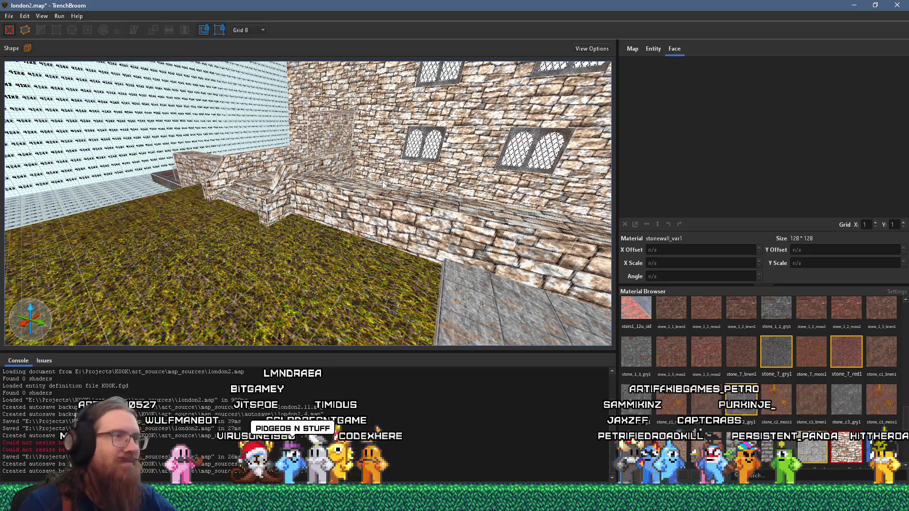
Step: Inspect the courtyard wall and paving, then shift the left stone wall face's texture sideways to align it
mouse_move(305, 227)
left_mouse_down()
mouse_move(402, 273)
mouse_move(384, 262)
left_mouse_up()
left_click(361, 243, "shift")
mouse_move(351, 227)
left_mouse_down()
mouse_move(377, 240)
mouse_move(328, 217)
mouse_move(343, 193)
mouse_move(505, 208)
left_mouse_up()
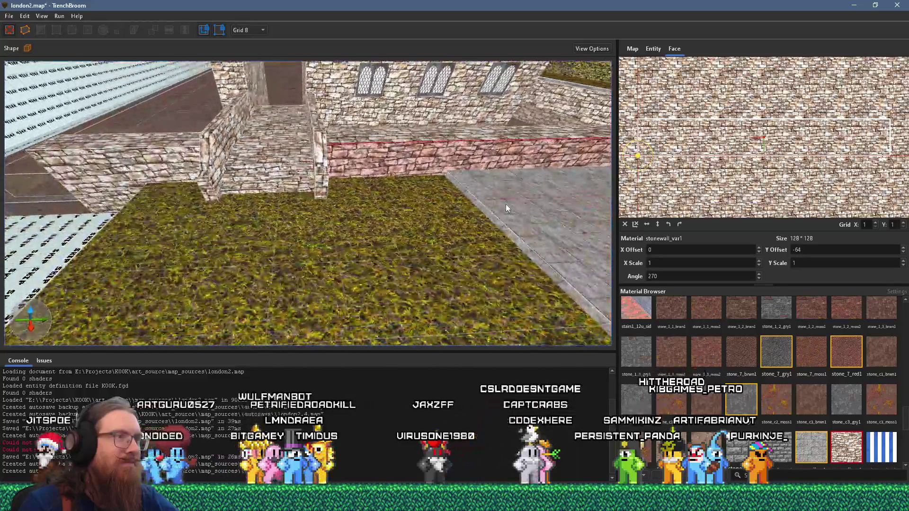
scroll(505, 205, "up", 2)
left_click(507, 194)
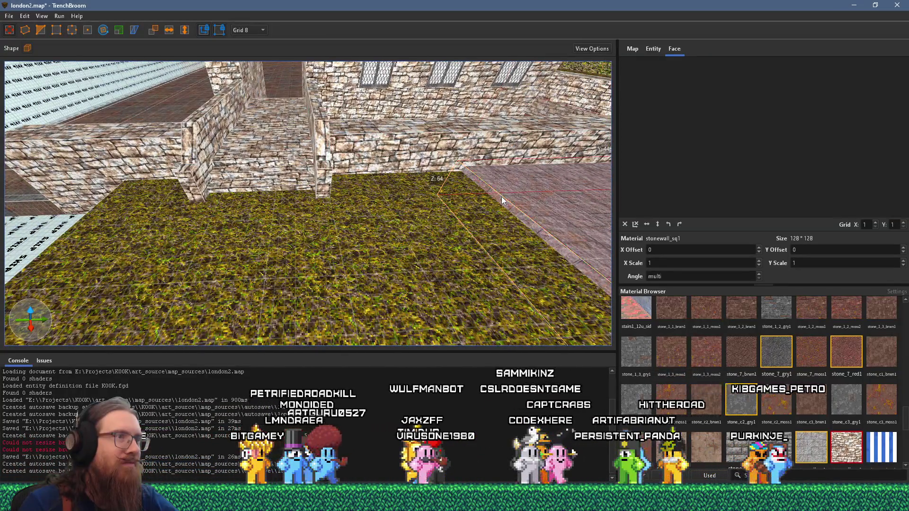
mouse_move(501, 196)
left_mouse_down()
mouse_move(483, 178)
mouse_move(336, 244)
mouse_move(275, 248)
mouse_move(257, 236)
mouse_move(400, 218)
left_mouse_up()
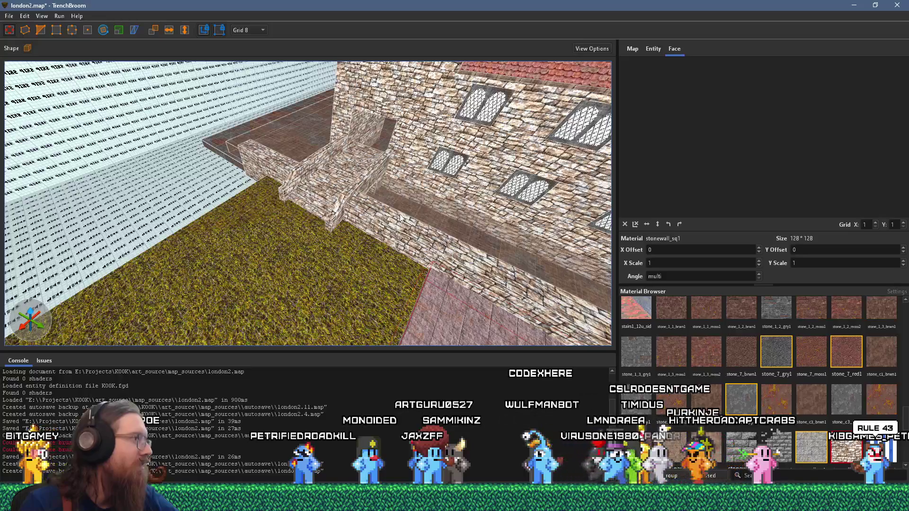
mouse_move(322, 215)
left_mouse_down()
mouse_move(389, 206)
mouse_move(262, 218)
mouse_move(268, 228)
mouse_move(385, 219)
mouse_move(425, 264)
mouse_move(197, 260)
mouse_move(106, 165)
mouse_move(170, 231)
left_mouse_up()
left_click(106, 165, "shift")
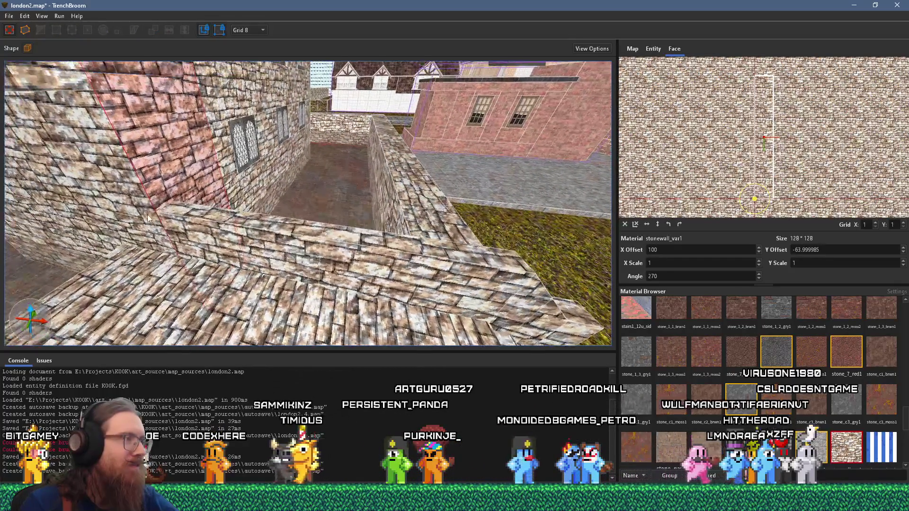
key("Left")
key("Left")
Step: Align the stonewall_var1 texture on the low stone wall and post faces to X offset 100, Y -64
left_click_drag(227, 240, 314, 230)
left_click(314, 230, "shift")
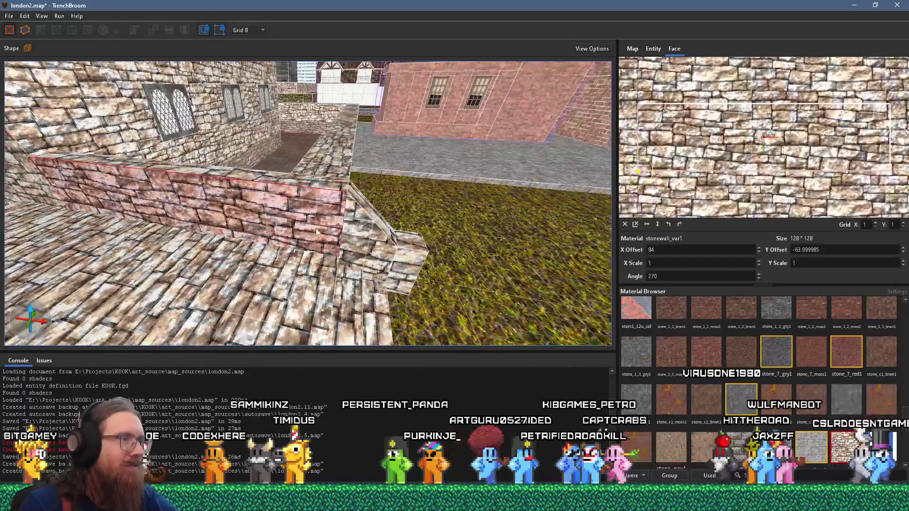
mouse_move(390, 275)
left_mouse_down()
mouse_move(186, 283)
mouse_move(212, 279)
mouse_move(78, 248)
mouse_move(103, 192)
mouse_move(256, 255)
left_mouse_up()
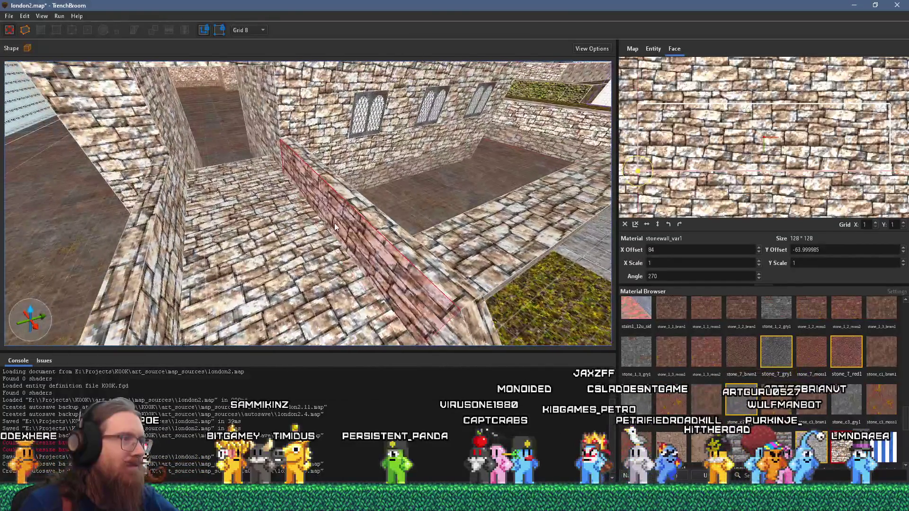
mouse_move(354, 212)
left_mouse_down()
mouse_move(242, 256)
mouse_move(183, 239)
mouse_move(210, 245)
left_mouse_up()
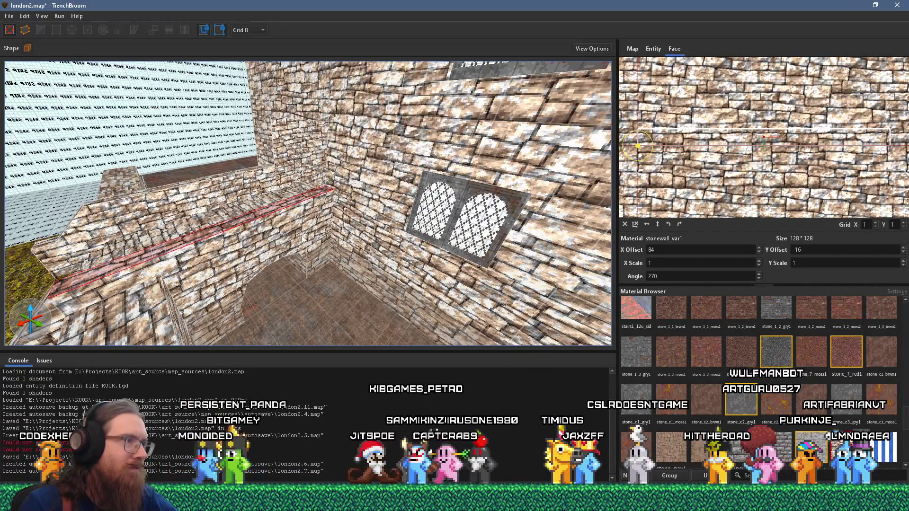
left_click_drag(300, 251, 333, 212)
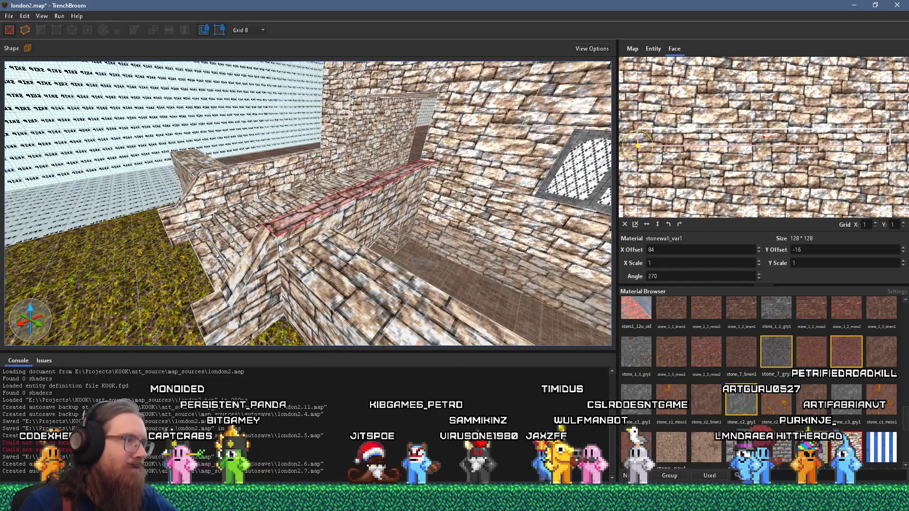
left_click(260, 300)
mouse_move(260, 299)
left_mouse_down()
mouse_move(267, 246)
mouse_move(286, 272)
mouse_move(266, 271)
mouse_move(287, 260)
mouse_move(237, 282)
mouse_move(250, 283)
mouse_move(333, 218)
left_mouse_up()
left_click(426, 174)
left_click_drag(426, 173, 333, 209)
left_click(333, 209)
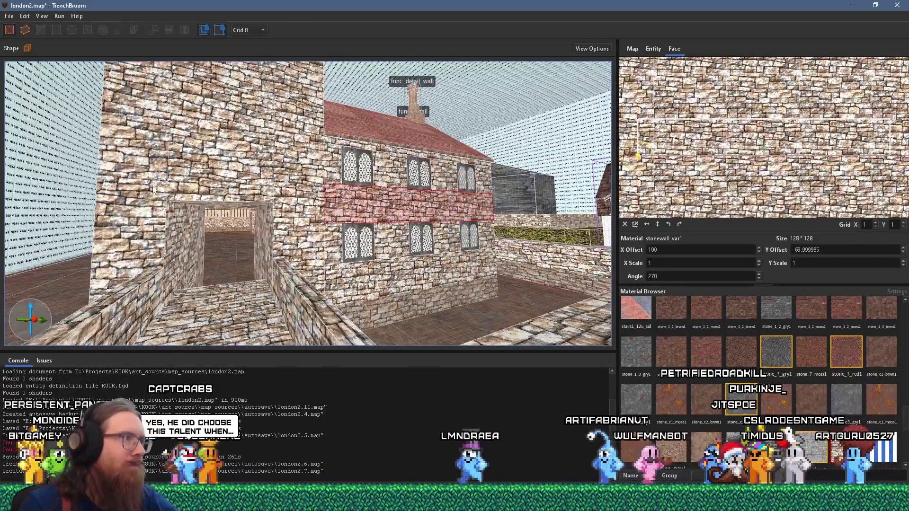
left_click(156, 228)
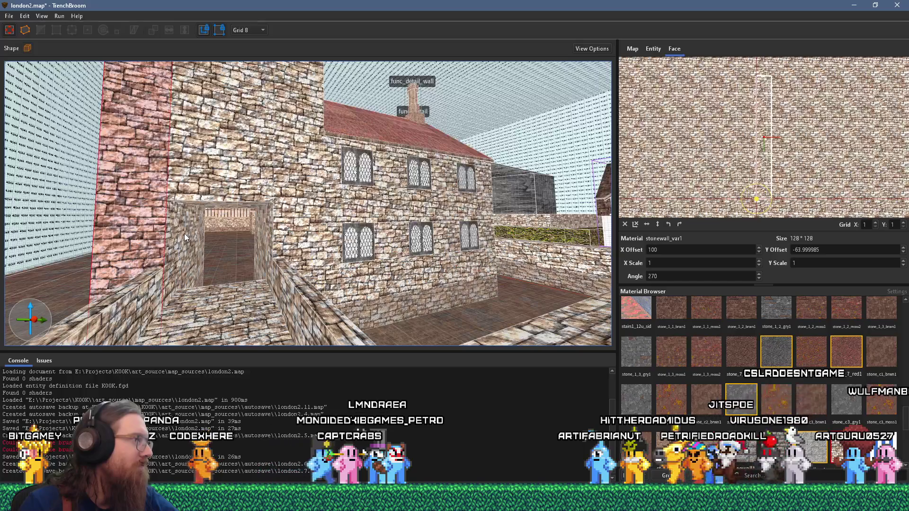
left_click_drag(185, 237, 201, 260)
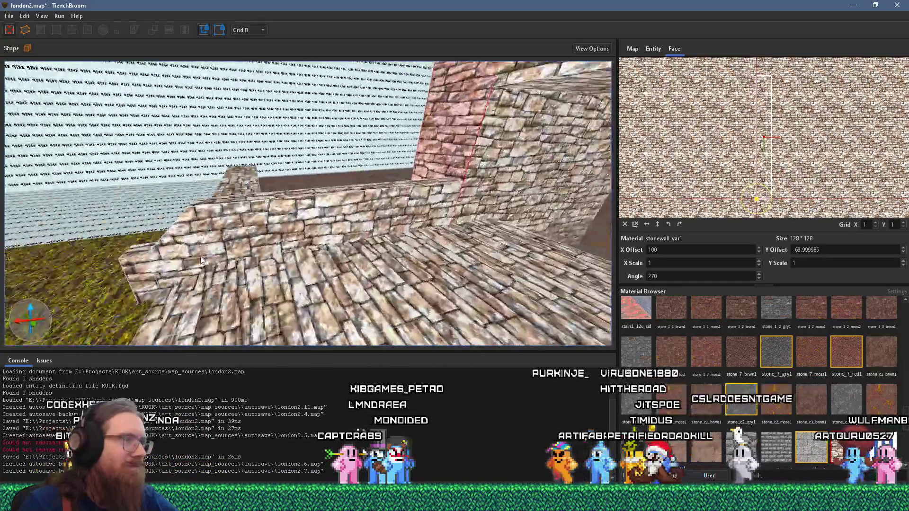
left_click(448, 215)
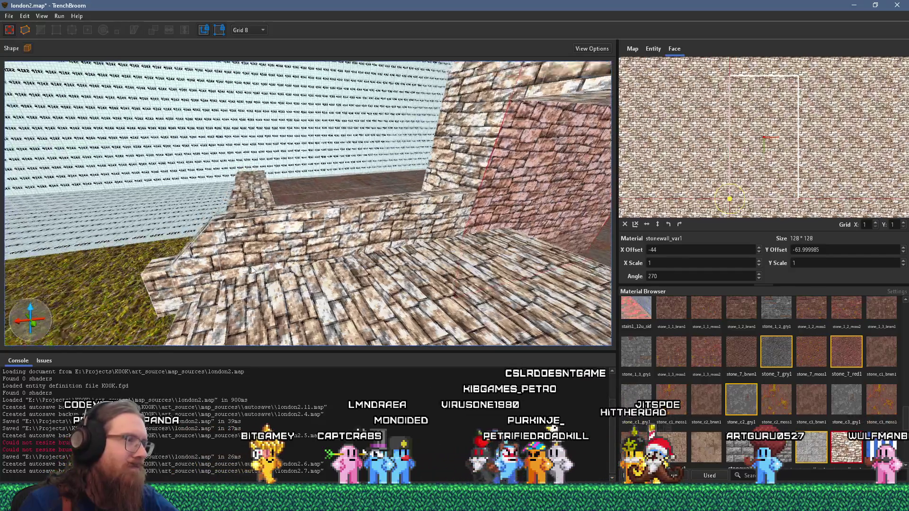
mouse_move(252, 269)
left_mouse_down()
mouse_move(316, 275)
mouse_move(347, 219)
left_mouse_up()
left_click(315, 276)
scroll(281, 256, "down", 10)
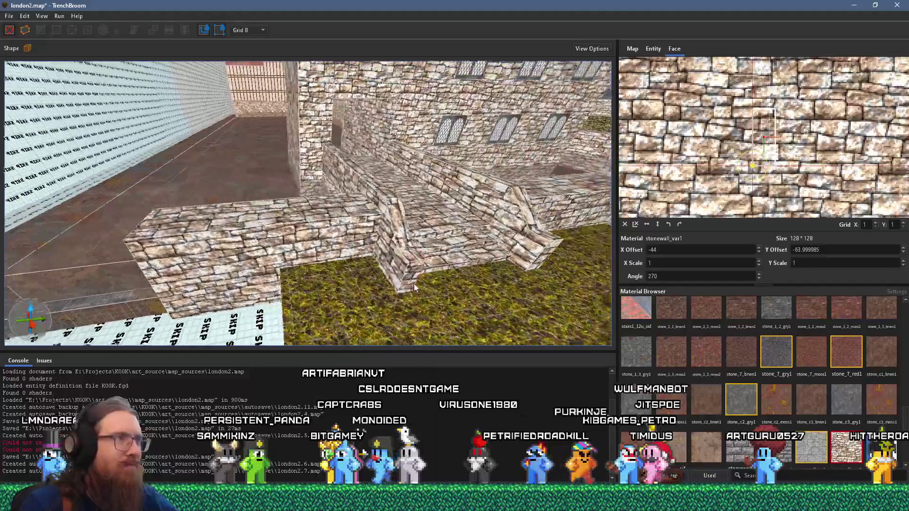
scroll(323, 252, "up", 10)
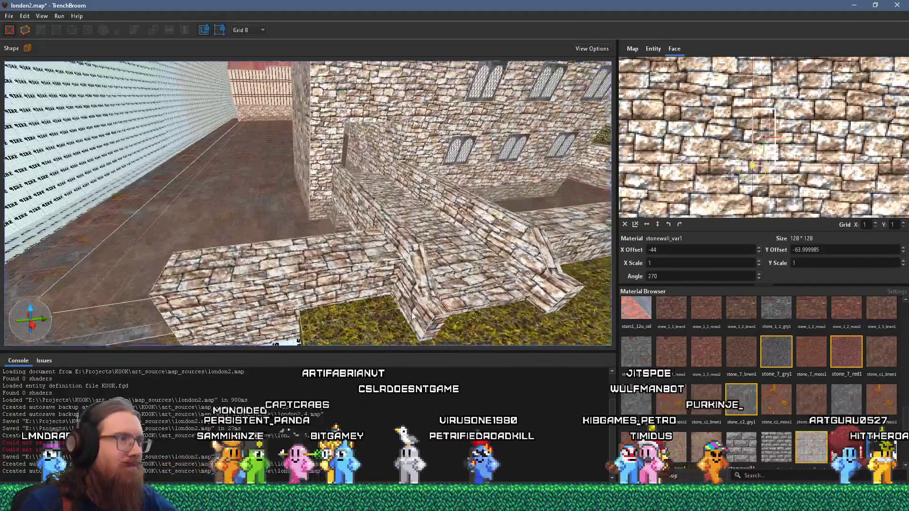
left_click(416, 245)
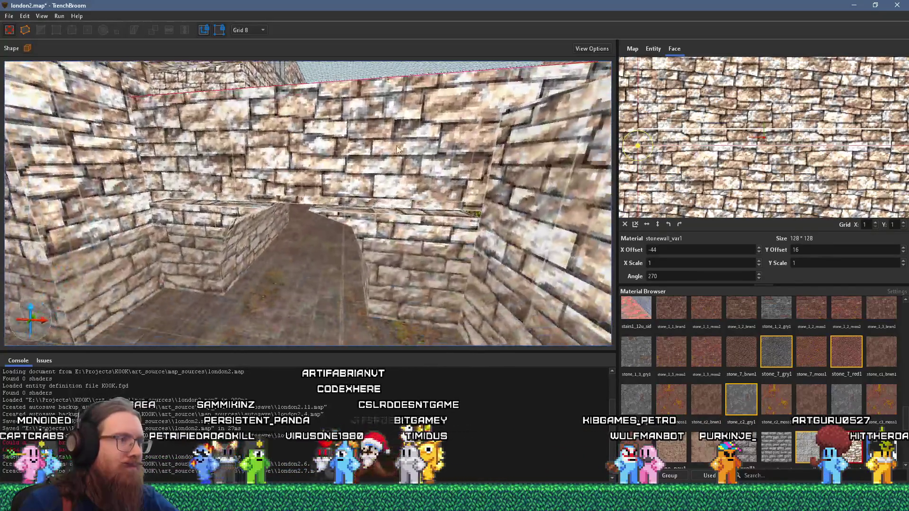
left_click(385, 207, "ctrl+shift")
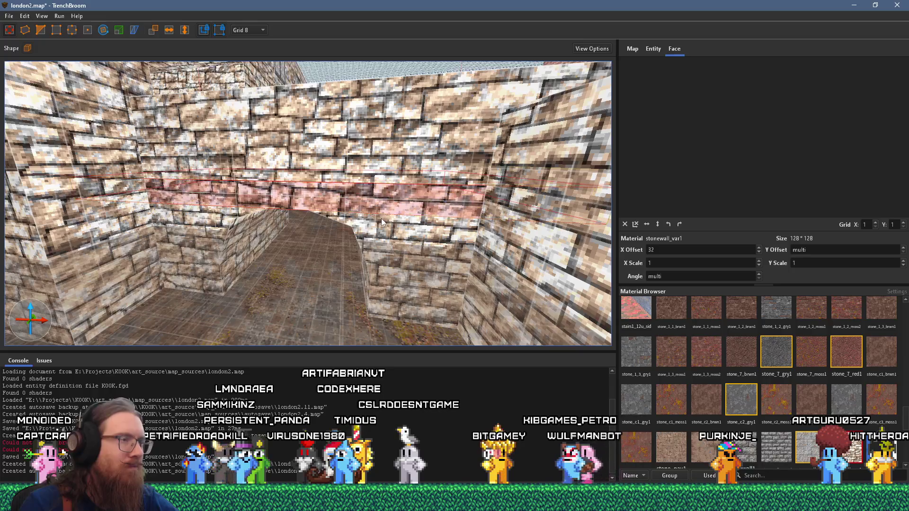
left_click(391, 143)
left_click(389, 195, "ctrl+shift")
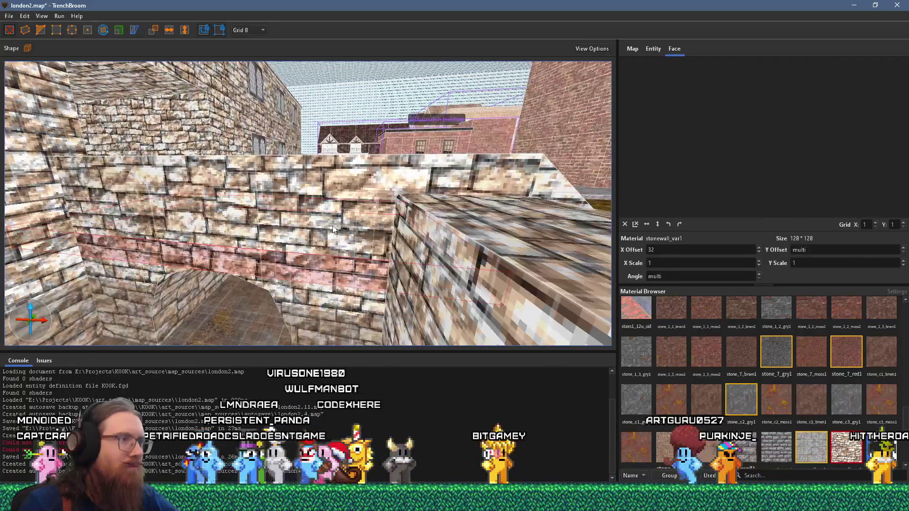
left_click(333, 229, "ctrl+shift")
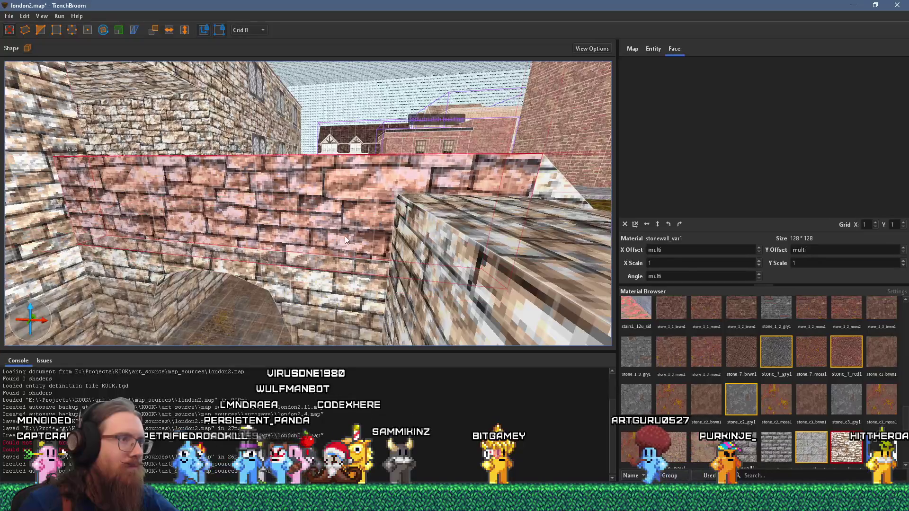
key("a")
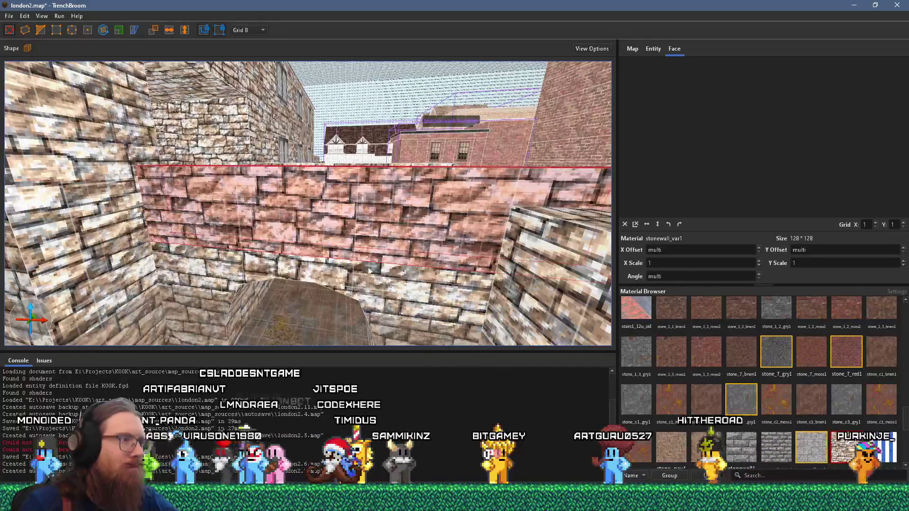
left_click(369, 271, "ctrl+shift")
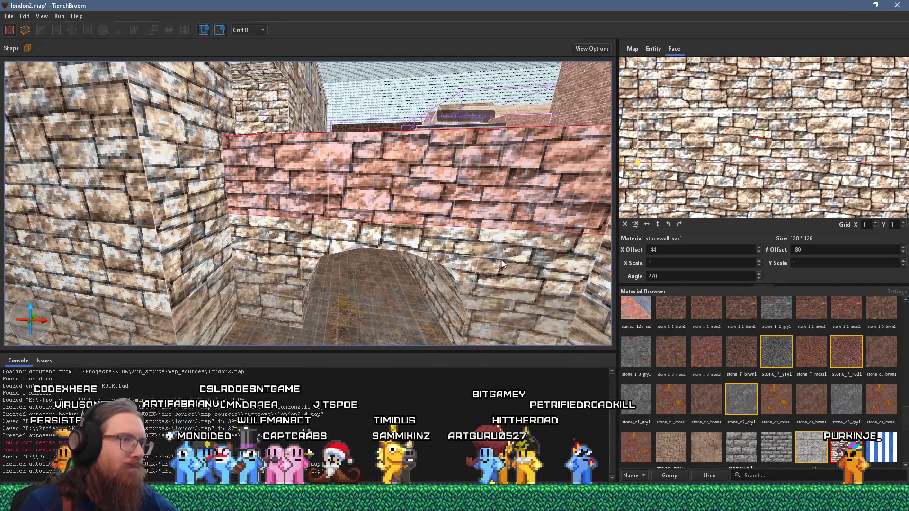
key("w")
scroll(440, 204, "up", 5)
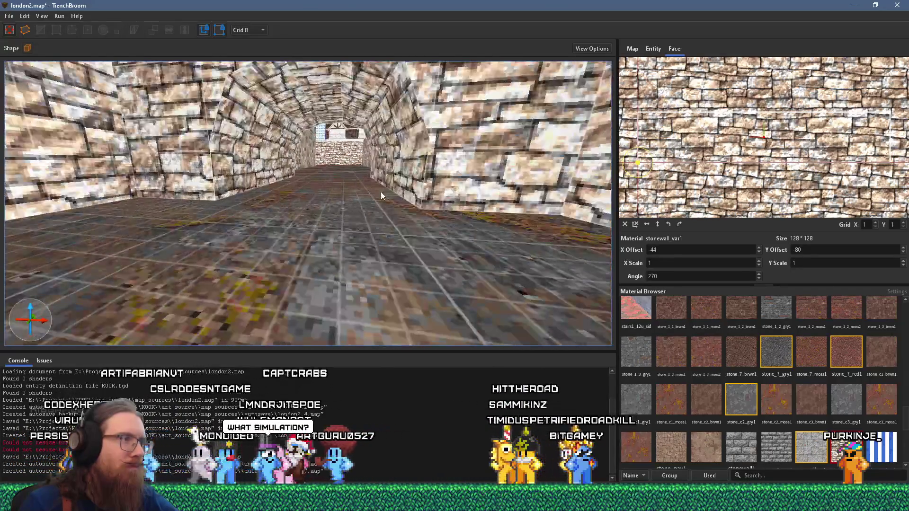
scroll(362, 256, "up", 5)
scroll(356, 296, "down", 10)
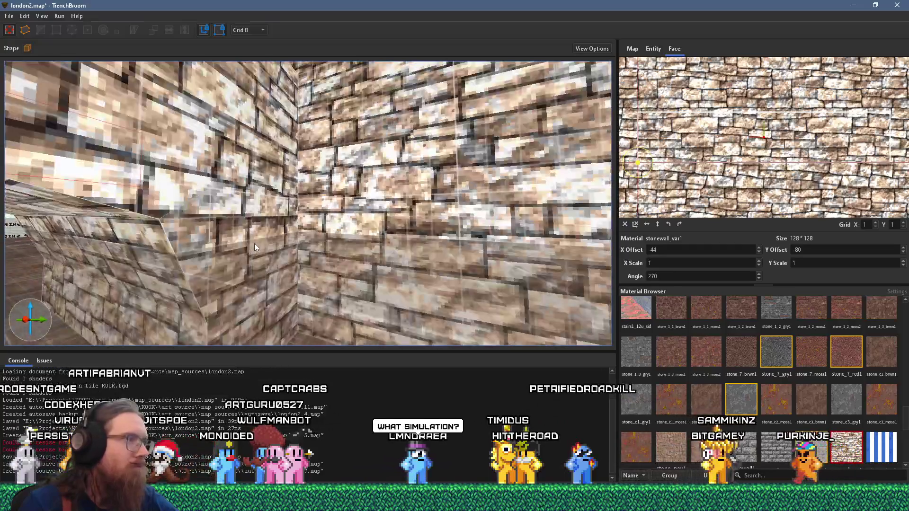
scroll(254, 244, "down", 5)
left_click(264, 215)
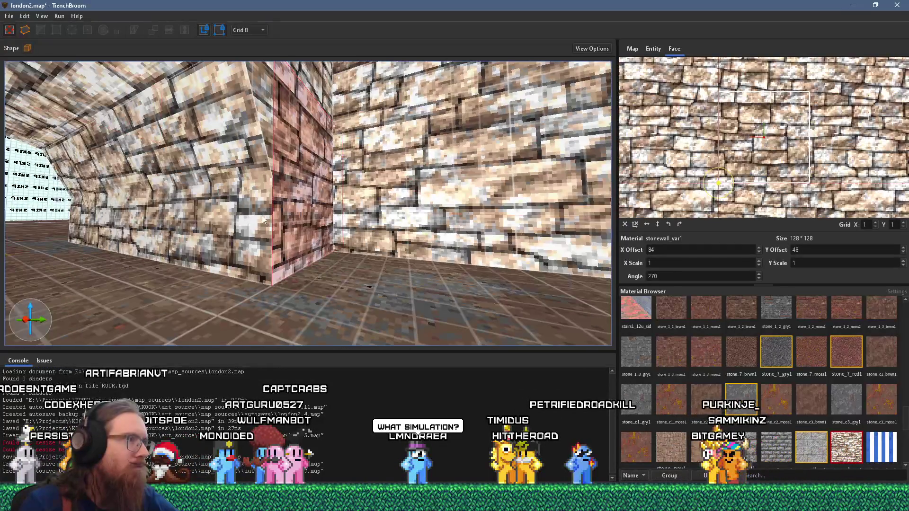
scroll(196, 209, "up", 5)
scroll(197, 209, "up", 3)
left_click(121, 266)
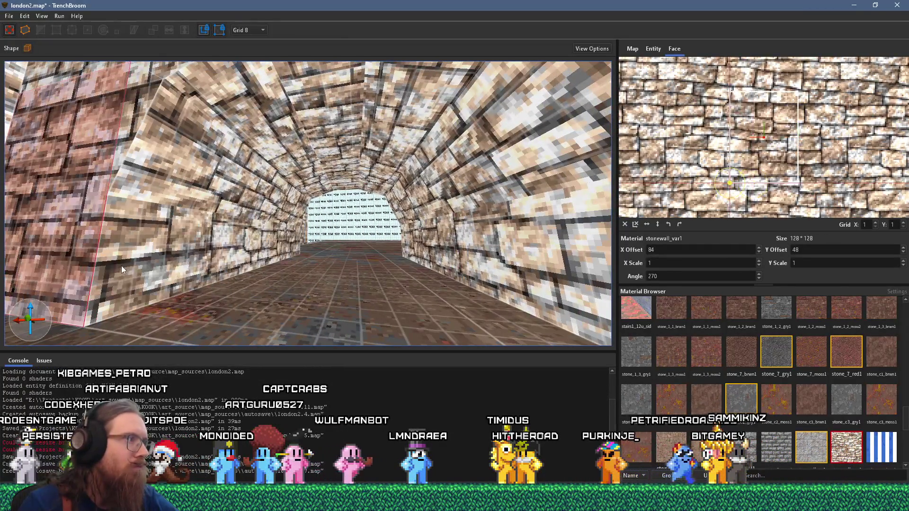
left_click(239, 172, "alt+shift")
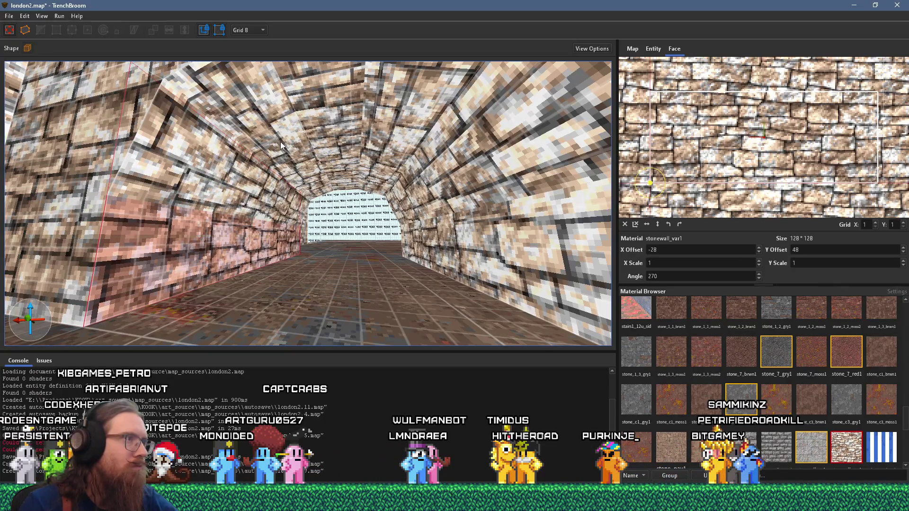
left_click(315, 131, "alt+shift")
scroll(306, 159, "down", 3)
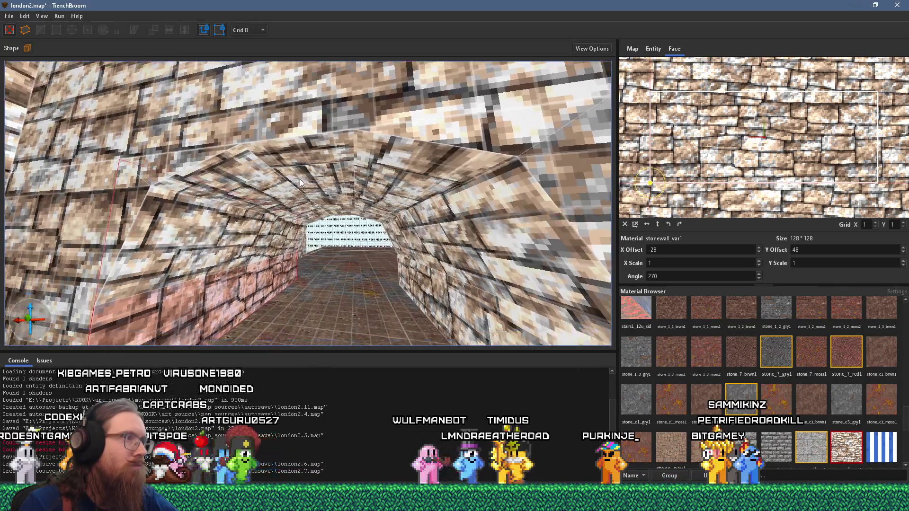
scroll(266, 204, "up", 5)
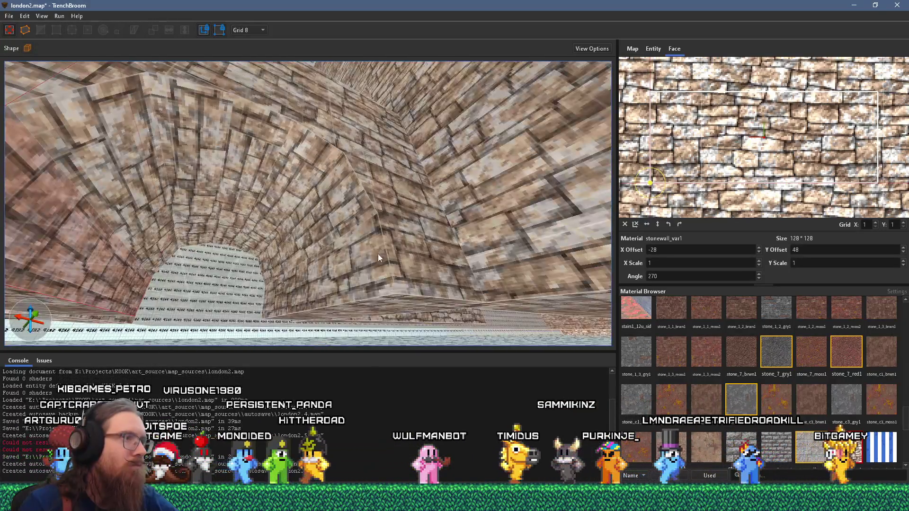
scroll(378, 253, "down", 2)
left_click(381, 258)
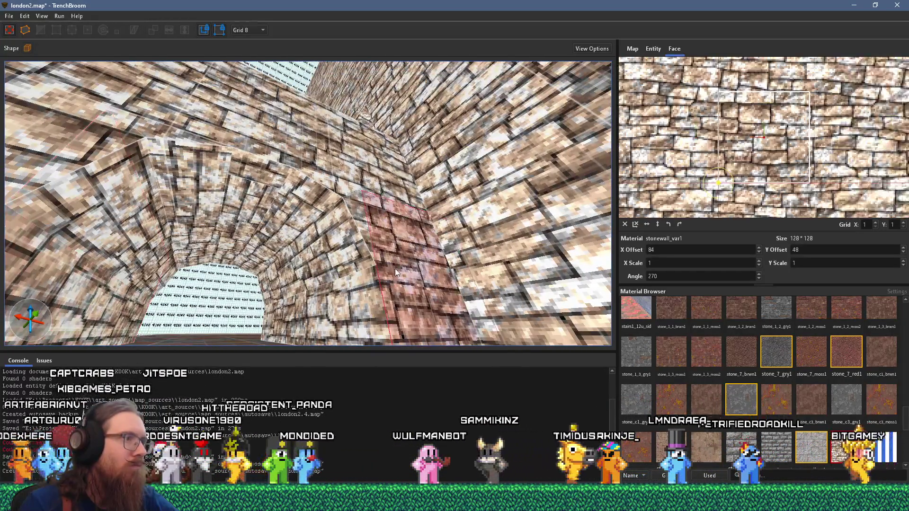
left_click(351, 285, "shift")
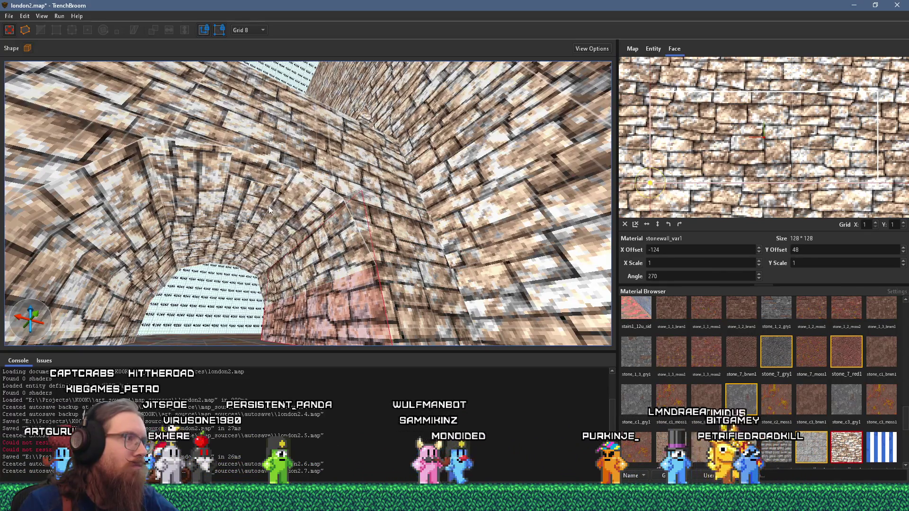
left_click(228, 168)
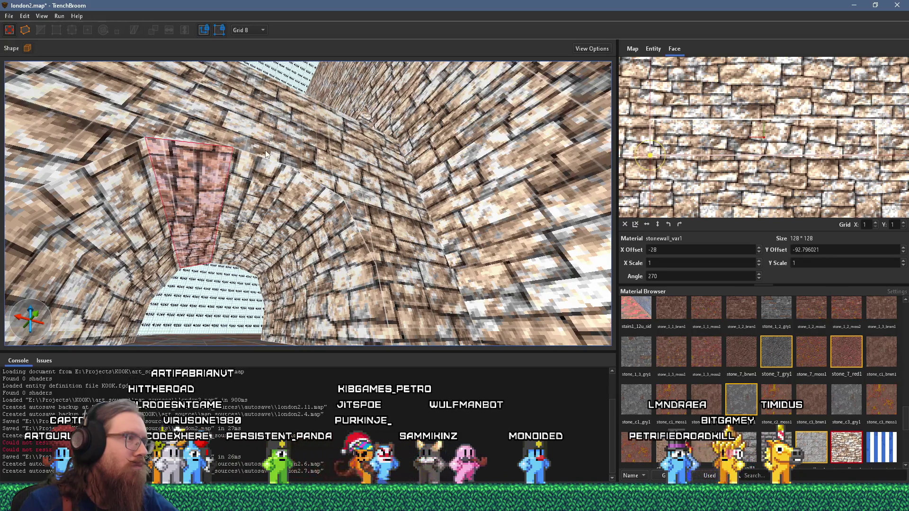
left_click(250, 168)
scroll(275, 182, "up", 8)
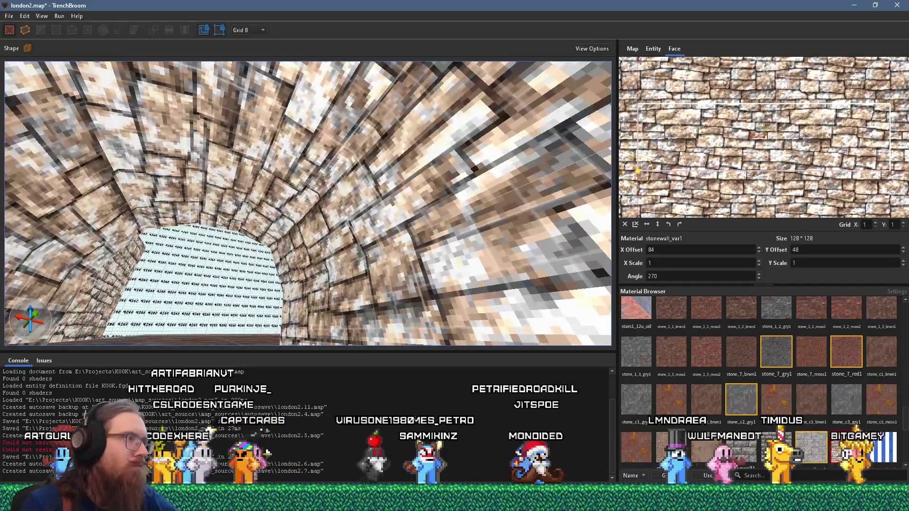
mouse_move(303, 180)
left_mouse_down()
mouse_move(337, 184)
mouse_move(315, 277)
left_mouse_up()
left_click(315, 277)
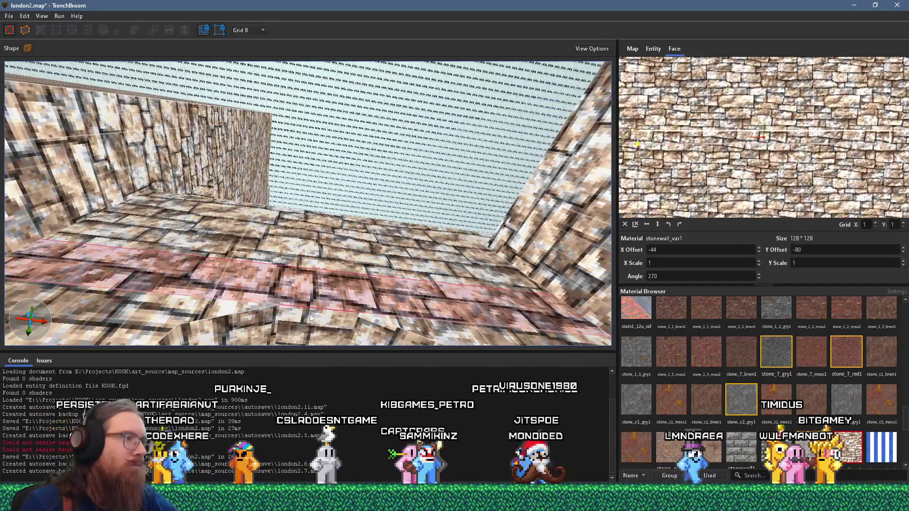
scroll(302, 278, "down", 5)
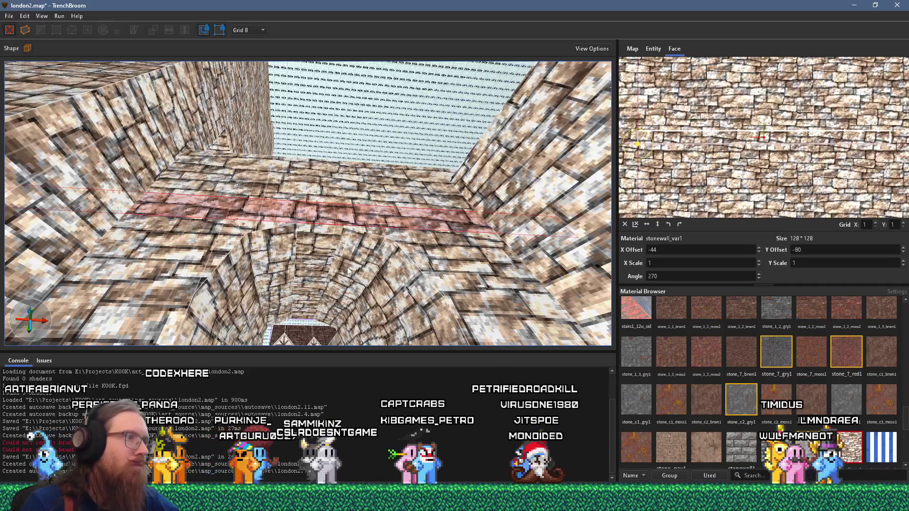
scroll(325, 230, "up", 3)
mouse_move(325, 190)
left_mouse_down()
mouse_move(326, 235)
mouse_move(328, 181)
mouse_move(329, 192)
mouse_move(347, 188)
mouse_move(314, 186)
mouse_move(317, 242)
mouse_move(343, 208)
mouse_move(332, 260)
left_mouse_up()
left_click(346, 189, "shift")
key("Escape")
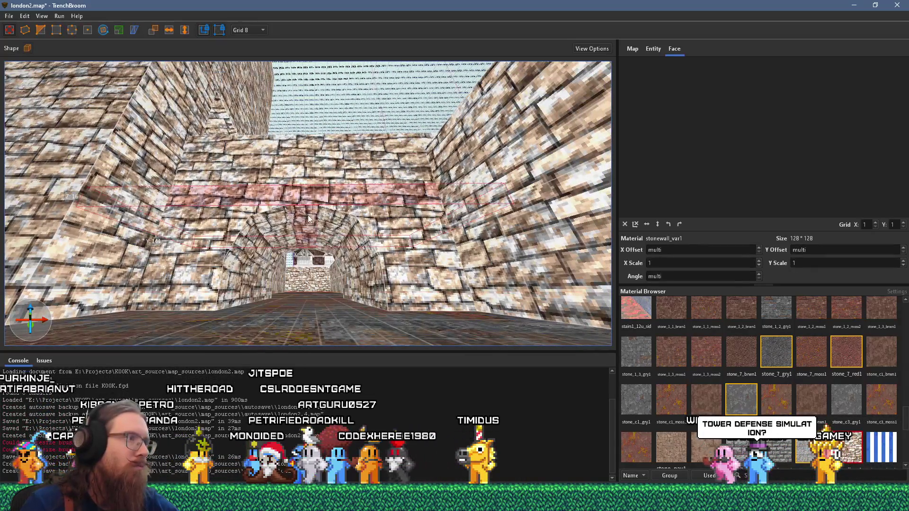
scroll(308, 215, "up", 3)
mouse_move(305, 232)
left_mouse_down()
mouse_move(175, 259)
mouse_move(291, 258)
mouse_move(333, 206)
left_mouse_up()
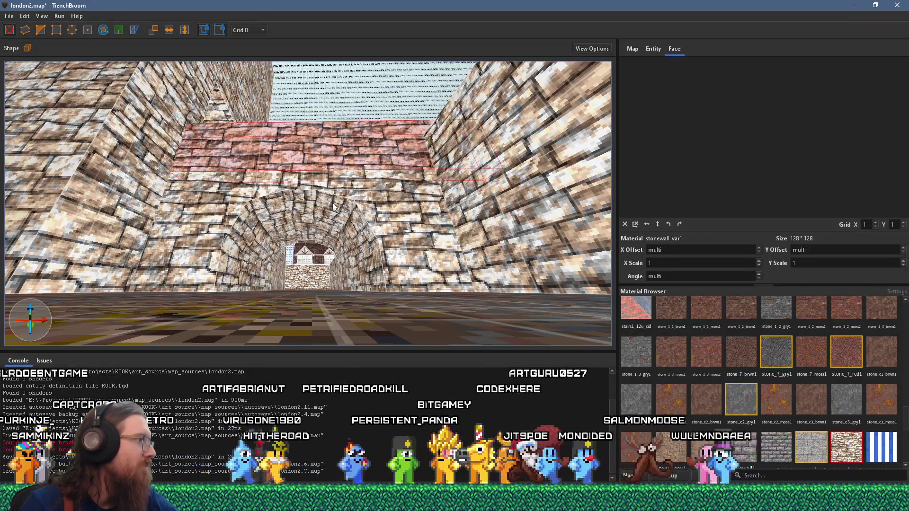
mouse_move(333, 206)
left_mouse_down()
mouse_move(380, 186)
mouse_move(342, 223)
mouse_move(347, 265)
mouse_move(373, 258)
mouse_move(360, 325)
left_mouse_up()
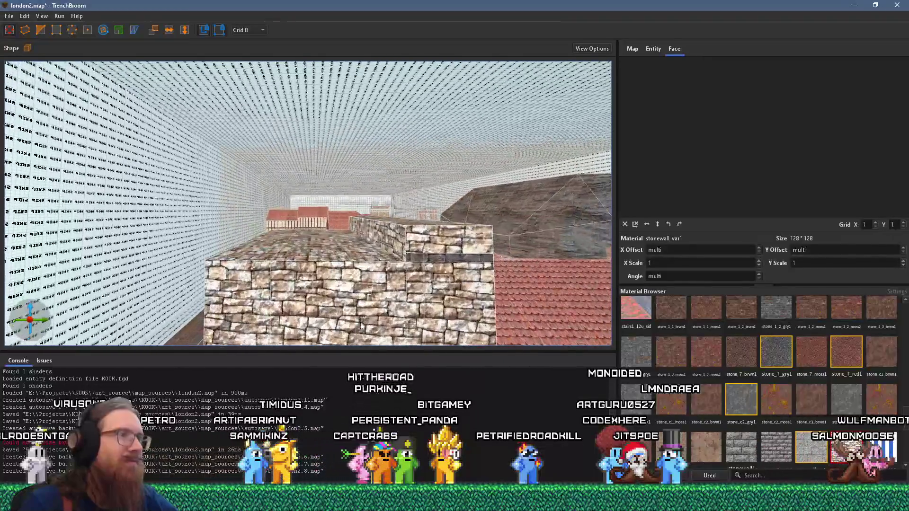
left_click(402, 256)
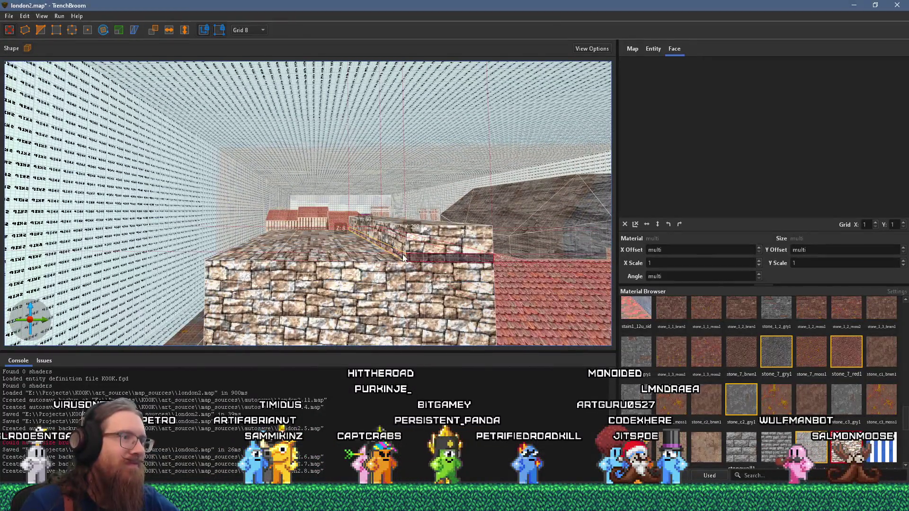
left_click(209, 258, "shift")
left_click_drag(209, 258, 237, 255)
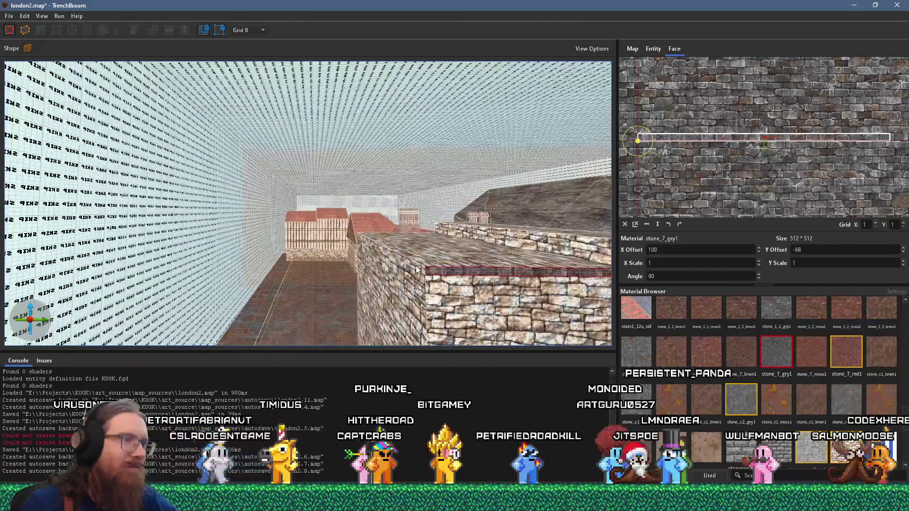
mouse_move(419, 268)
left_mouse_down()
mouse_move(318, 274)
mouse_move(353, 254)
mouse_move(374, 198)
left_mouse_up()
left_click(320, 266)
key("super+Tab")
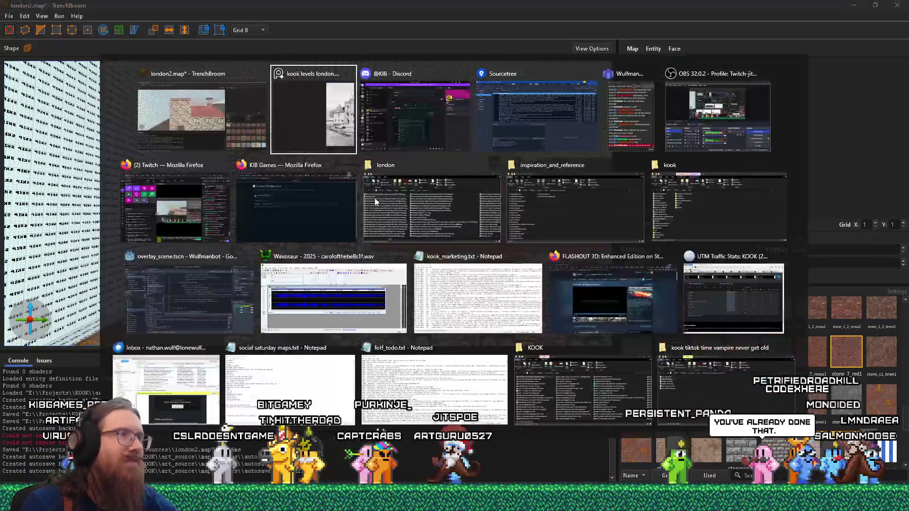
key("Escape")
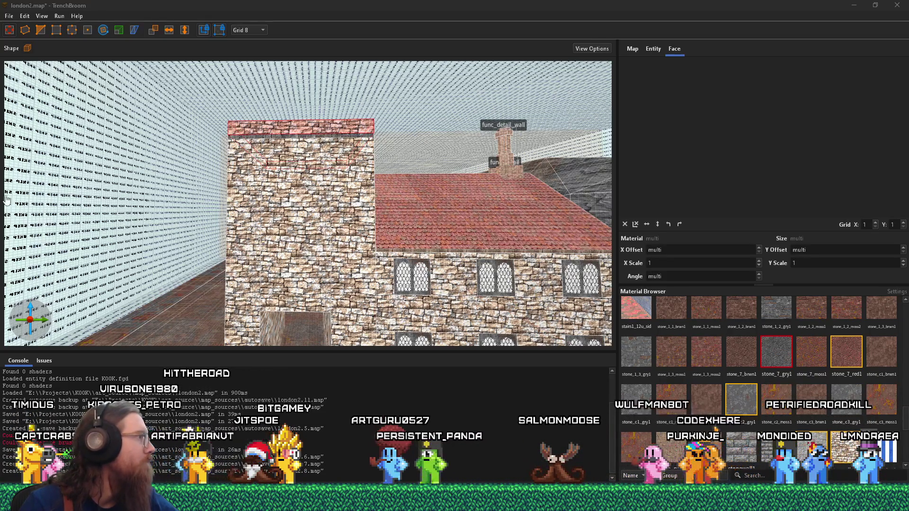
Step: Fly to the red-roofed house, box-select its wall brushes, and add the gable triangle
key("w")
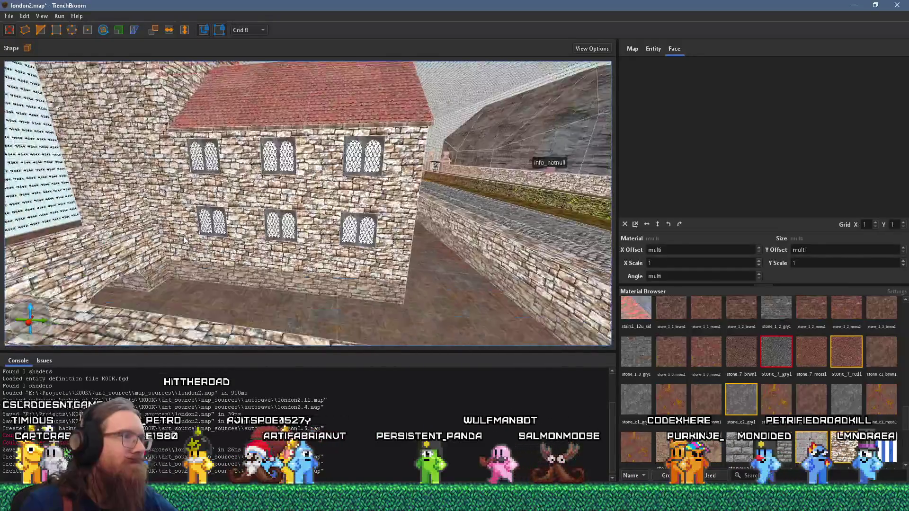
key("Escape")
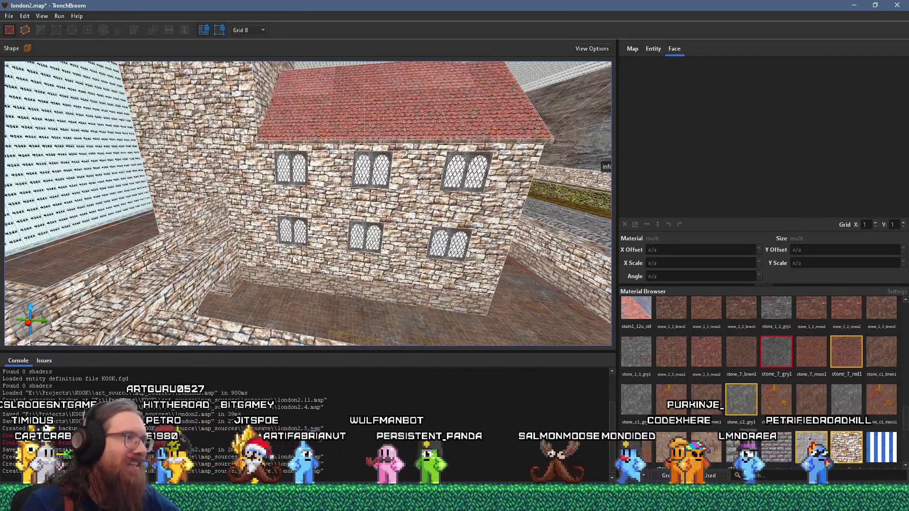
mouse_move(294, 259)
left_mouse_down()
mouse_move(378, 237)
mouse_move(473, 241)
mouse_move(307, 170)
mouse_move(477, 188)
mouse_move(445, 135)
mouse_move(88, 252)
left_mouse_up()
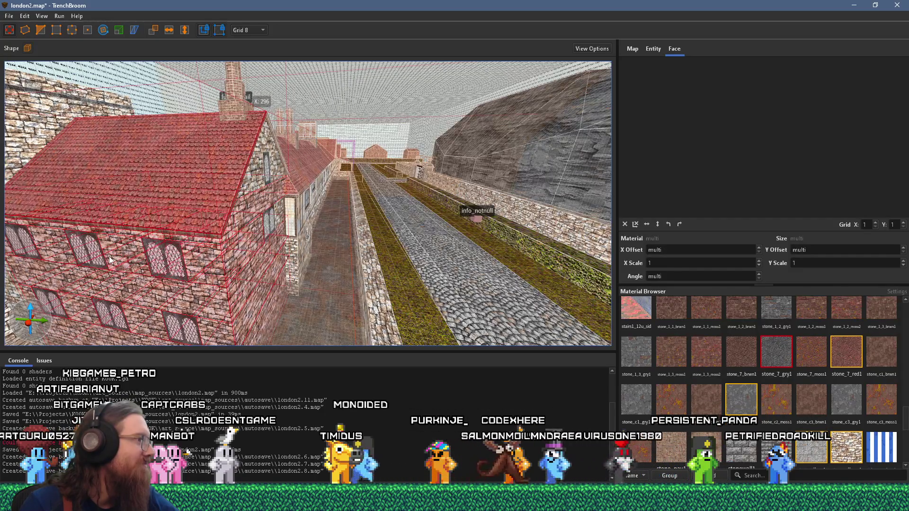
key("w")
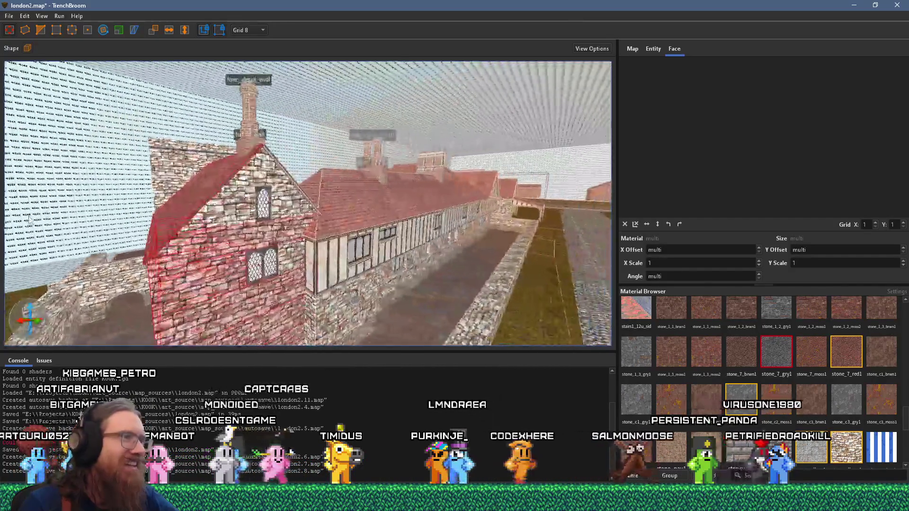
left_click(119, 204, "ctrl")
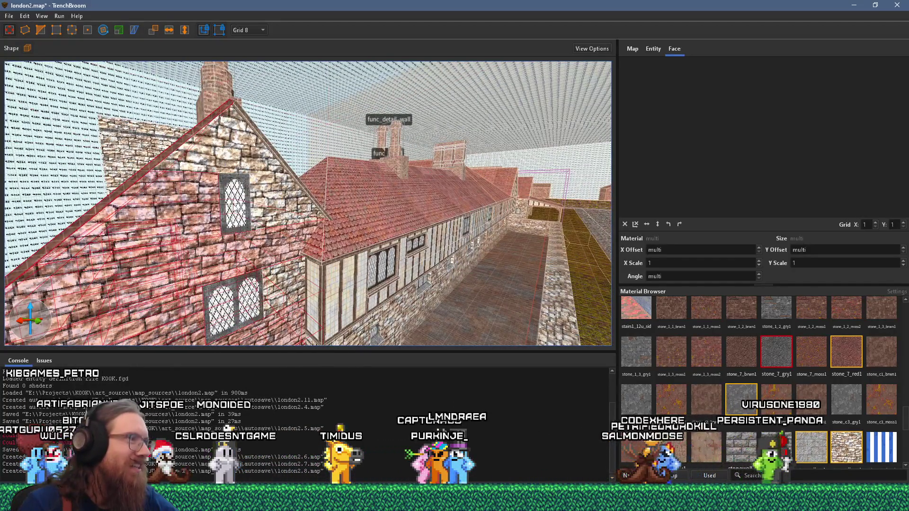
Step: Add the remaining gable wall and window-surround pieces to the house selection
left_click(262, 195, "ctrl")
left_click(249, 156, "ctrl")
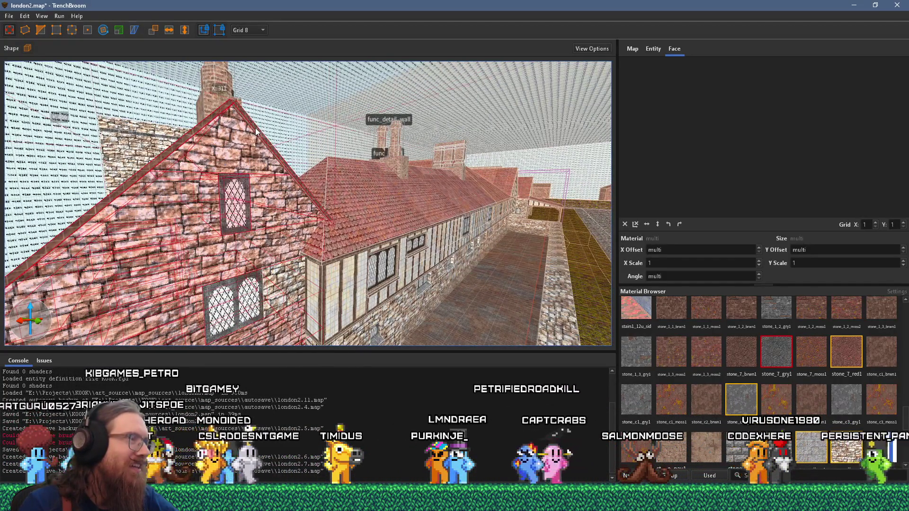
left_click_drag(255, 128, 261, 238)
left_click_drag(224, 208, 209, 211)
left_click_drag(116, 239, 245, 221)
scroll(246, 221, "down", 2)
Step: Alt-drag a copy of the house to the left of the tower and nudge it against the tower
mouse_move(135, 246)
left_mouse_down()
mouse_move(422, 133)
mouse_move(405, 122)
left_mouse_up()
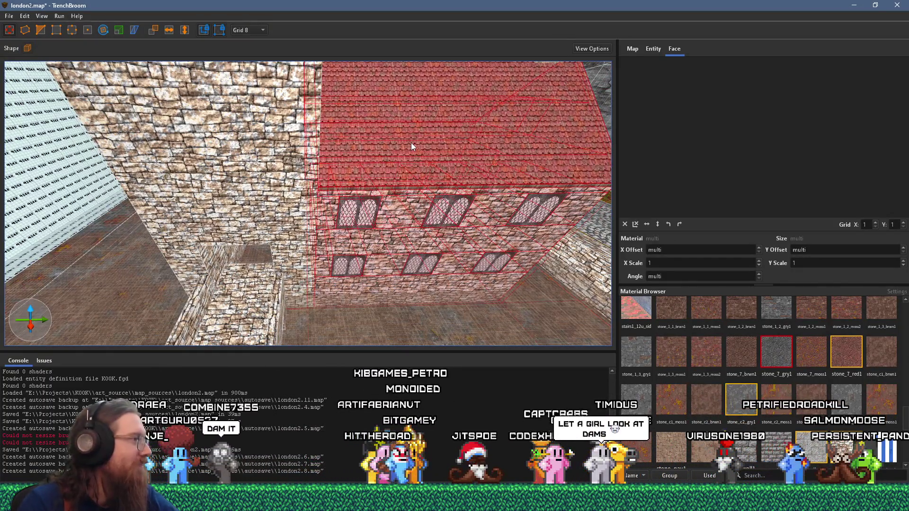
mouse_move(411, 143)
left_mouse_down()
mouse_move(390, 137)
mouse_move(363, 161)
left_mouse_up()
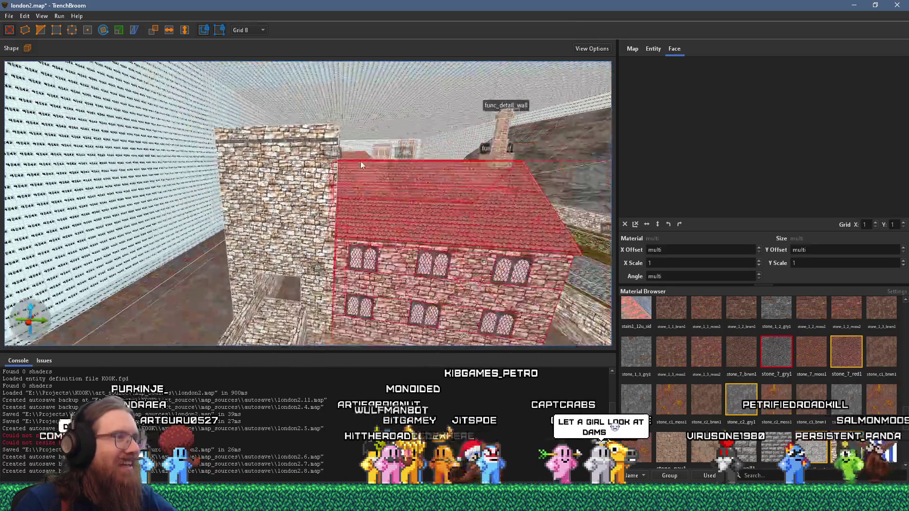
left_click_drag(296, 165, 187, 148)
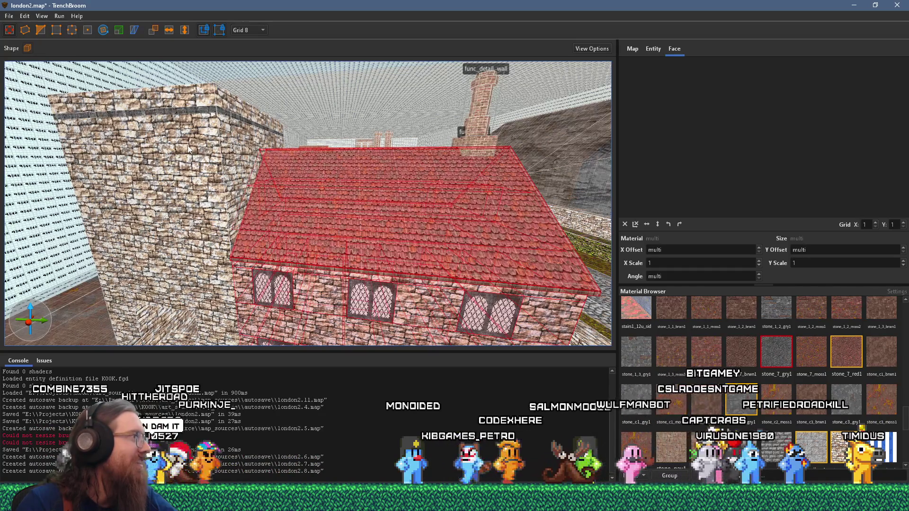
mouse_move(214, 168)
left_mouse_down()
mouse_move(413, 98)
mouse_move(416, 132)
left_mouse_up()
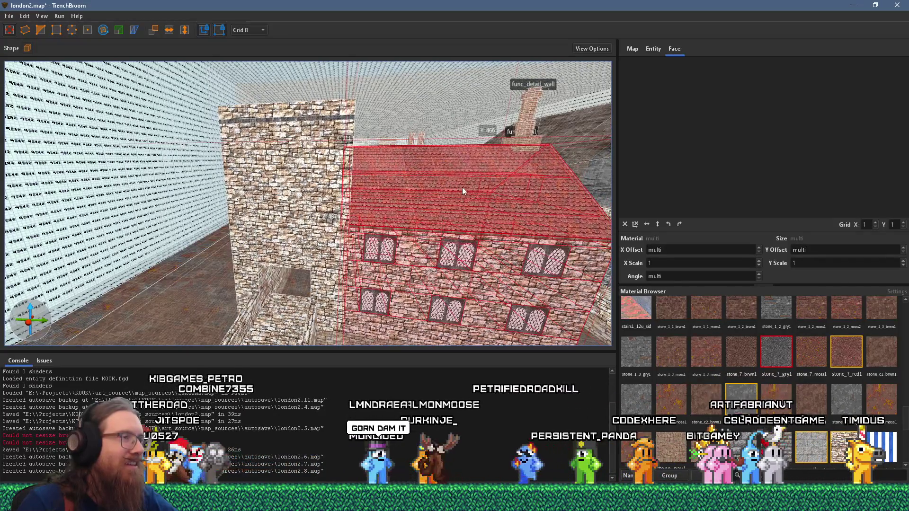
left_click_drag(478, 197, 166, 187)
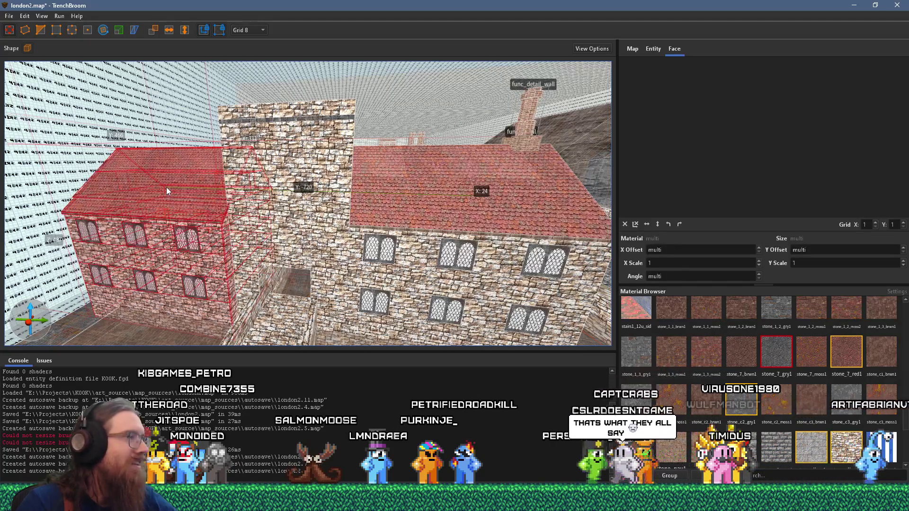
left_click_drag(166, 186, 172, 187)
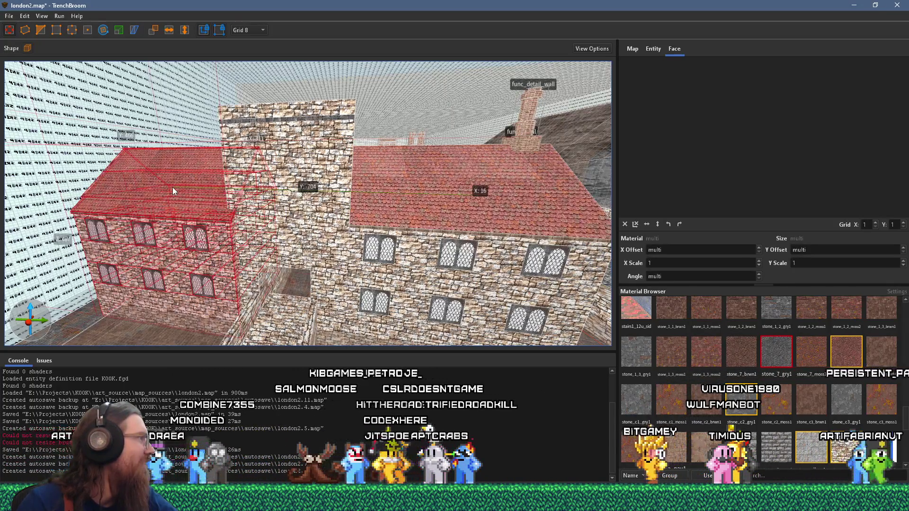
left_click_drag(172, 187, 173, 184)
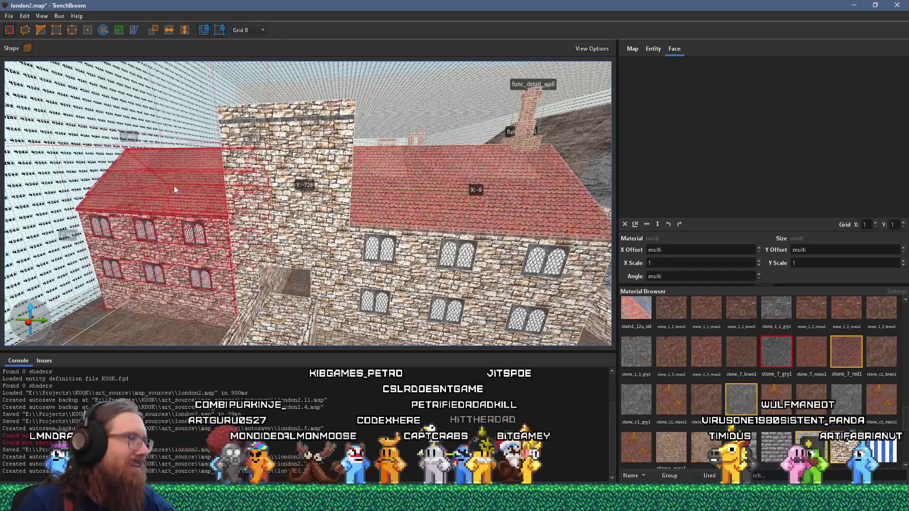
Step: Shift the copied house a few units along X and check its walls from inside and out
key("a")
key("w")
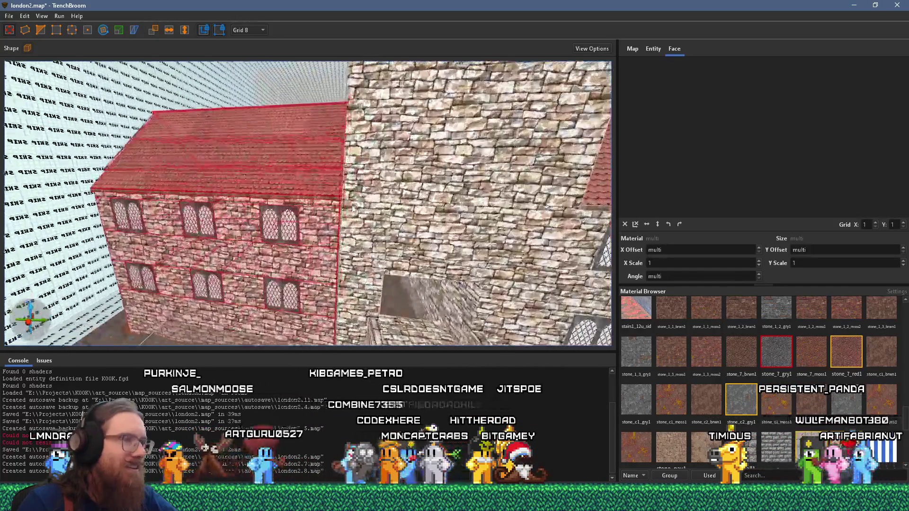
key("w")
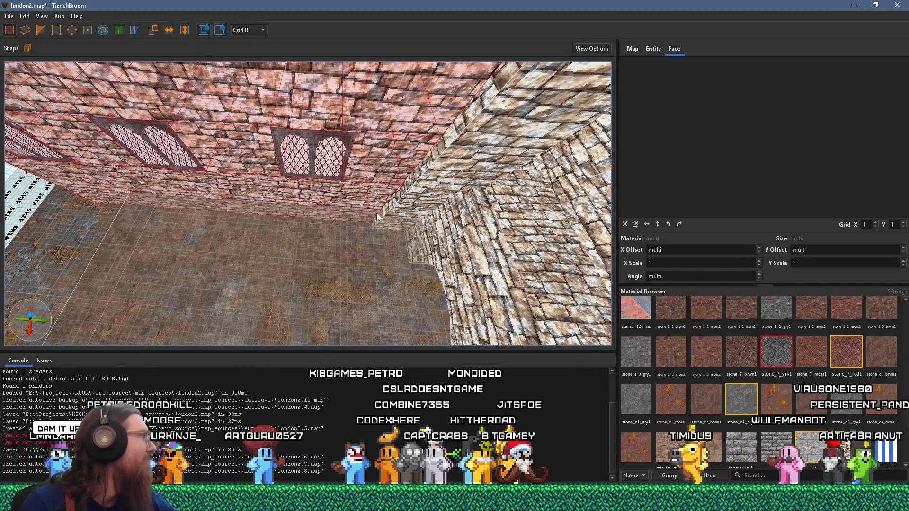
left_click_drag(386, 160, 384, 173)
key("s")
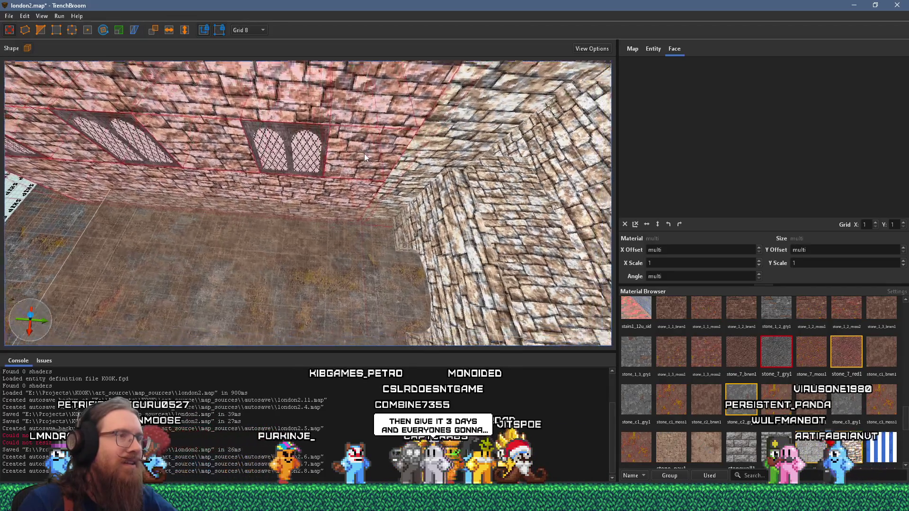
key("w")
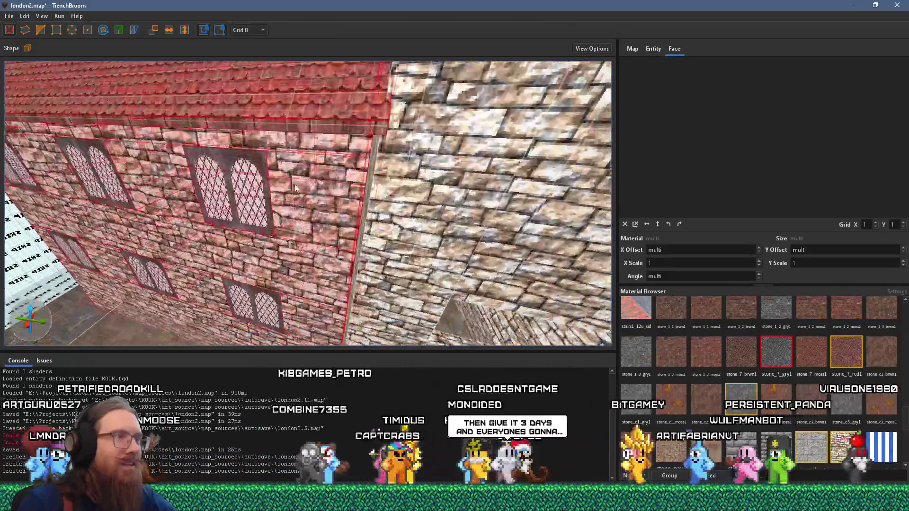
key("w")
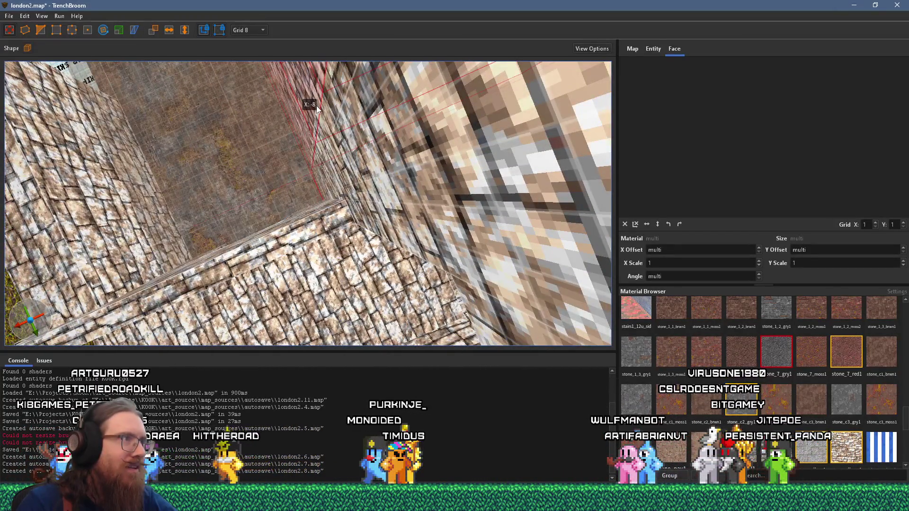
key("s")
key("w")
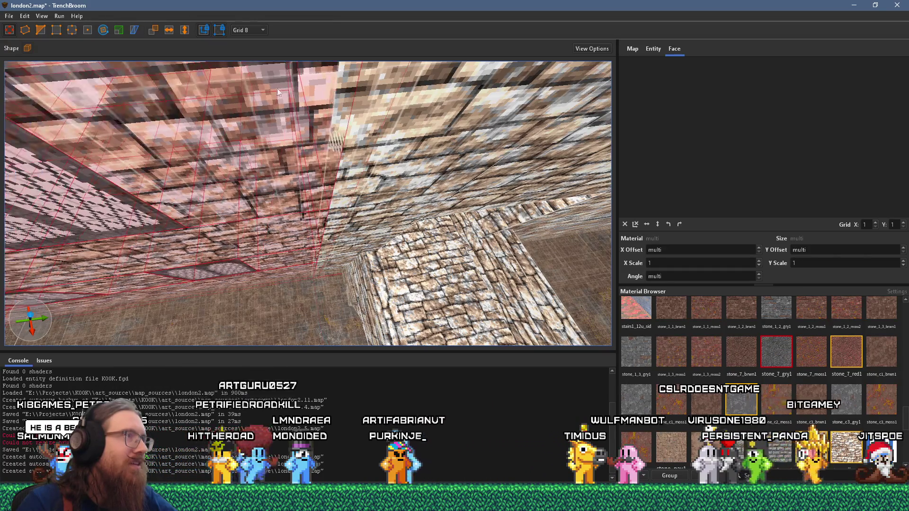
key("s")
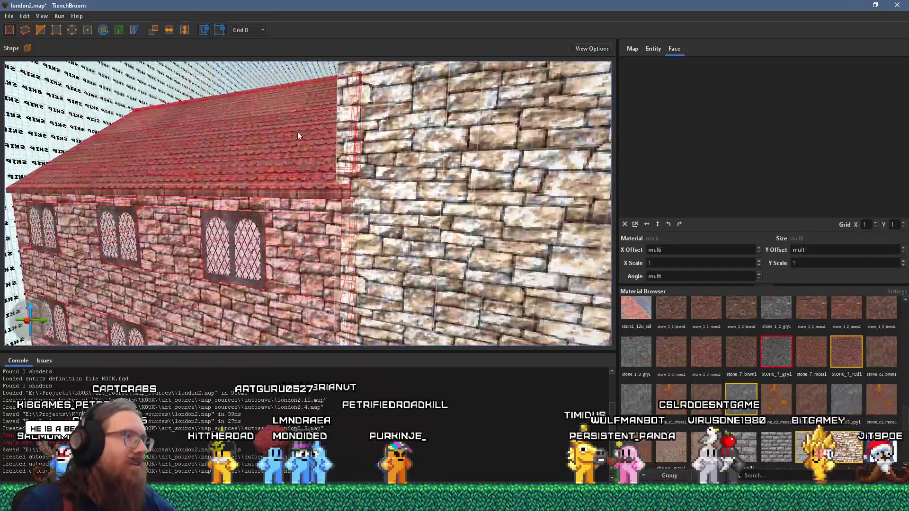
key("s")
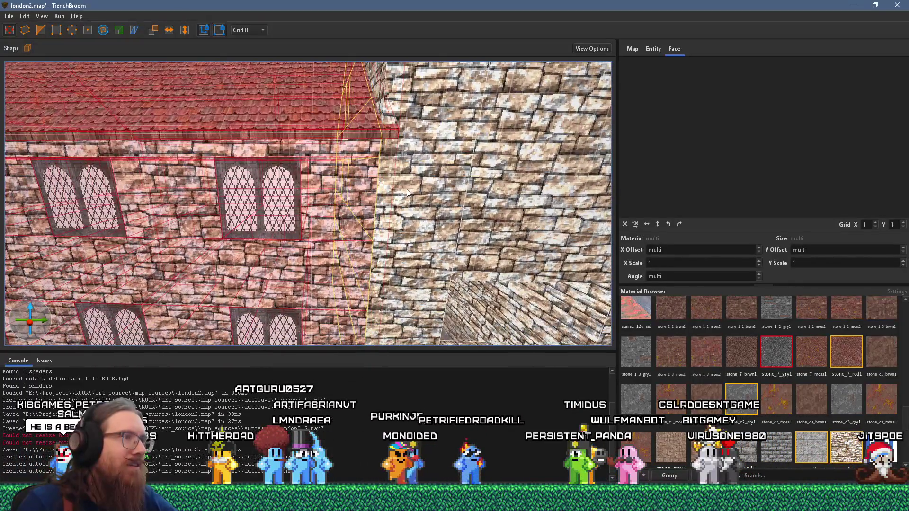
Step: Raise the red tiled roof brush 32 units along Z
mouse_move(403, 179)
left_mouse_down()
mouse_move(396, 221)
mouse_move(411, 243)
mouse_move(449, 233)
left_mouse_up()
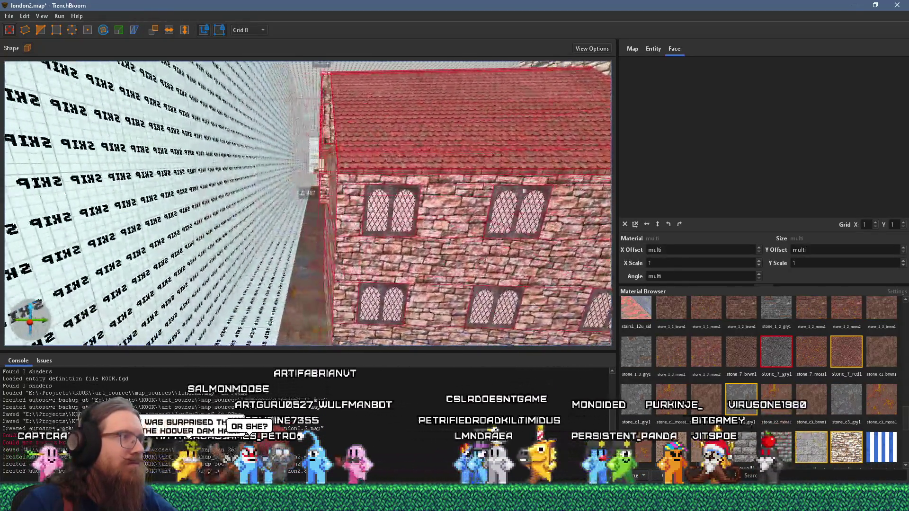
mouse_move(465, 172)
left_mouse_down()
mouse_move(238, 84)
mouse_move(208, 123)
mouse_move(157, 127)
mouse_move(159, 238)
mouse_move(225, 243)
mouse_move(255, 226)
mouse_move(360, 294)
mouse_move(491, 300)
mouse_move(432, 256)
mouse_move(453, 251)
mouse_move(516, 264)
mouse_move(127, 195)
mouse_move(277, 222)
left_mouse_up()
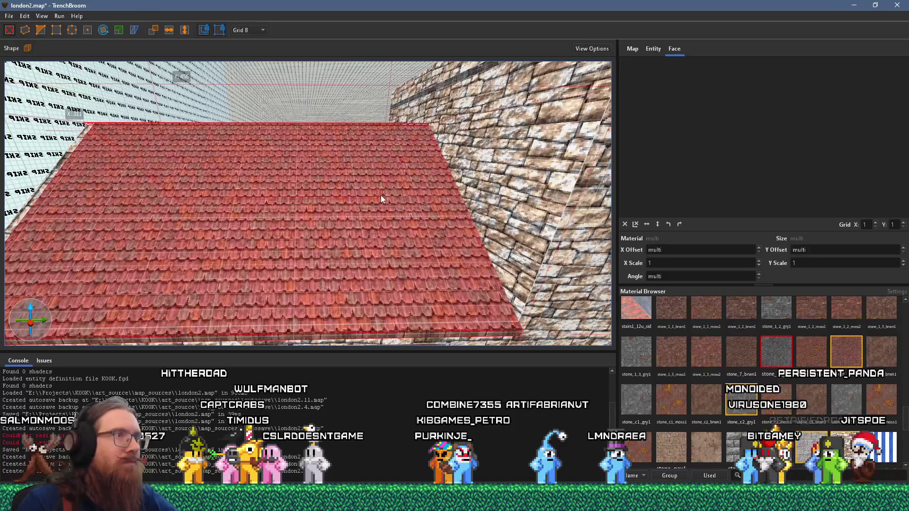
left_click_drag(381, 195, 382, 164)
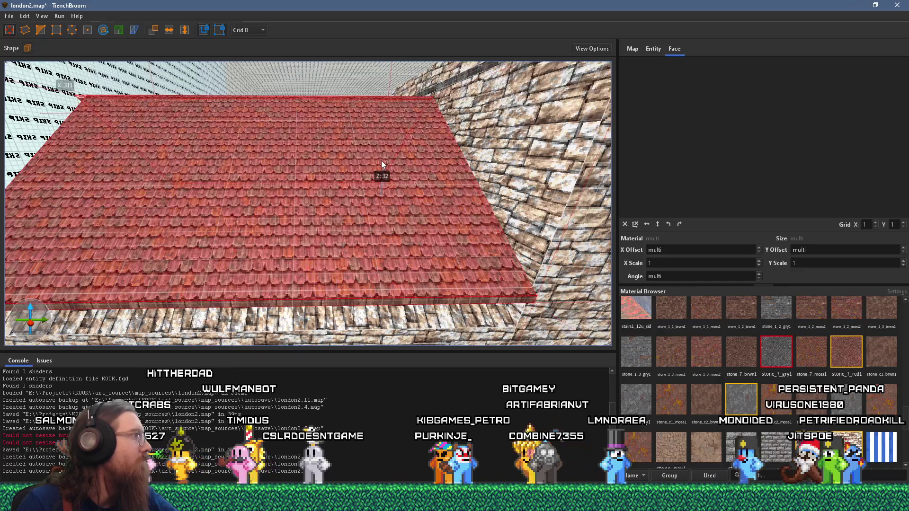
mouse_move(382, 164)
left_mouse_down()
mouse_move(366, 175)
mouse_move(417, 212)
left_mouse_up()
mouse_move(405, 247)
left_mouse_down()
mouse_move(374, 243)
mouse_move(423, 167)
mouse_move(441, 185)
left_mouse_up()
mouse_move(376, 192)
left_mouse_down()
mouse_move(505, 211)
mouse_move(403, 206)
mouse_move(421, 210)
left_mouse_up()
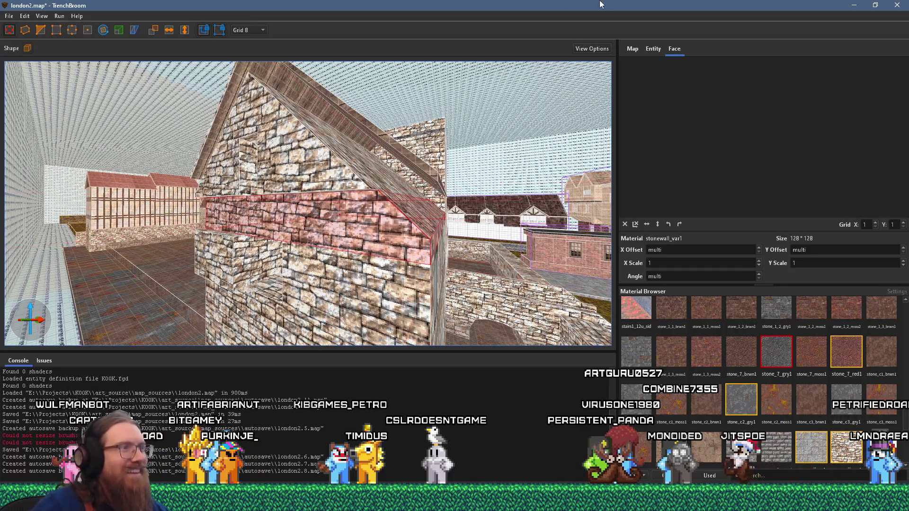
mouse_move(366, 198)
left_mouse_down()
mouse_move(519, 190)
mouse_move(563, 271)
mouse_move(396, 244)
mouse_move(464, 240)
mouse_move(531, 257)
mouse_move(367, 301)
mouse_move(274, 260)
mouse_move(338, 211)
mouse_move(398, 194)
mouse_move(417, 212)
left_mouse_up()
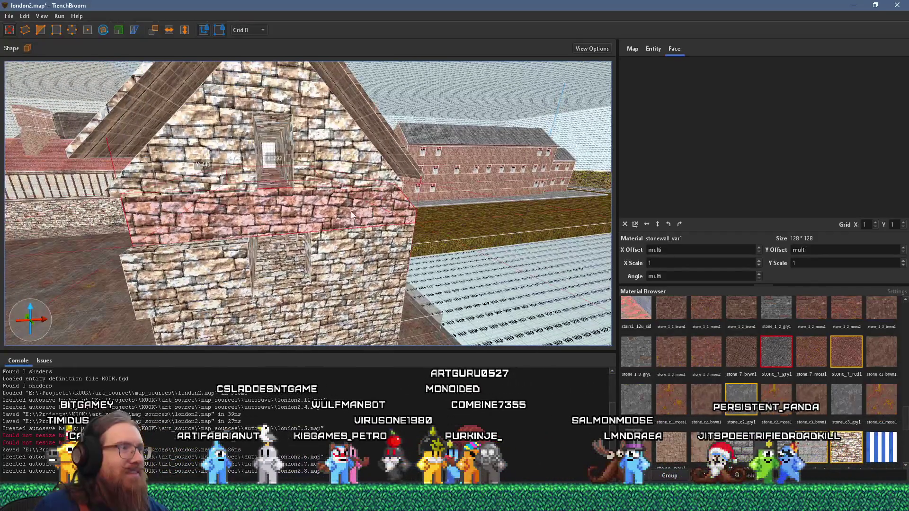
left_click(267, 157, "ctrl+shift")
left_click(331, 156, "ctrl+shift")
left_click(198, 156, "ctrl+shift")
left_click(258, 114, "ctrl+shift")
mouse_move(257, 110)
left_mouse_down()
mouse_move(195, 156)
mouse_move(236, 194)
left_mouse_up()
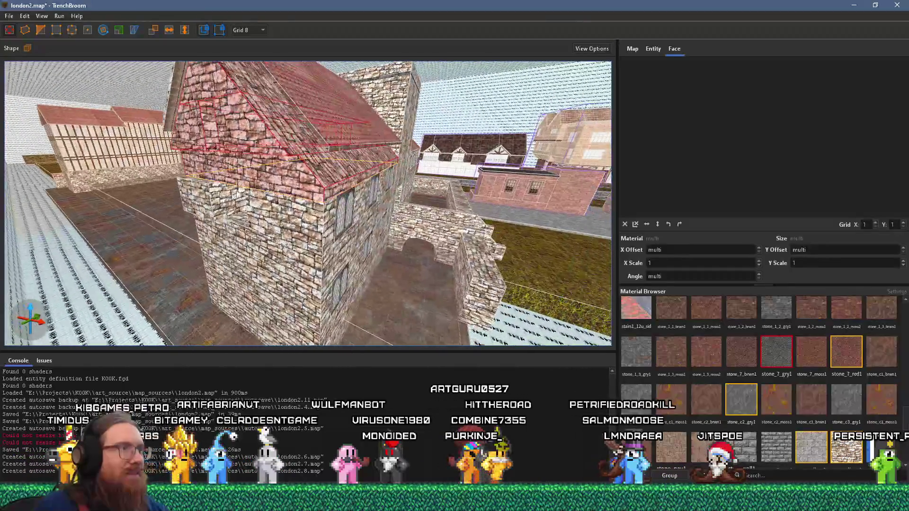
left_click(255, 179, "ctrl+shift")
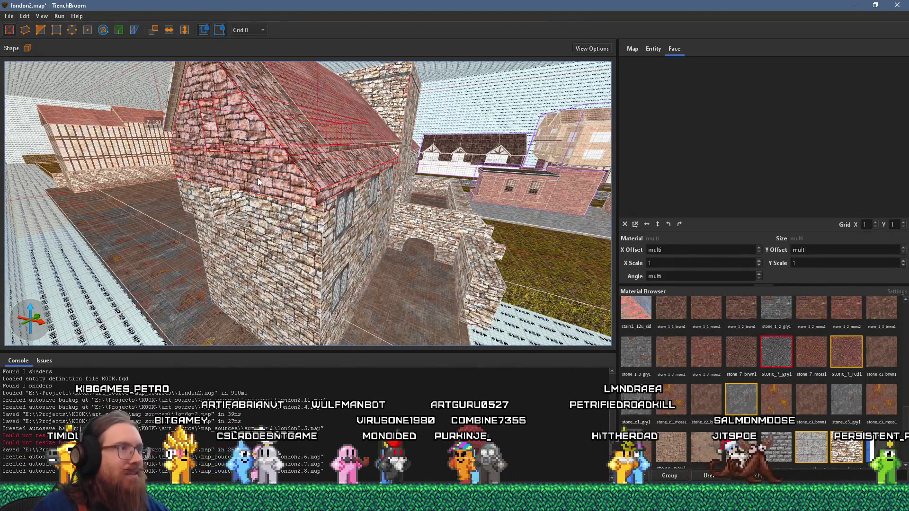
left_click(257, 178)
mouse_move(257, 178)
left_mouse_down()
mouse_move(192, 198)
mouse_move(338, 206)
mouse_move(349, 165)
left_mouse_up()
key("a")
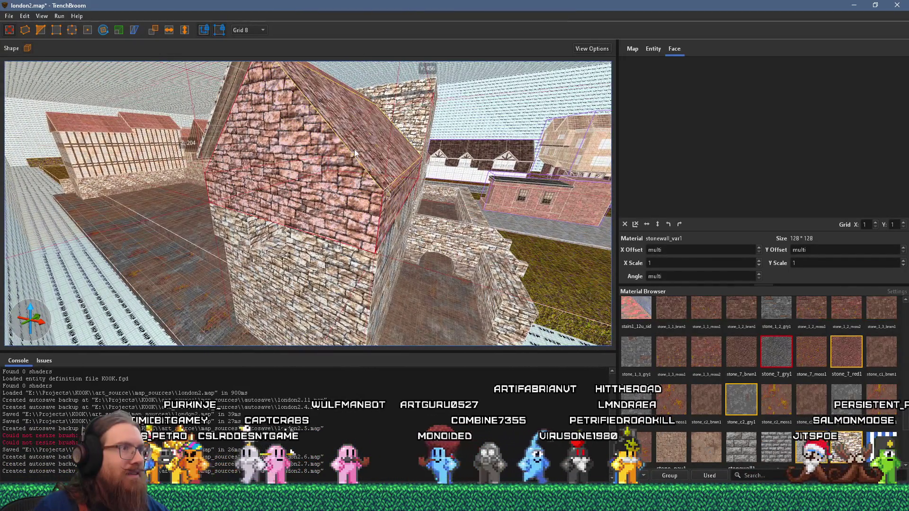
mouse_move(408, 179)
left_mouse_down()
mouse_move(448, 198)
mouse_move(481, 174)
mouse_move(438, 219)
mouse_move(310, 124)
mouse_move(263, 161)
mouse_move(312, 132)
mouse_move(292, 169)
mouse_move(305, 177)
mouse_move(306, 166)
mouse_move(285, 151)
mouse_move(234, 159)
mouse_move(243, 168)
mouse_move(226, 161)
mouse_move(226, 174)
mouse_move(246, 203)
mouse_move(323, 231)
mouse_move(309, 214)
mouse_move(349, 110)
mouse_move(336, 52)
mouse_move(291, 99)
mouse_move(296, 177)
mouse_move(271, 194)
mouse_move(276, 199)
left_mouse_up()
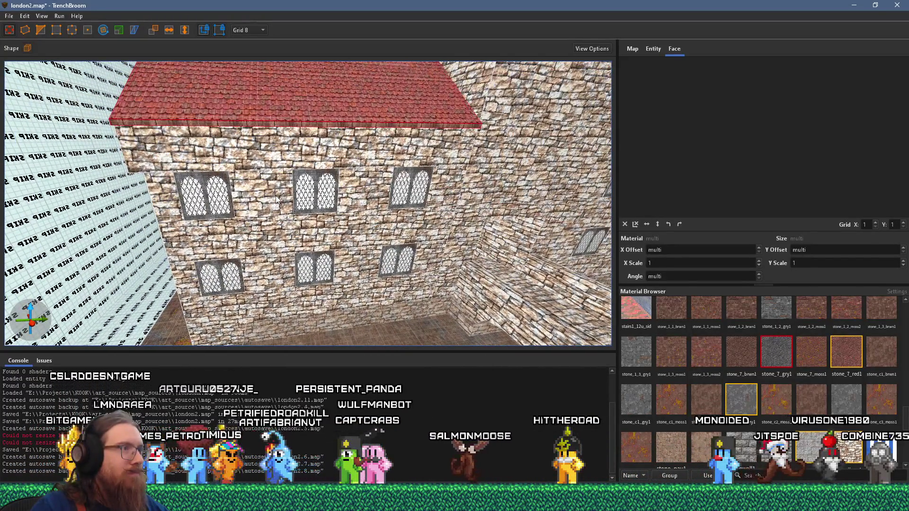
Step: Select the upper middle window and delete the wall piece above it
left_click(216, 195)
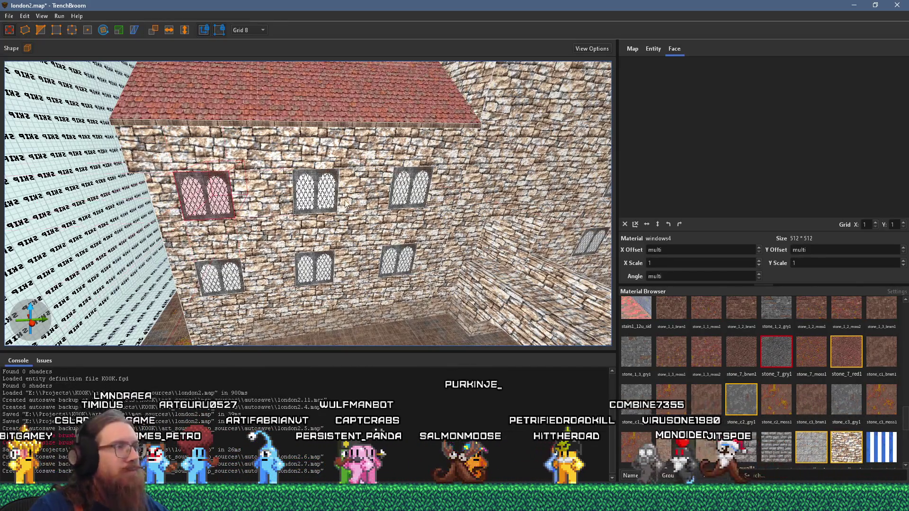
left_click(329, 195)
scroll(718, 163, "down", 6)
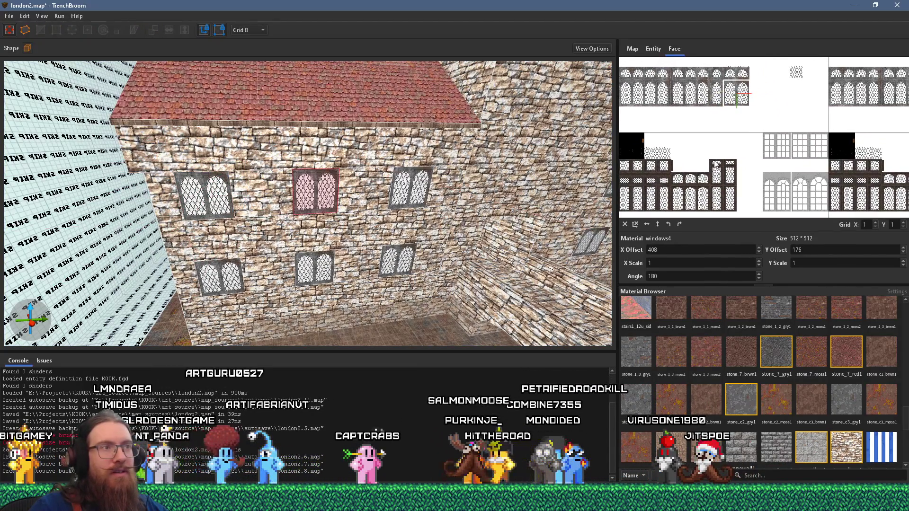
mouse_move(715, 164)
left_mouse_down()
mouse_move(723, 154)
mouse_move(748, 157)
mouse_move(716, 199)
mouse_move(773, 201)
left_mouse_up()
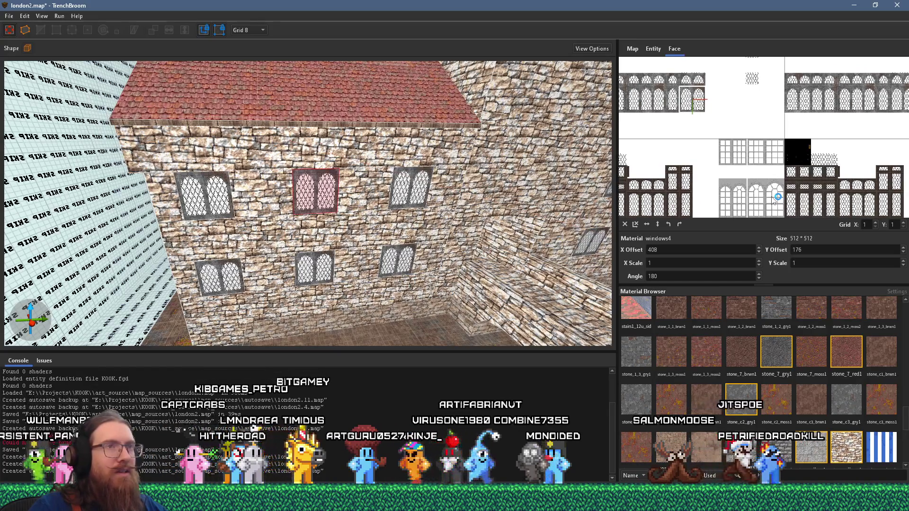
scroll(347, 186, "up", 3)
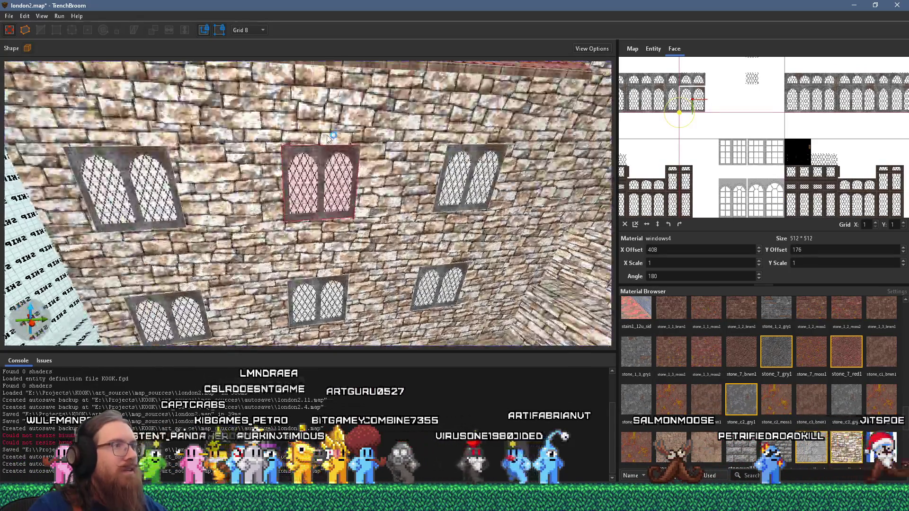
left_click(319, 160)
left_click(350, 143)
key("Delete")
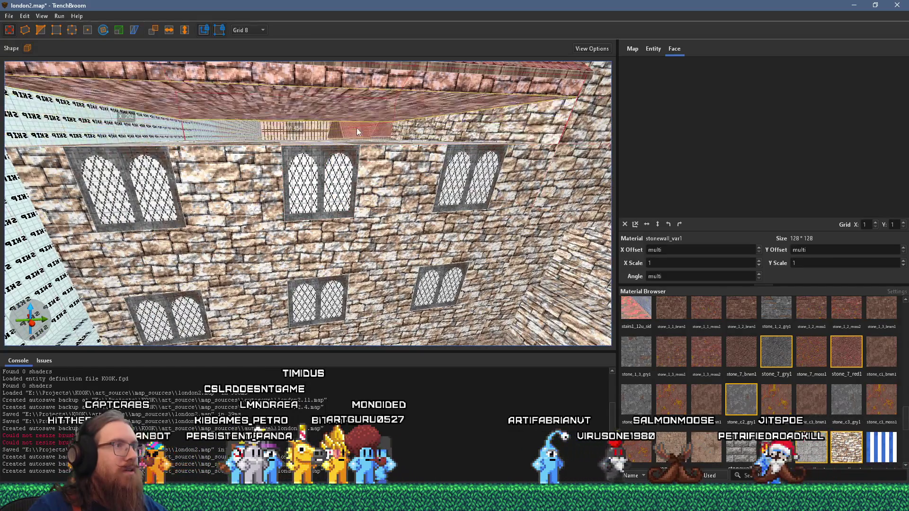
Step: Stretch the window brush up one grid step toward the roof trim
left_click(356, 132)
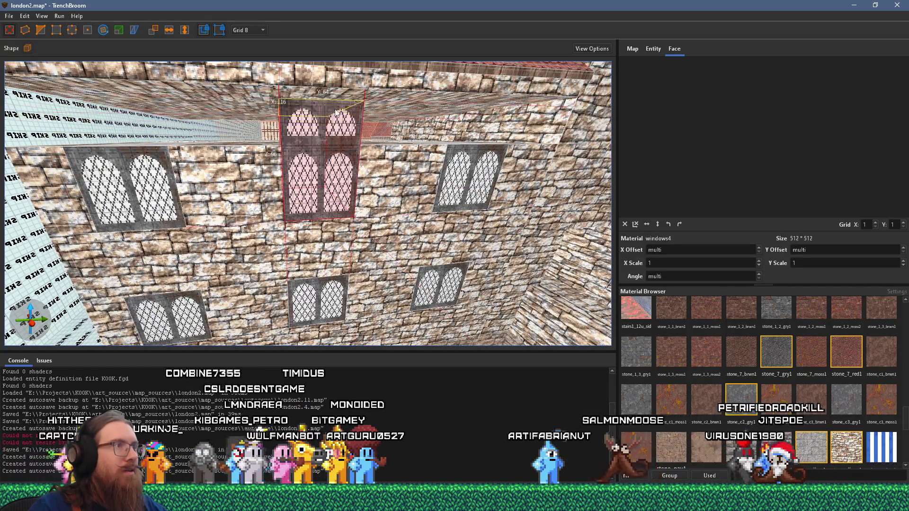
left_click_drag(337, 114, 339, 110)
scroll(352, 129, "down", 5)
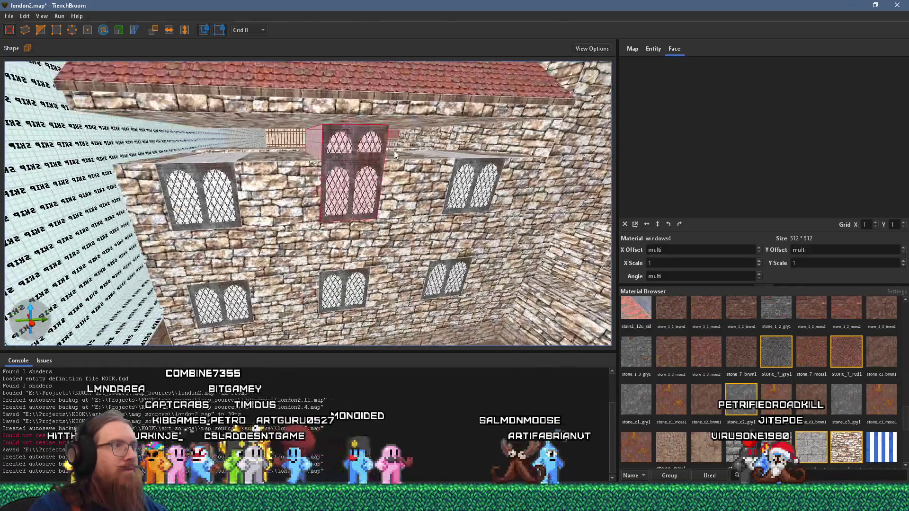
left_click_drag(391, 166, 386, 195)
Step: Move the wall block beside the window over to its right
left_click(376, 130)
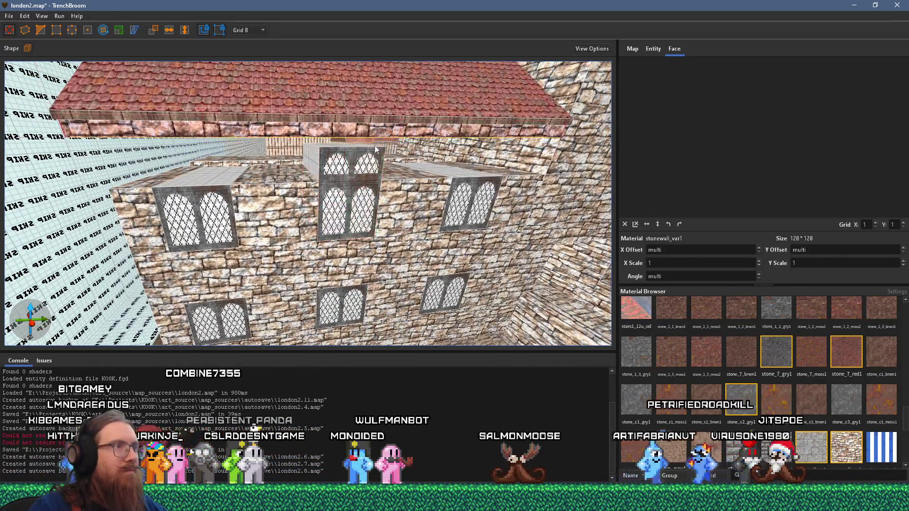
scroll(323, 193, "up", 3)
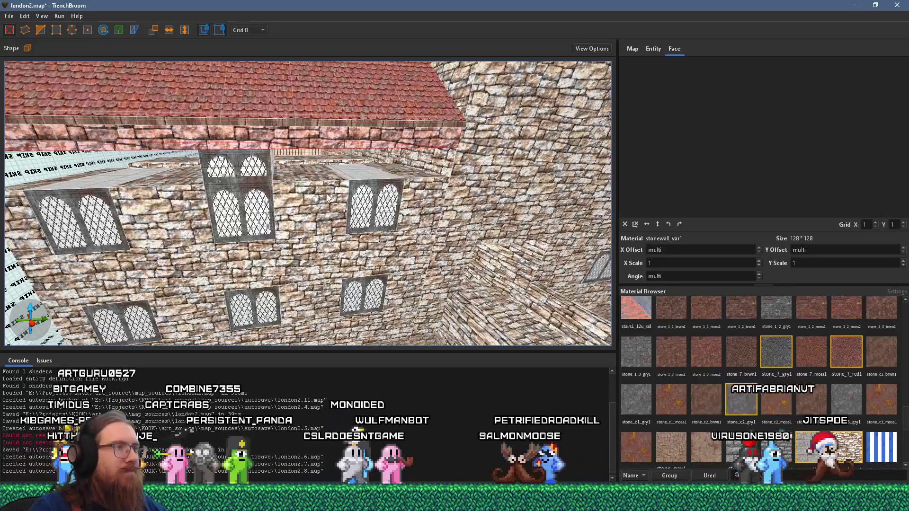
left_click(330, 197)
left_click_drag(415, 195, 161, 204)
mouse_move(256, 166)
left_mouse_down()
mouse_move(266, 134)
mouse_move(418, 141)
mouse_move(445, 165)
mouse_move(296, 172)
left_mouse_up()
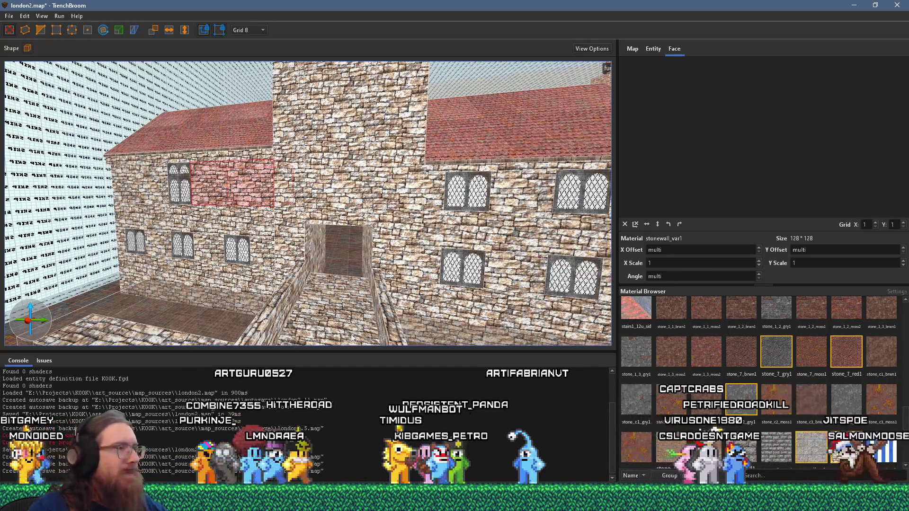
scroll(298, 194, "down", 5)
Step: Select the stone wall brush on the tower top and bring up the battlemented tower reference drawing
key("d")
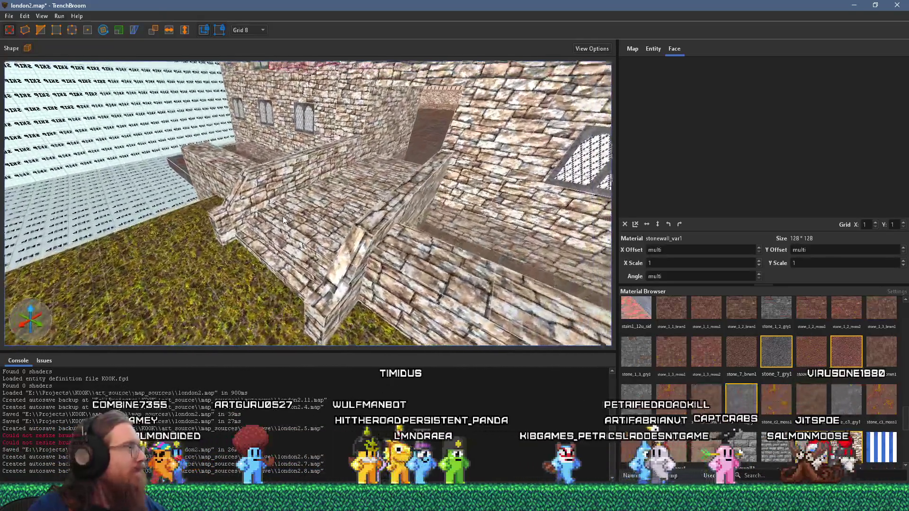
key("d")
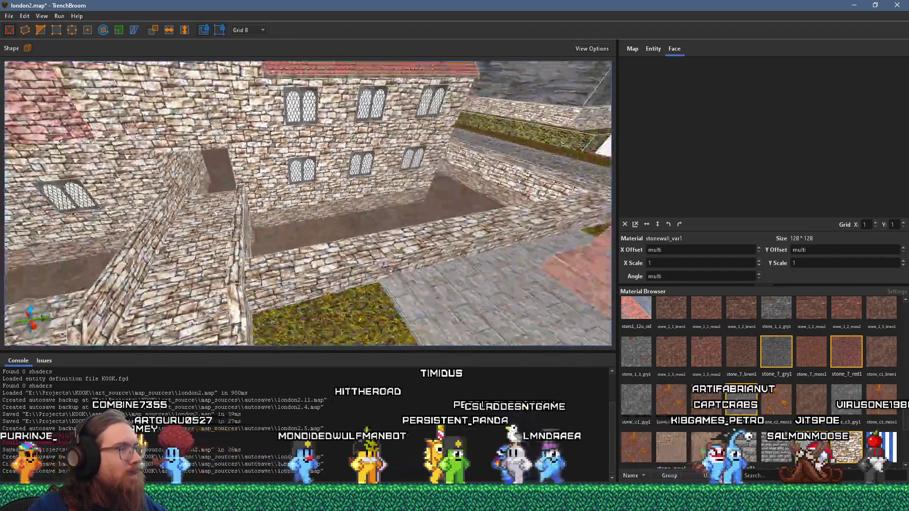
key("w")
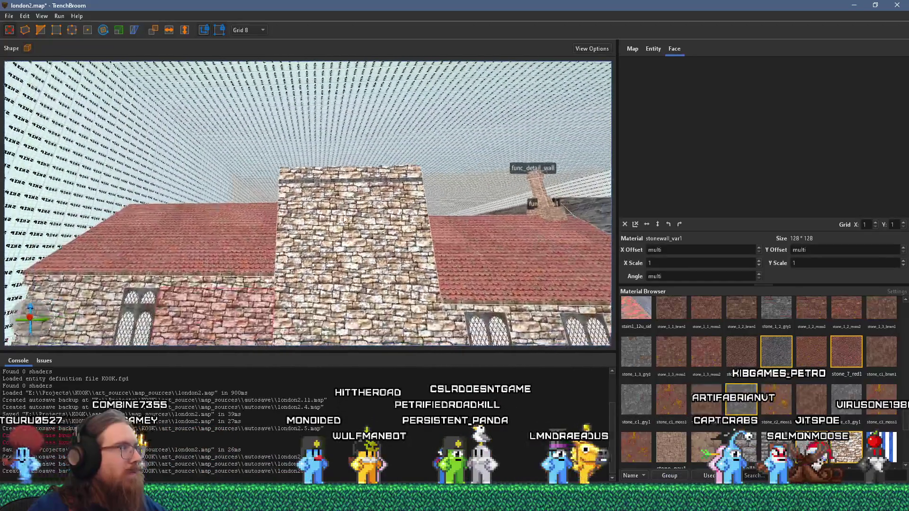
key("w")
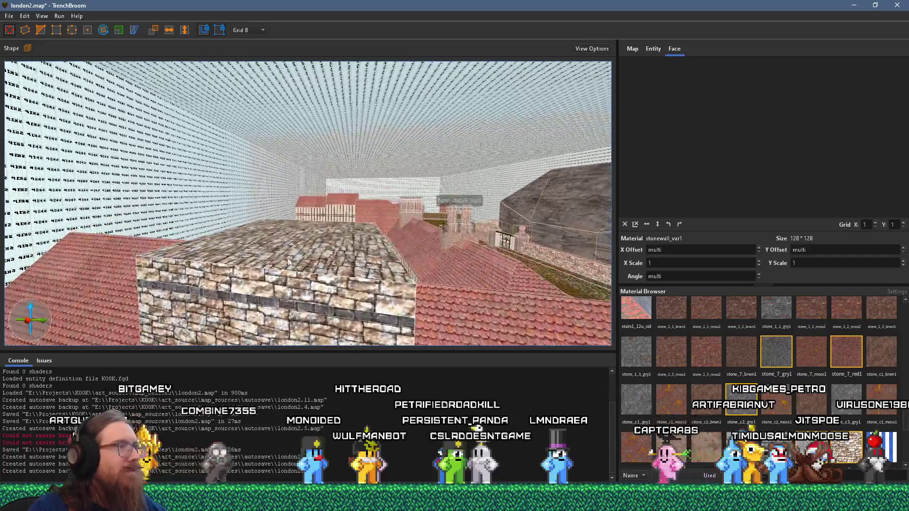
left_click(310, 253)
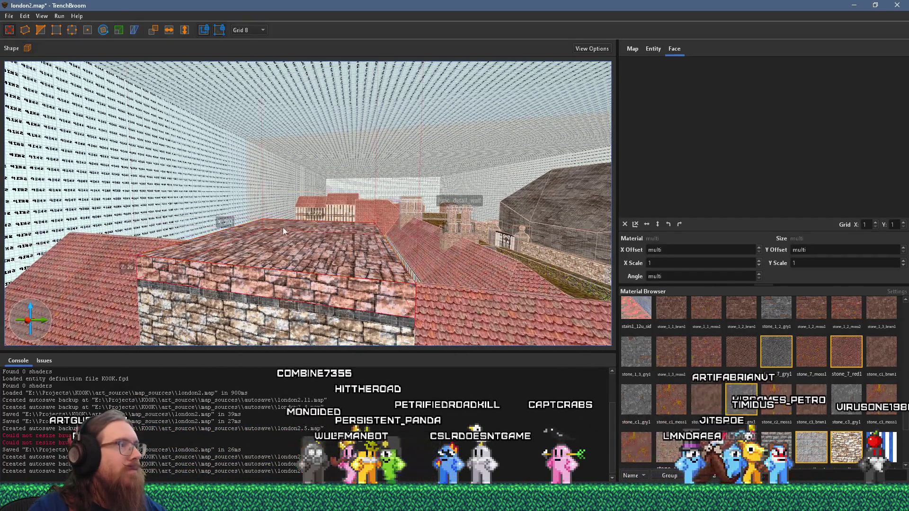
left_click(246, 30)
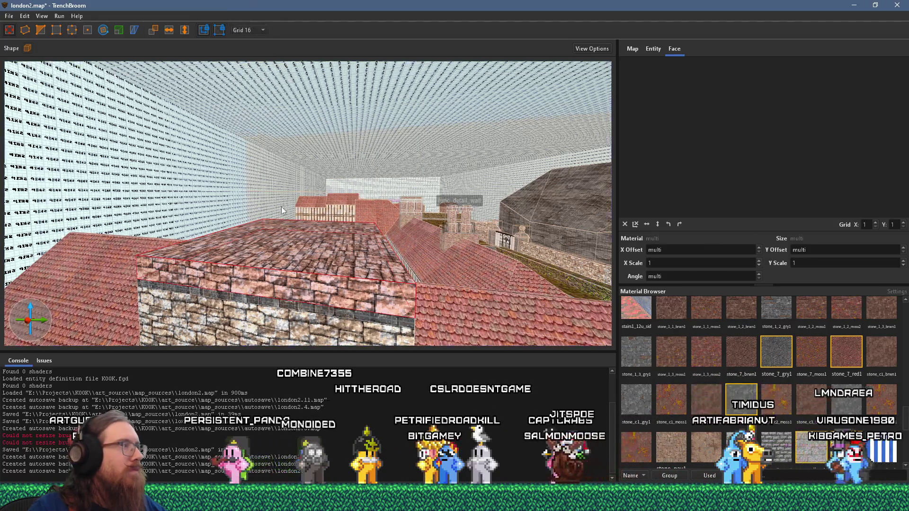
scroll(281, 206, "down", 2)
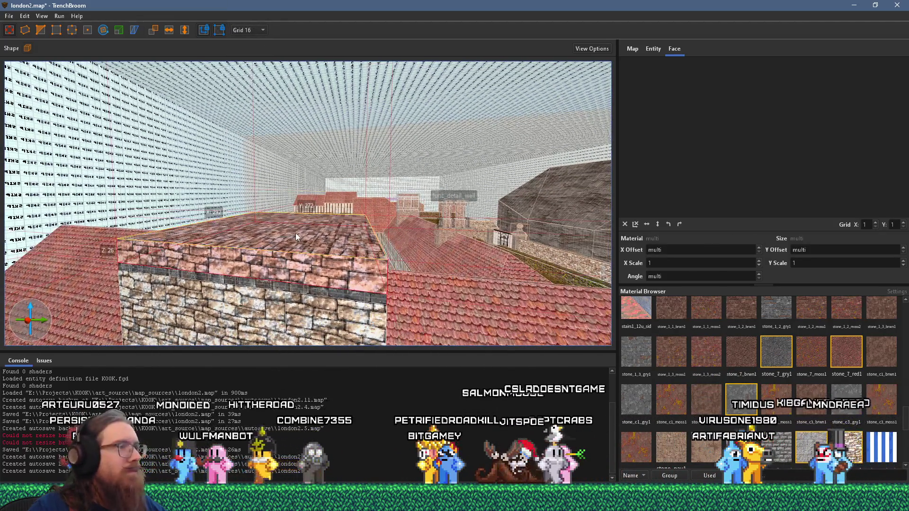
scroll(296, 233, "up", 2)
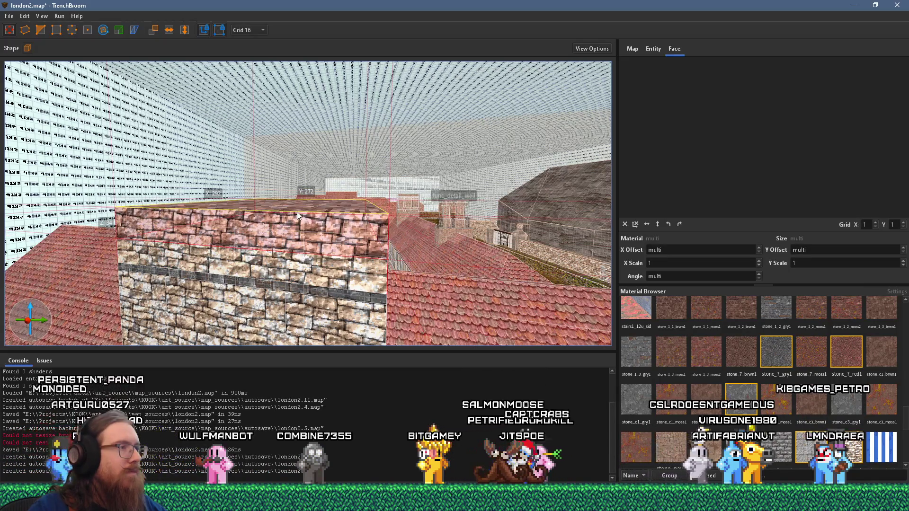
mouse_move(320, 207)
left_mouse_down()
mouse_move(166, 196)
mouse_move(216, 261)
left_mouse_up()
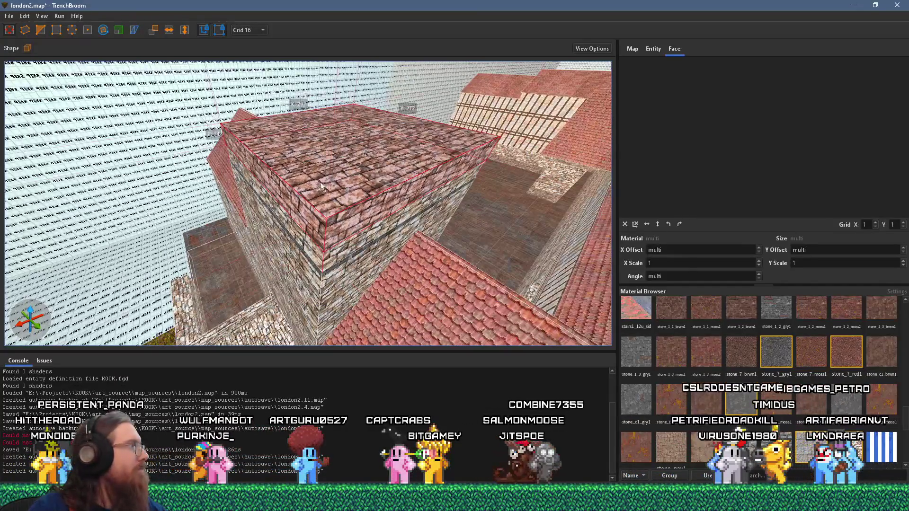
key("alt+Tab")
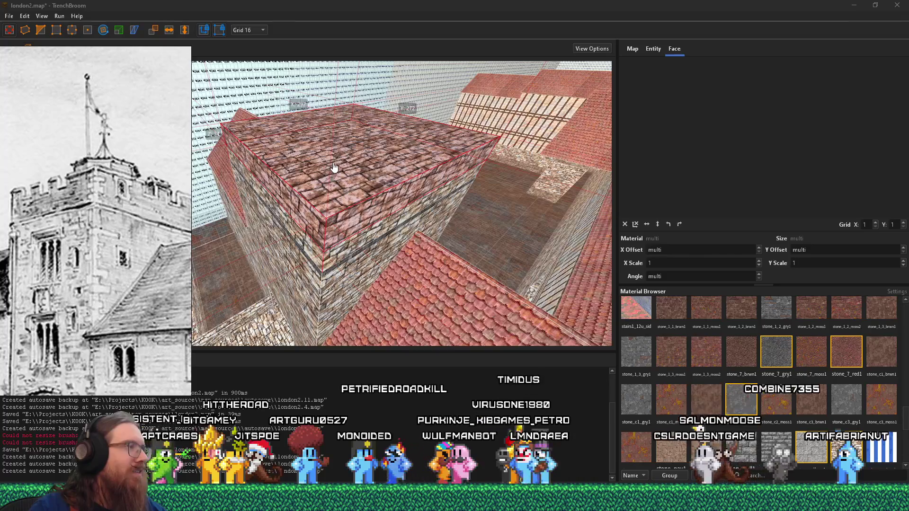
Step: Move the reference drawing further left and inspect the slab along the tower block's front edge
mouse_move(144, 204)
left_mouse_down()
mouse_move(81, 201)
mouse_move(102, 201)
left_mouse_up()
scroll(350, 179, "up", 3)
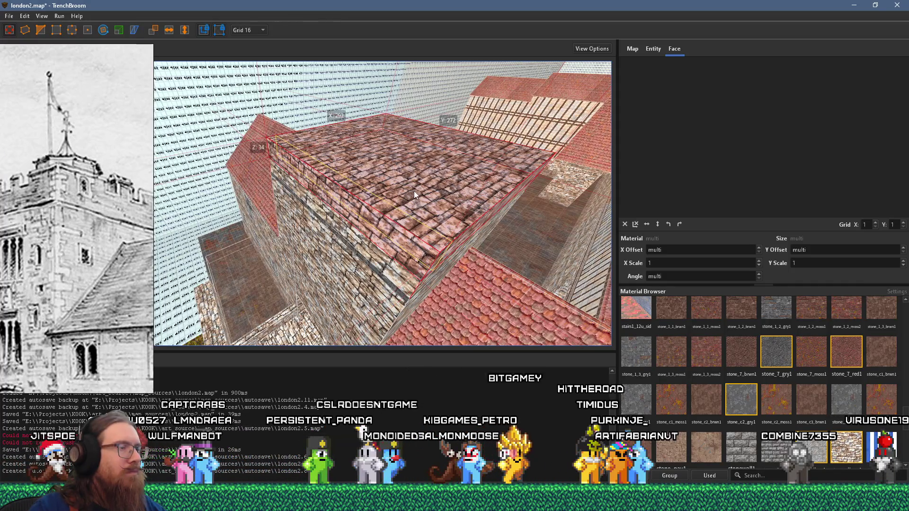
left_click_drag(431, 208, 378, 173)
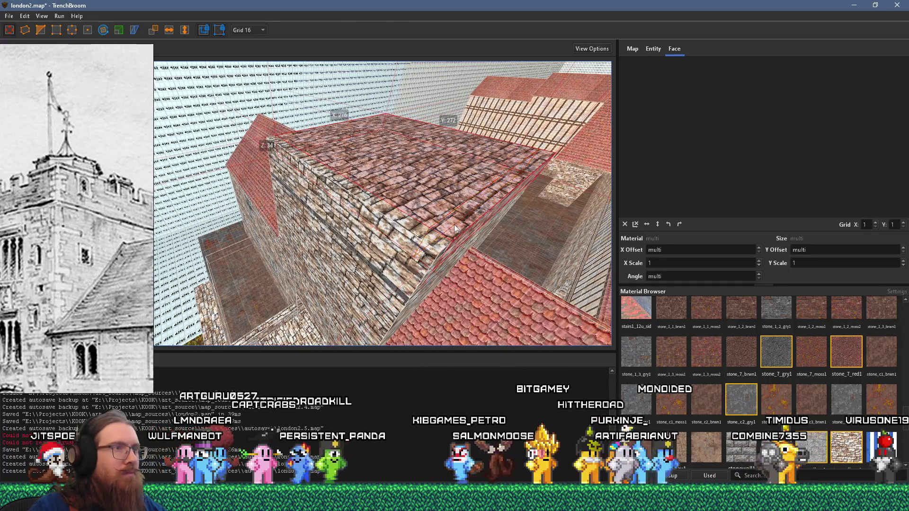
scroll(441, 247, "up", 1)
left_click_drag(442, 248, 379, 185)
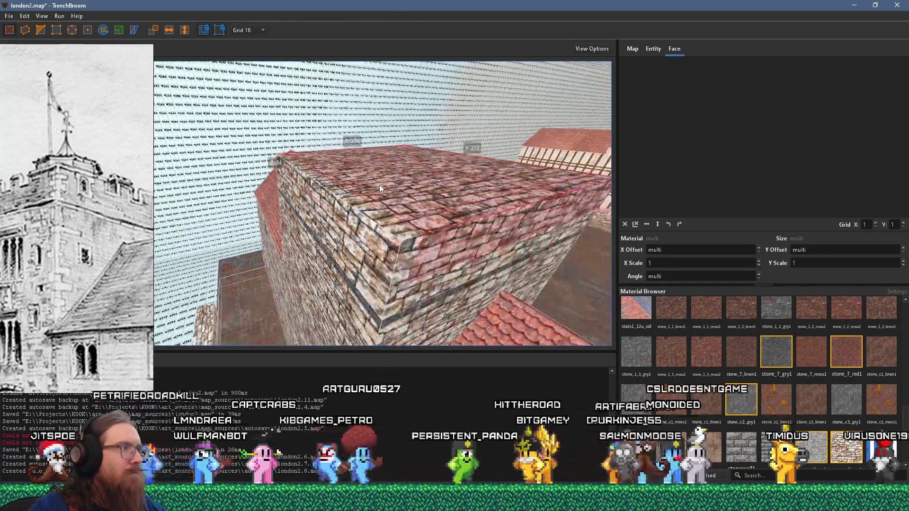
left_click(446, 223)
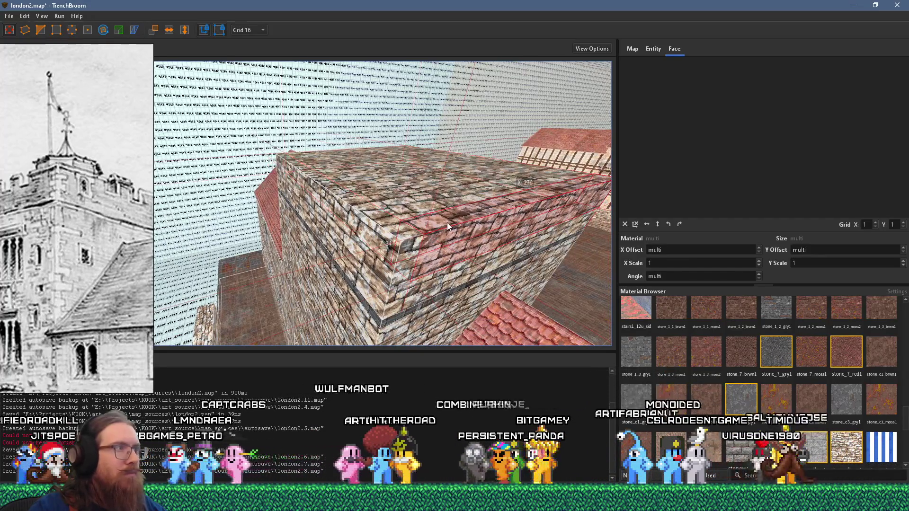
mouse_move(447, 223)
left_mouse_down()
mouse_move(410, 168)
mouse_move(379, 197)
mouse_move(381, 155)
left_mouse_up()
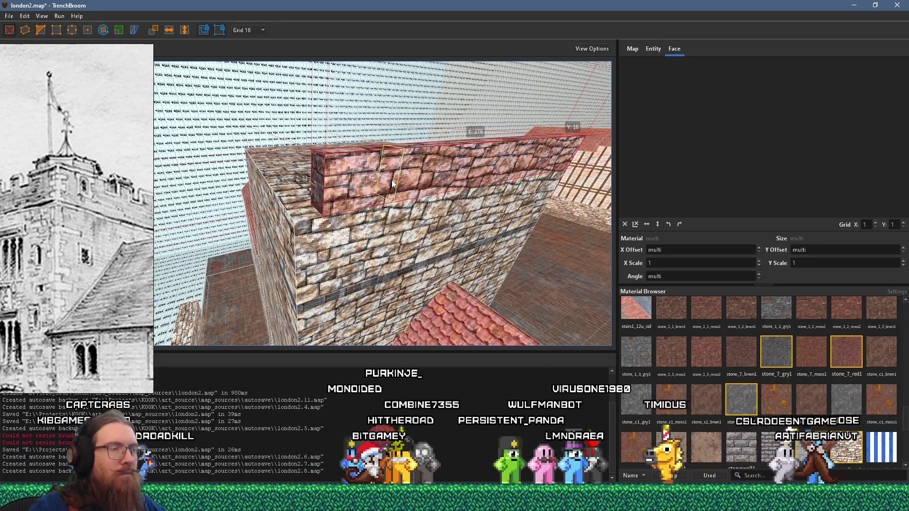
key("Escape")
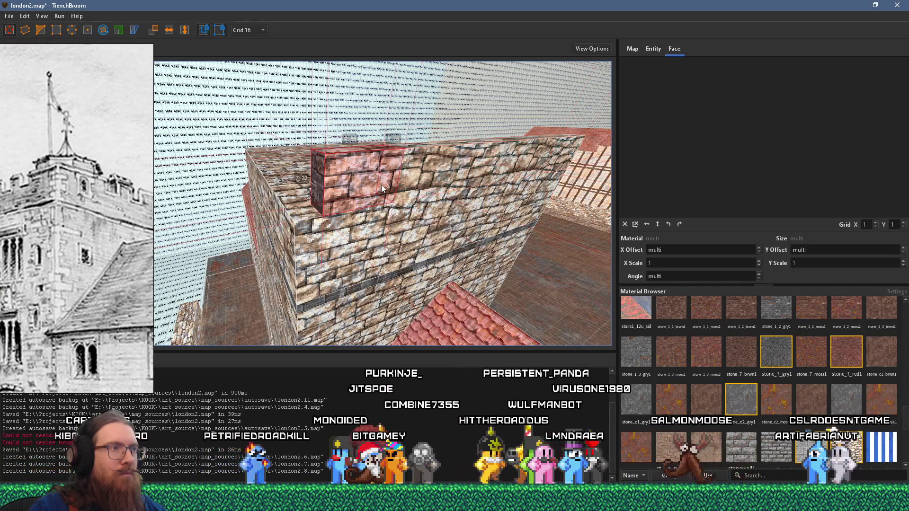
Step: Shorten the small block on the tower wall to 32 units, then select the window sill's bottom face
mouse_move(408, 232)
left_mouse_down()
mouse_move(463, 275)
mouse_move(436, 221)
left_mouse_up()
left_click(399, 310)
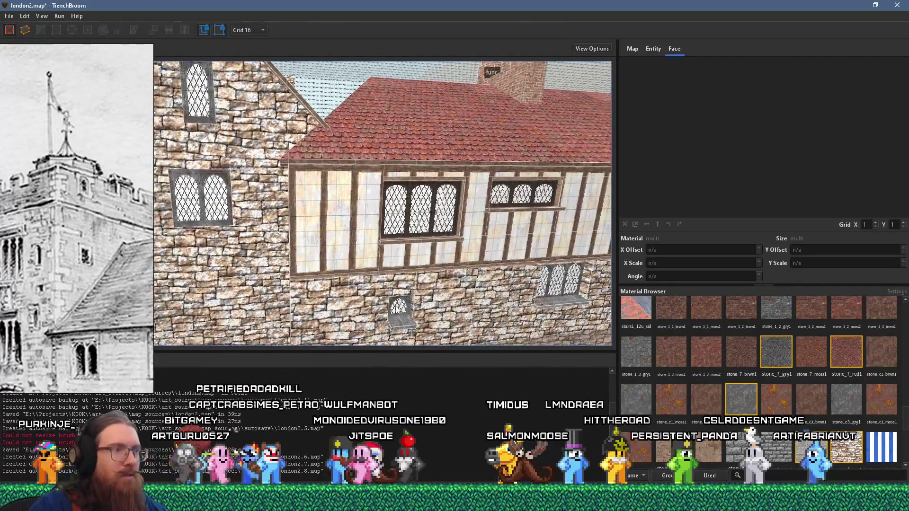
mouse_move(340, 101)
left_mouse_down()
mouse_move(367, 166)
mouse_move(418, 212)
left_mouse_up()
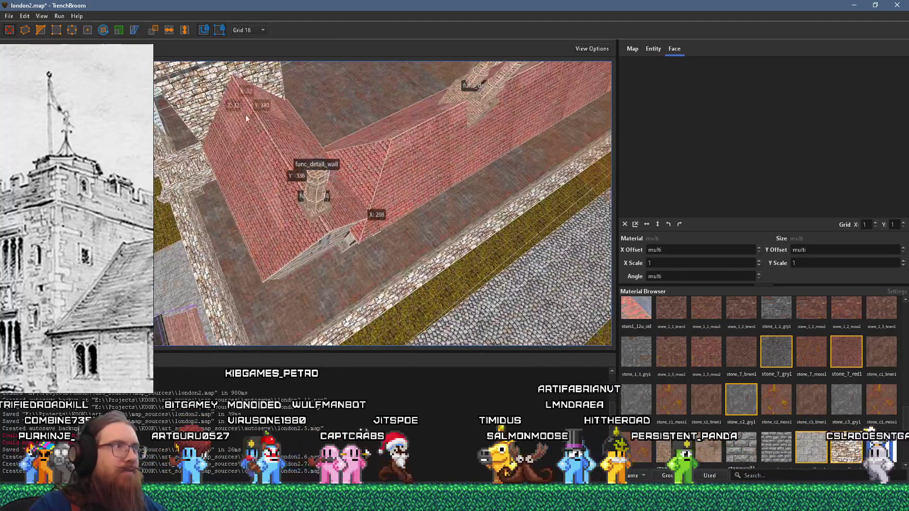
mouse_move(187, 71)
left_mouse_down()
mouse_move(354, 197)
mouse_move(299, 153)
left_mouse_up()
left_click(290, 98)
mouse_move(274, 109)
left_mouse_down()
mouse_move(300, 117)
mouse_move(279, 144)
mouse_move(308, 180)
left_mouse_up()
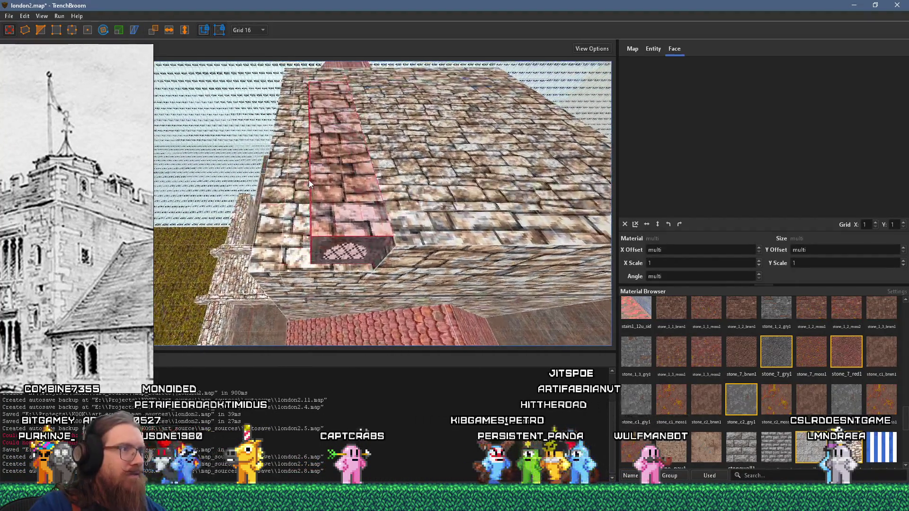
mouse_move(327, 104)
left_mouse_down()
mouse_move(348, 175)
mouse_move(327, 195)
mouse_move(333, 166)
mouse_move(308, 98)
mouse_move(359, 111)
mouse_move(354, 127)
mouse_move(379, 146)
mouse_move(305, 39)
mouse_move(152, 161)
left_mouse_up()
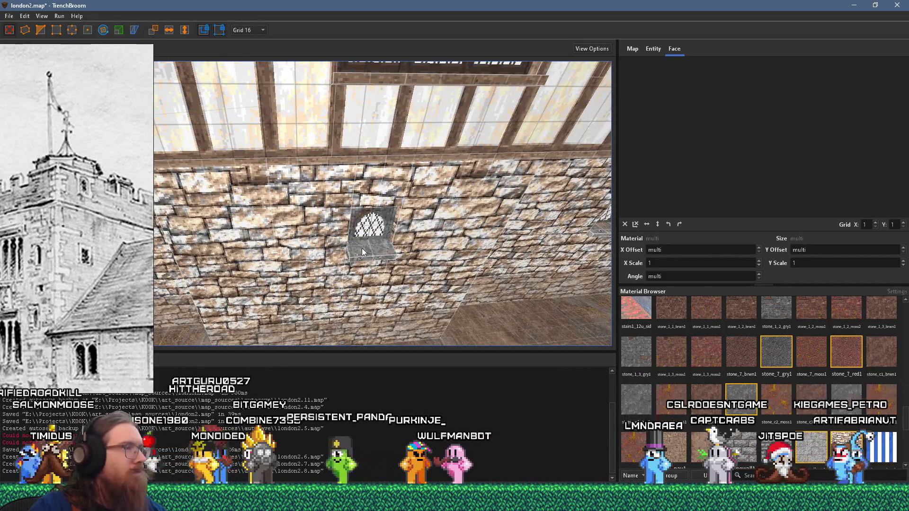
left_click(362, 248, "shift")
mouse_move(430, 232)
left_mouse_down()
mouse_move(310, 230)
mouse_move(385, 232)
mouse_move(365, 198)
mouse_move(402, 220)
mouse_move(391, 186)
mouse_move(398, 255)
left_mouse_up()
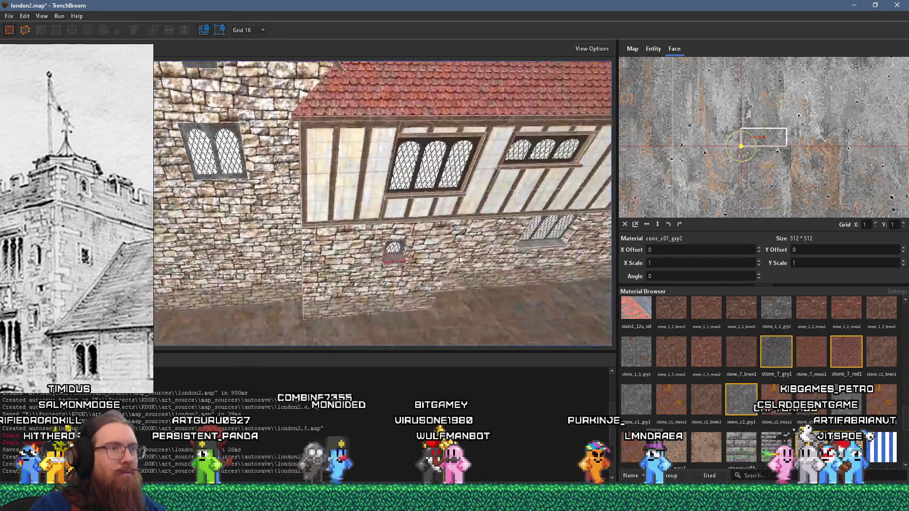
Step: Reveal the sill face's conc_c01_gry2 material in the browser, try conc_w01_gry2, then undo it
right_click(399, 260)
left_click(459, 405)
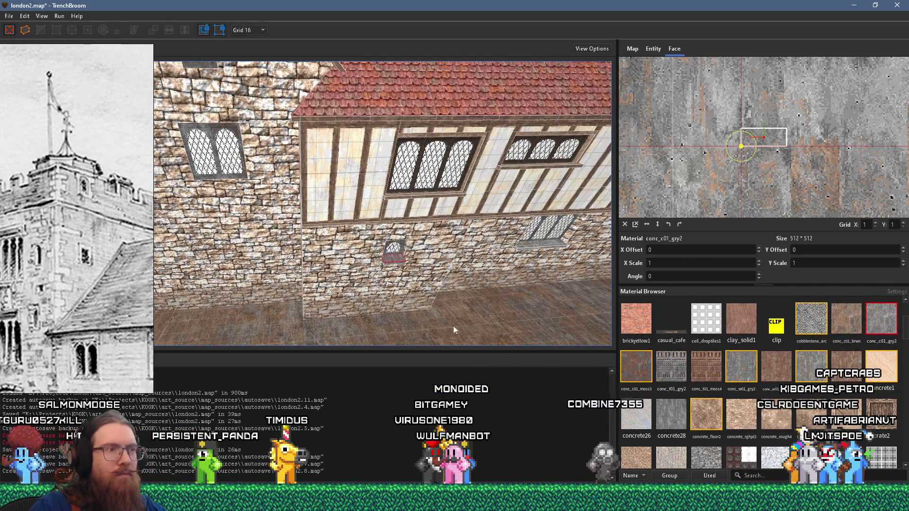
right_click(396, 258)
left_click(459, 403)
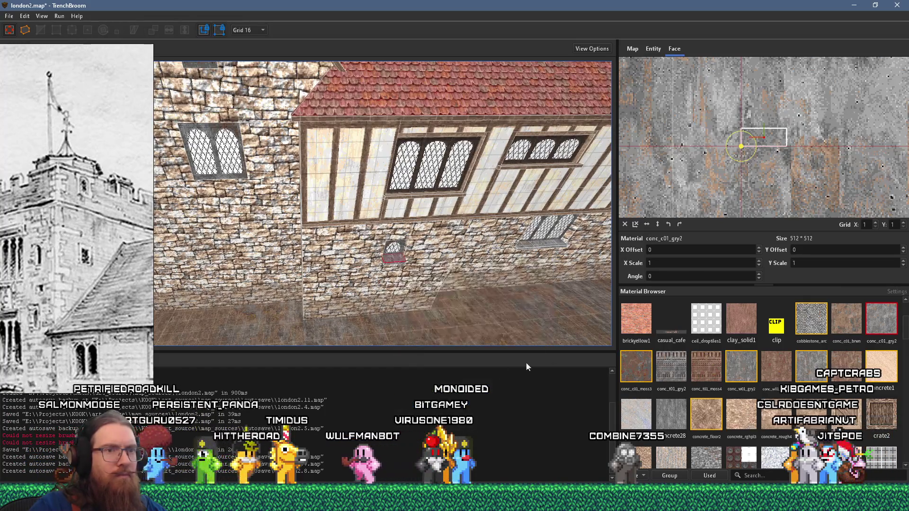
left_click_drag(595, 344, 466, 301)
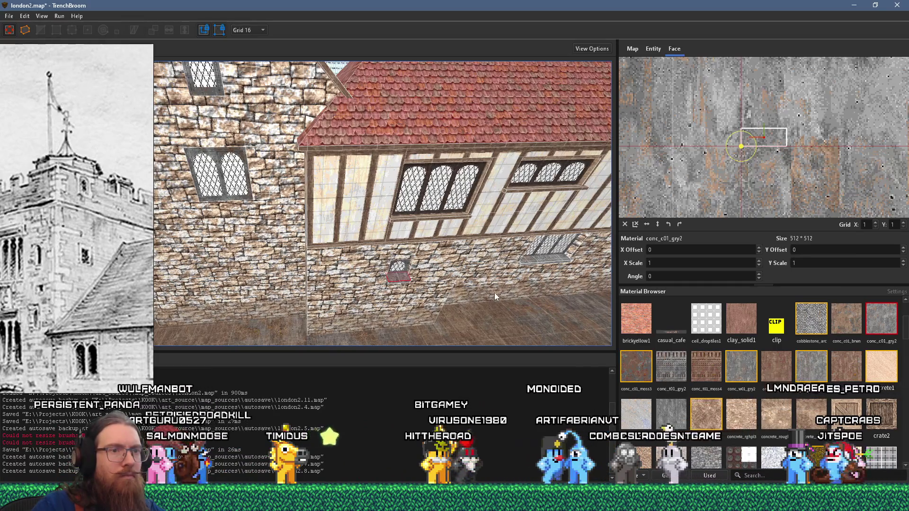
left_click(742, 374)
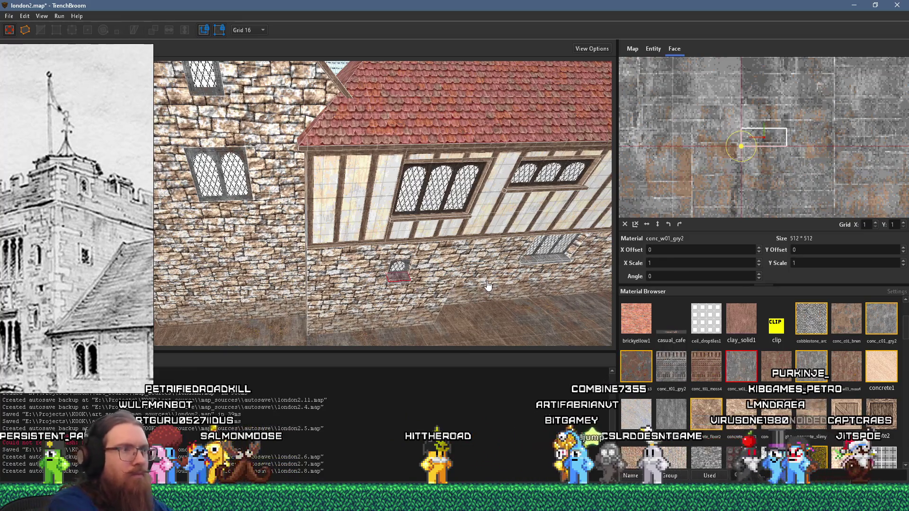
key("ctrl+z")
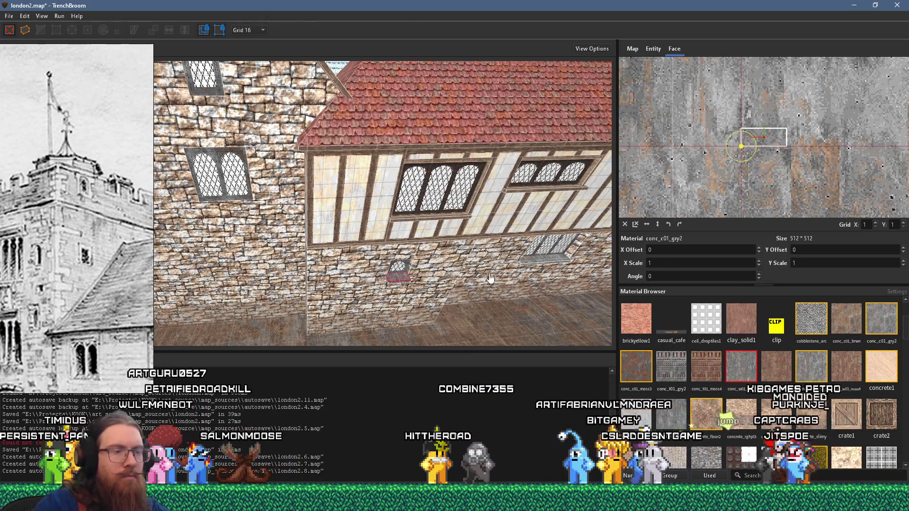
right_click(403, 283)
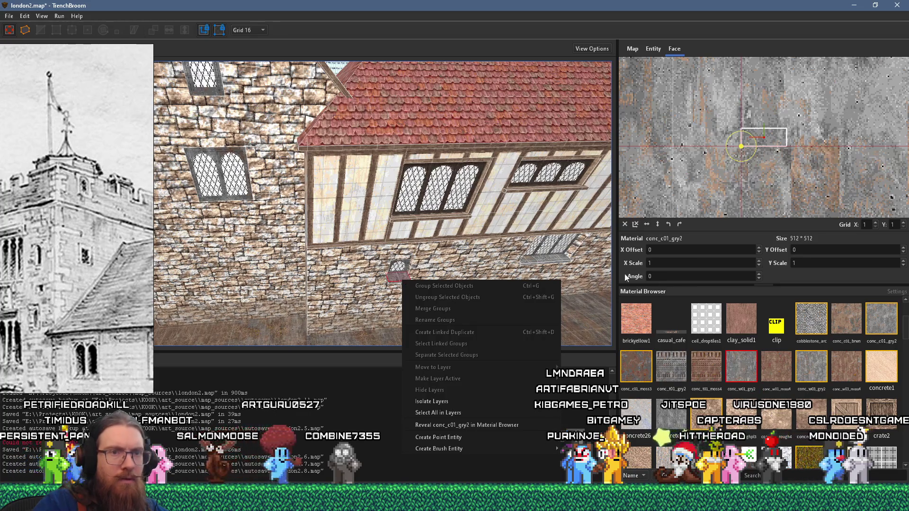
key("Escape")
key("Escape")
left_click_drag(443, 281, 407, 227)
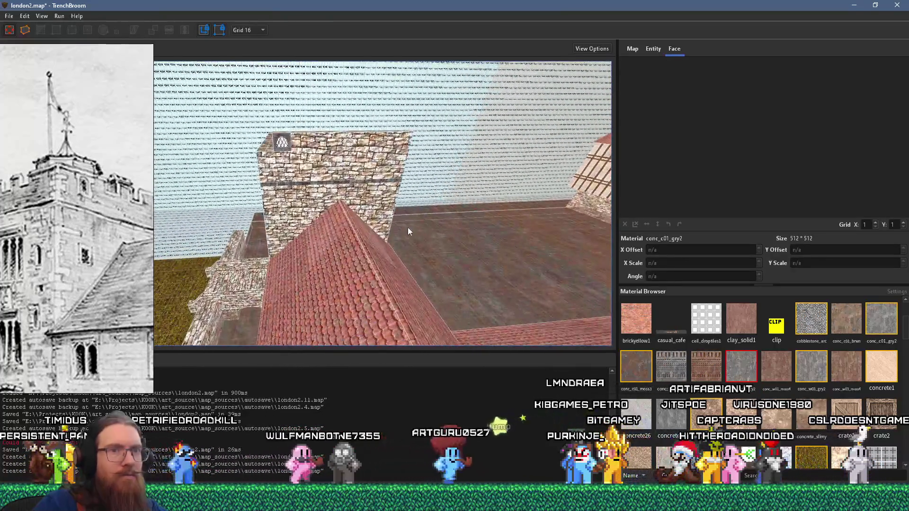
Step: Apply conc_c01_gry2 to the small box's top face
left_click(855, 319)
scroll(317, 190, "up", 5)
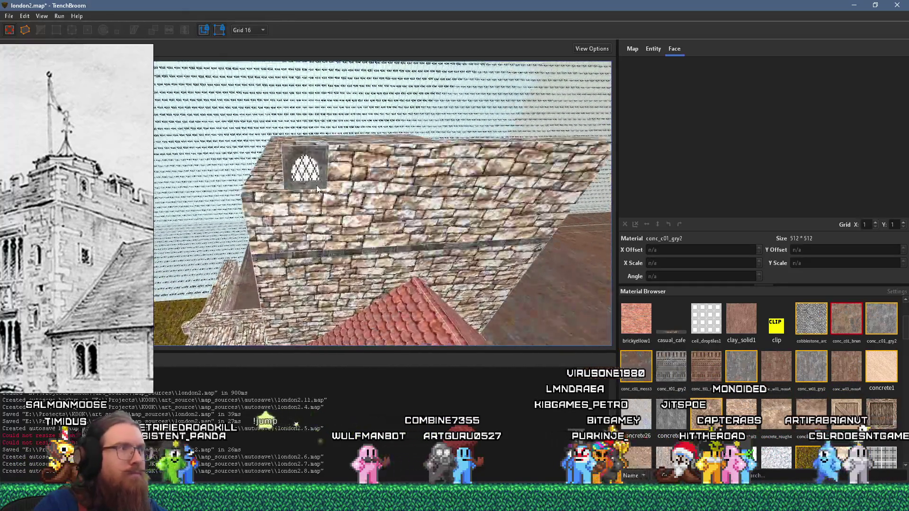
left_click_drag(317, 189, 355, 280)
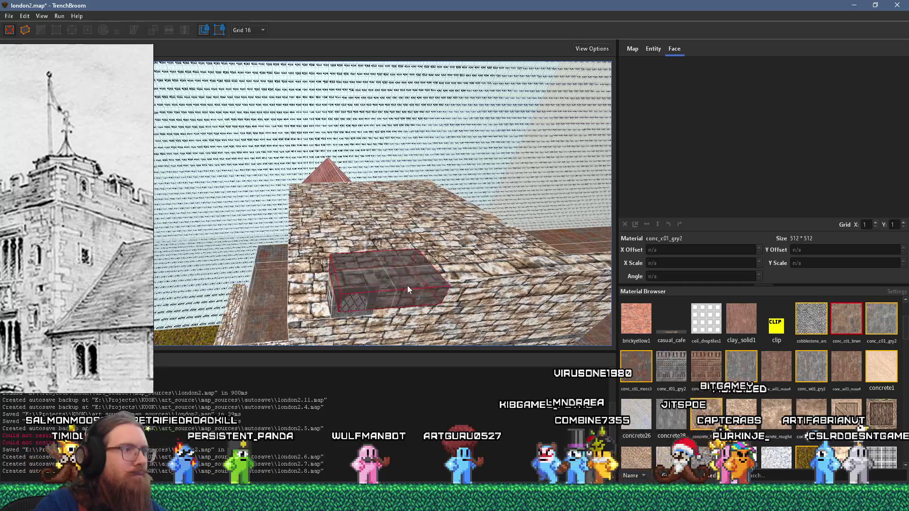
left_click(415, 274, "shift")
mouse_move(415, 274)
left_mouse_down()
mouse_move(380, 228)
mouse_move(402, 181)
left_mouse_up()
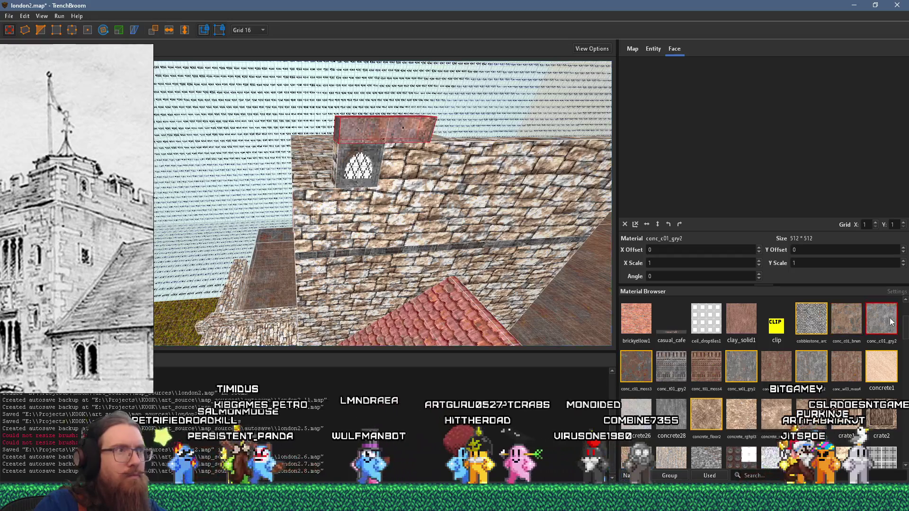
left_click(364, 203, "shift")
scroll(365, 203, "down", 2)
mouse_move(364, 200)
left_mouse_down()
mouse_move(312, 183)
mouse_move(354, 188)
mouse_move(391, 210)
left_mouse_up()
Step: With grid size 8, drop the box's top from z 640 to 632, then select the roof wedge
left_click(247, 30)
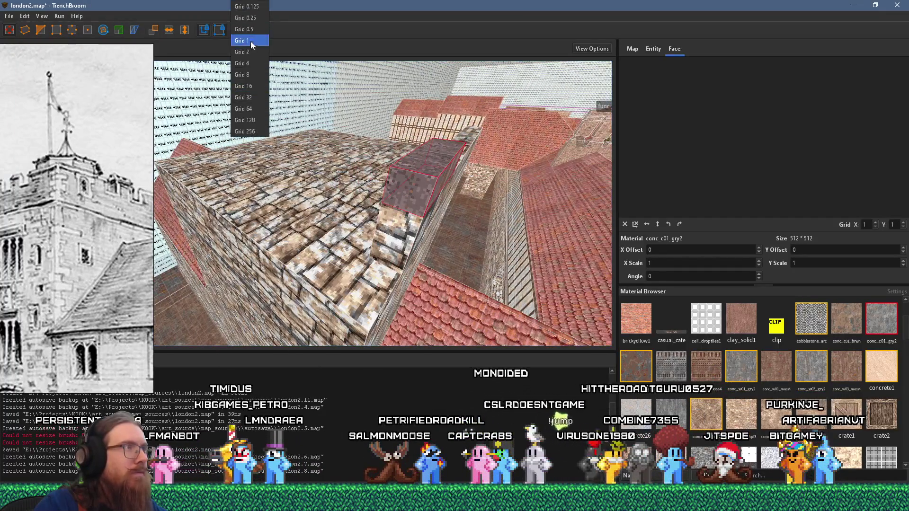
left_click_drag(383, 175, 405, 161)
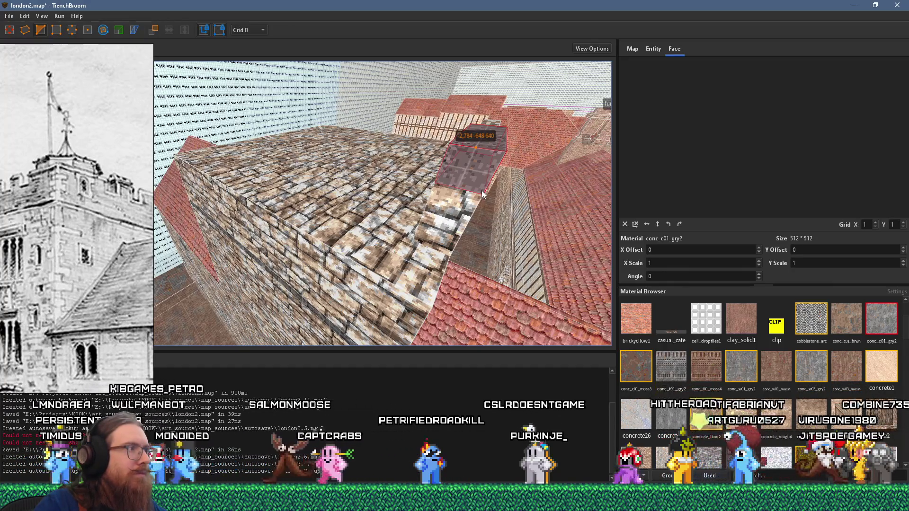
mouse_move(491, 191)
left_mouse_down()
mouse_move(467, 174)
mouse_move(462, 198)
mouse_move(401, 198)
mouse_move(397, 183)
left_mouse_up()
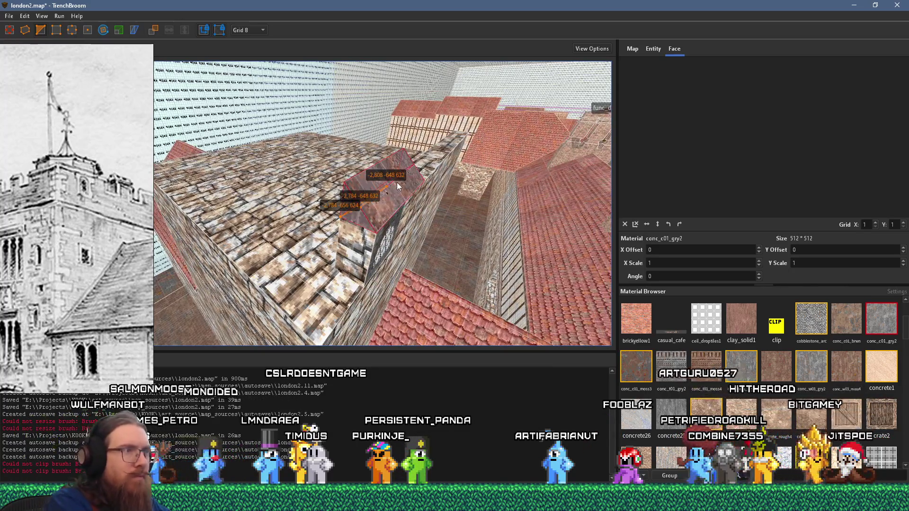
key("Escape")
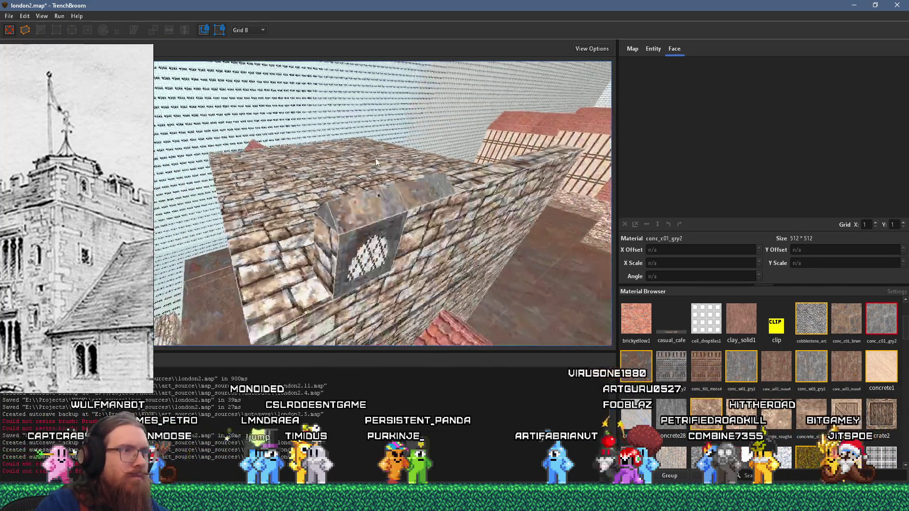
mouse_move(318, 152)
left_mouse_down()
mouse_move(397, 177)
mouse_move(501, 191)
mouse_move(449, 188)
mouse_move(444, 219)
mouse_move(324, 203)
mouse_move(396, 237)
mouse_move(456, 286)
mouse_move(454, 261)
mouse_move(504, 194)
mouse_move(400, 235)
left_mouse_up()
left_click(420, 219)
left_click(456, 286, "shift")
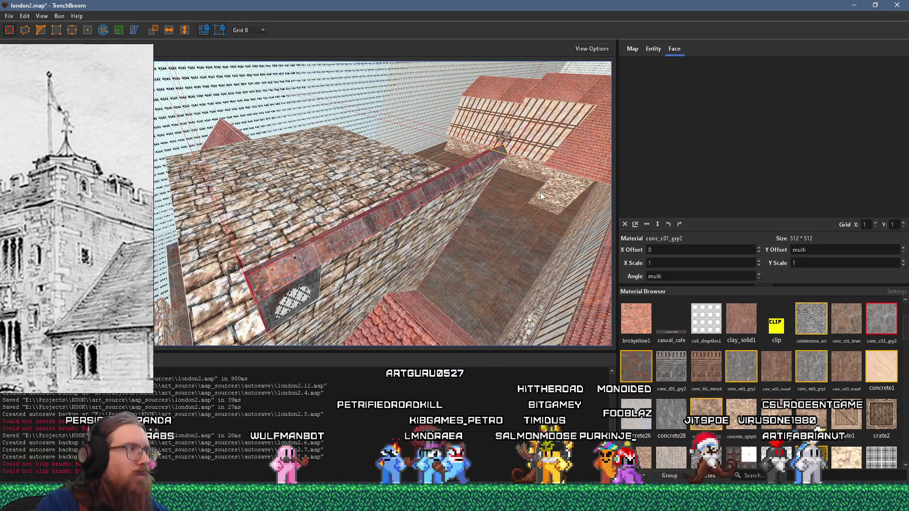
Step: Pull the roof block's sloped face inward in the 3D view
left_click(422, 235)
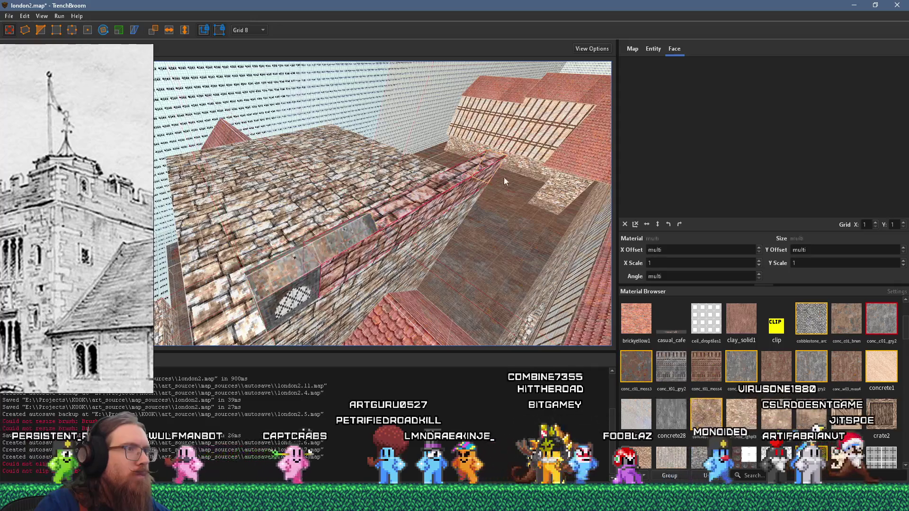
left_click(388, 234)
left_click_drag(392, 238, 365, 138)
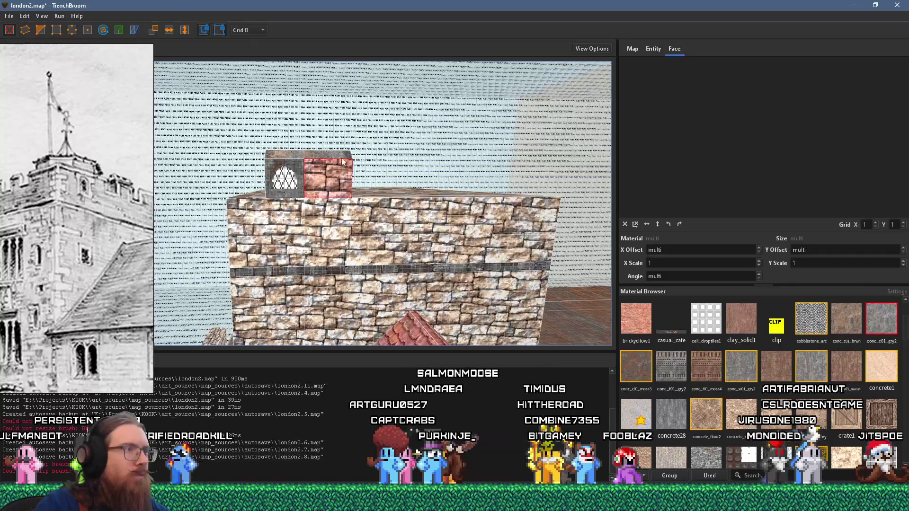
left_click_drag(305, 165, 449, 227)
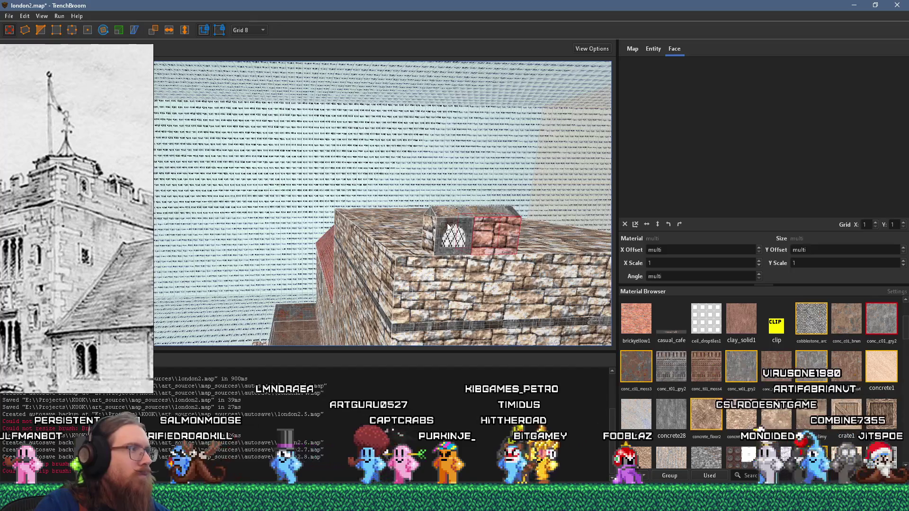
mouse_move(428, 256)
left_mouse_down()
mouse_move(477, 247)
mouse_move(391, 256)
mouse_move(286, 246)
left_mouse_up()
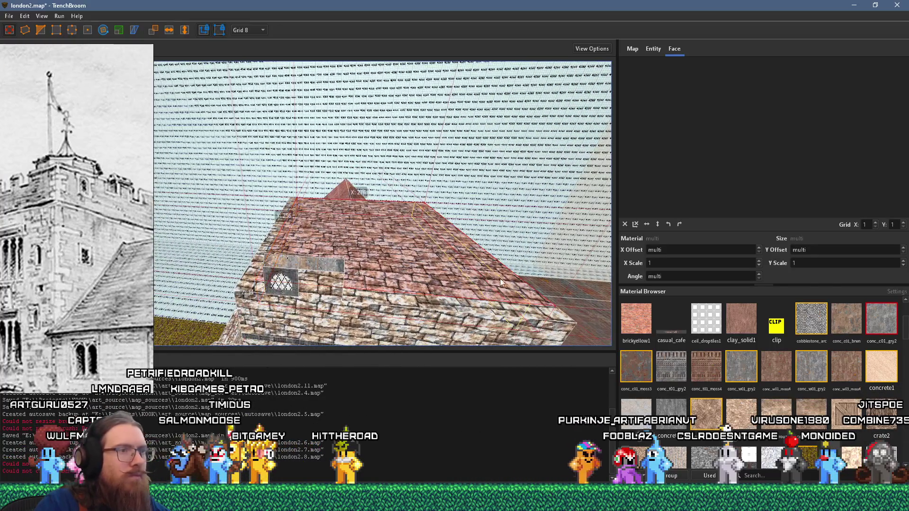
mouse_move(507, 284)
left_mouse_down()
mouse_move(442, 265)
mouse_move(395, 302)
mouse_move(371, 199)
mouse_move(284, 219)
mouse_move(240, 139)
mouse_move(192, 225)
mouse_move(289, 258)
left_mouse_up()
Step: Inspect several stone wall faces up close from both sides
left_click(362, 224, "shift")
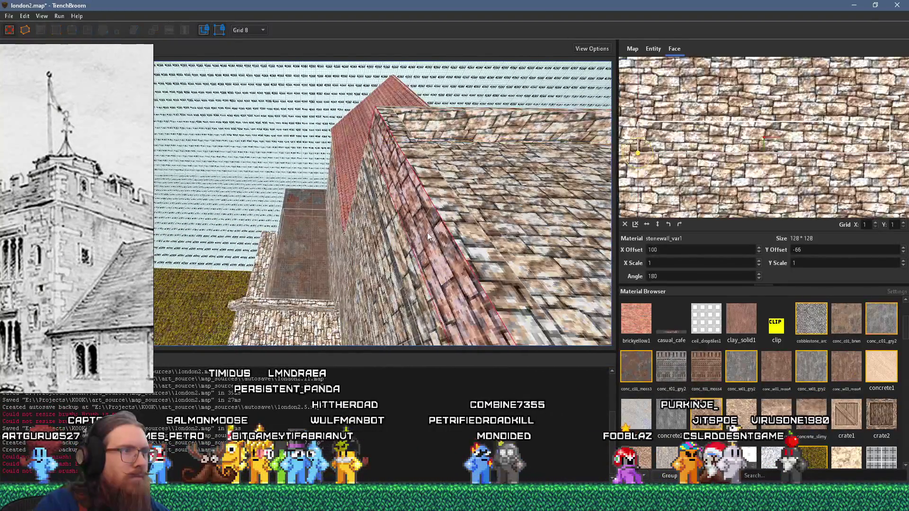
mouse_move(362, 223)
left_mouse_down()
mouse_move(112, 194)
mouse_move(320, 212)
mouse_move(433, 205)
mouse_move(442, 223)
mouse_move(297, 174)
mouse_move(332, 204)
mouse_move(358, 211)
mouse_move(331, 165)
mouse_move(293, 169)
mouse_move(311, 225)
mouse_move(293, 195)
mouse_move(294, 213)
mouse_move(336, 223)
mouse_move(298, 231)
mouse_move(337, 234)
left_mouse_up()
left_click(318, 212, "shift")
left_click(359, 211, "shift")
Step: Shrink the long pink wall-top strip to a small block with vertex editing
left_click(337, 234)
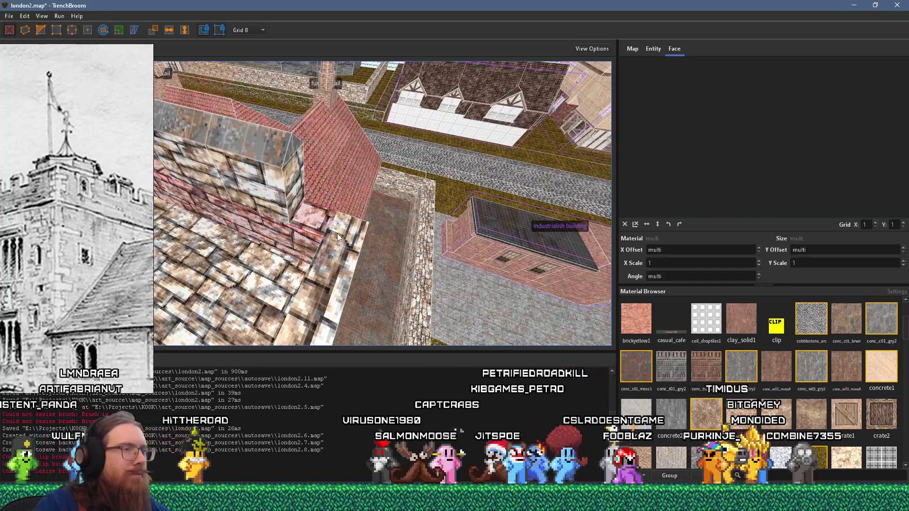
left_click(340, 233, "shift")
scroll(318, 234, "up", 2)
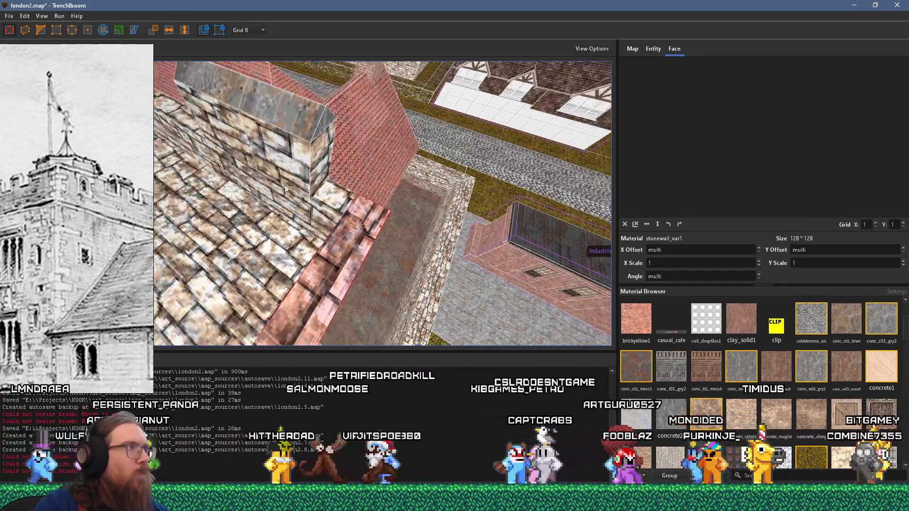
left_click(217, 30)
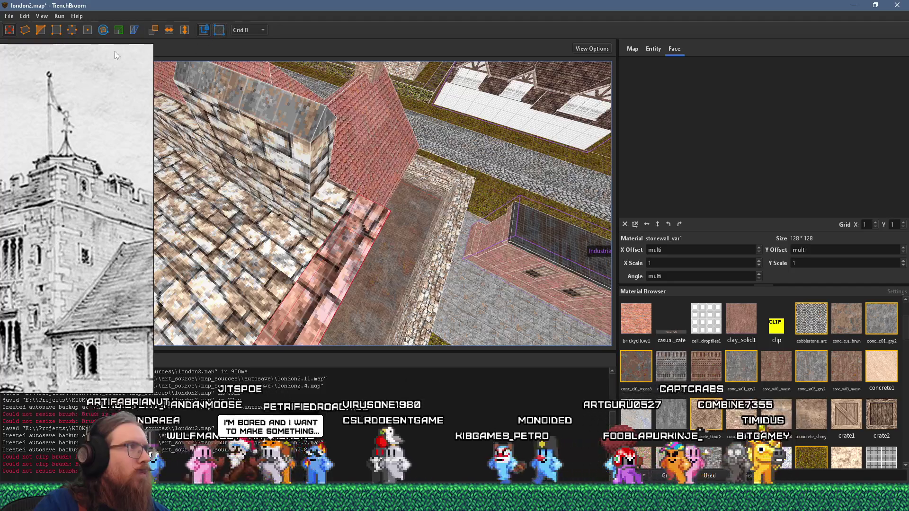
scroll(289, 127, "up", 5)
key("v")
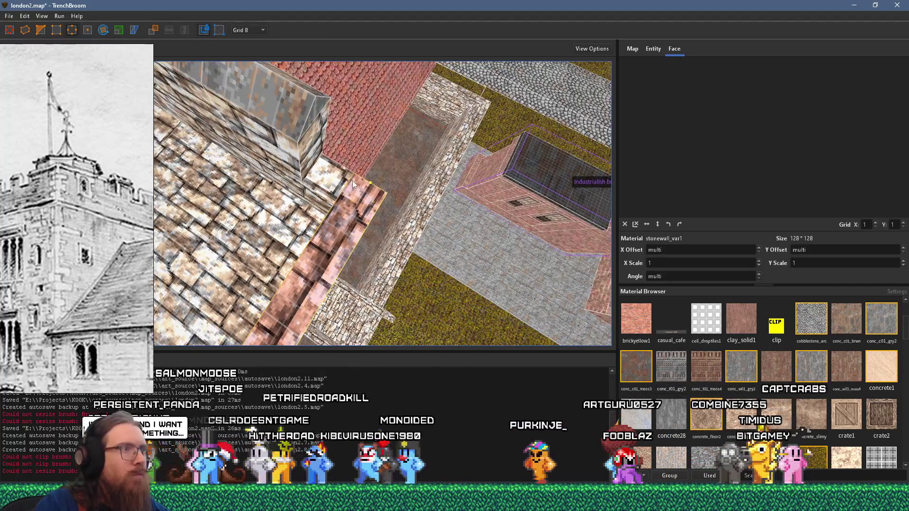
scroll(353, 180, "up", 3)
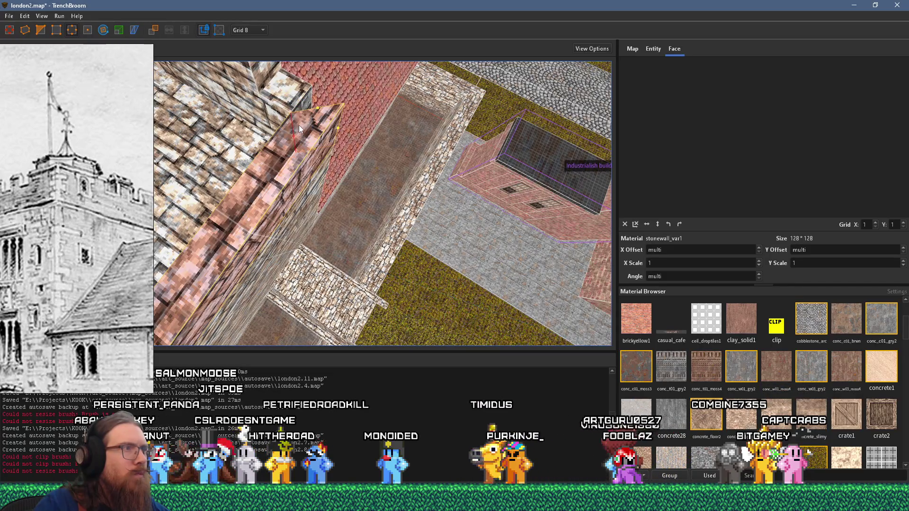
scroll(298, 146, "down", 3)
mouse_move(292, 208)
left_mouse_down()
mouse_move(307, 210)
mouse_move(220, 150)
left_mouse_up()
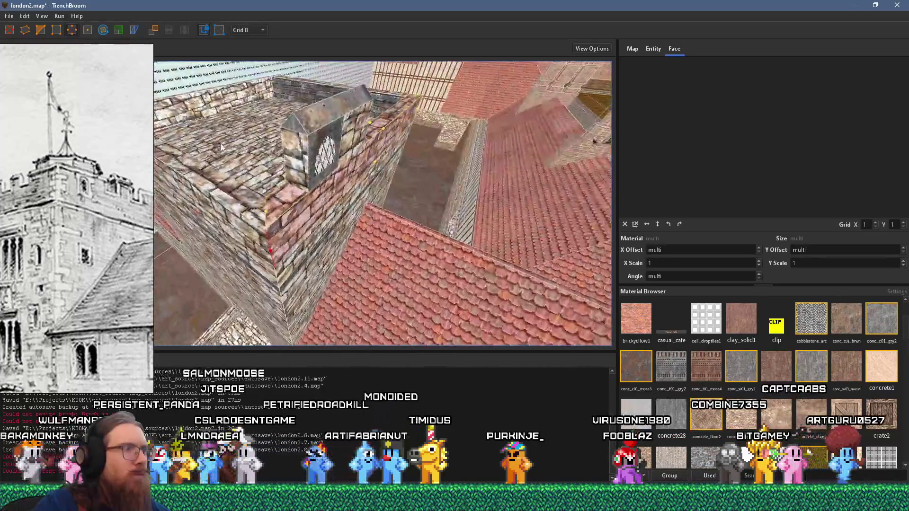
scroll(220, 149, "up", 5)
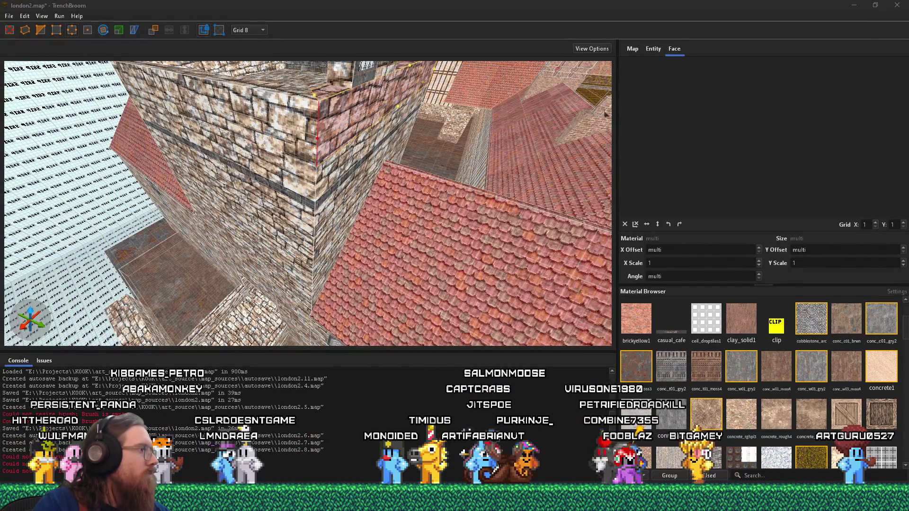
Step: Drag the roof wedge's end face to extend it toward the front
mouse_move(22, 98)
left_mouse_down()
mouse_move(269, 172)
mouse_move(297, 150)
mouse_move(284, 142)
mouse_move(305, 154)
left_mouse_up()
scroll(294, 147, "up", 3)
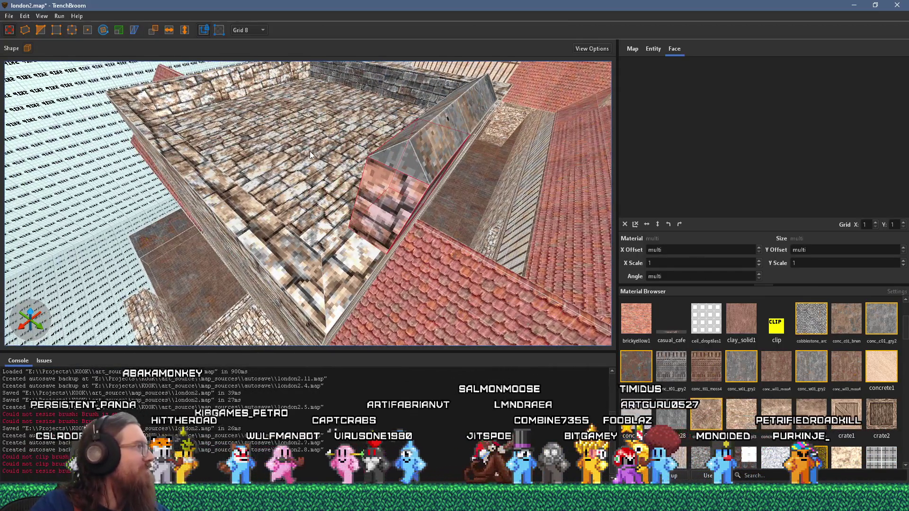
mouse_move(403, 176)
left_mouse_down()
mouse_move(307, 256)
mouse_move(304, 249)
left_mouse_up()
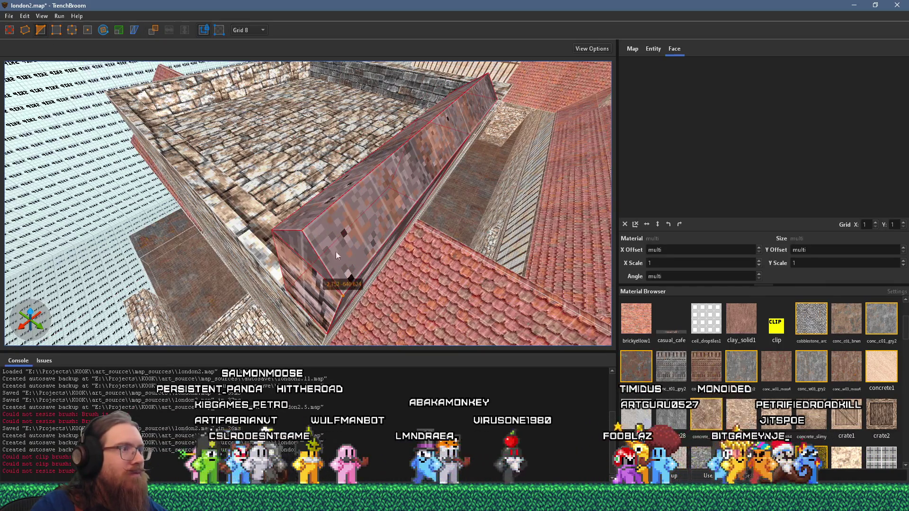
Step: Clip the roof wedge, keeping only its long piece
left_click(330, 191)
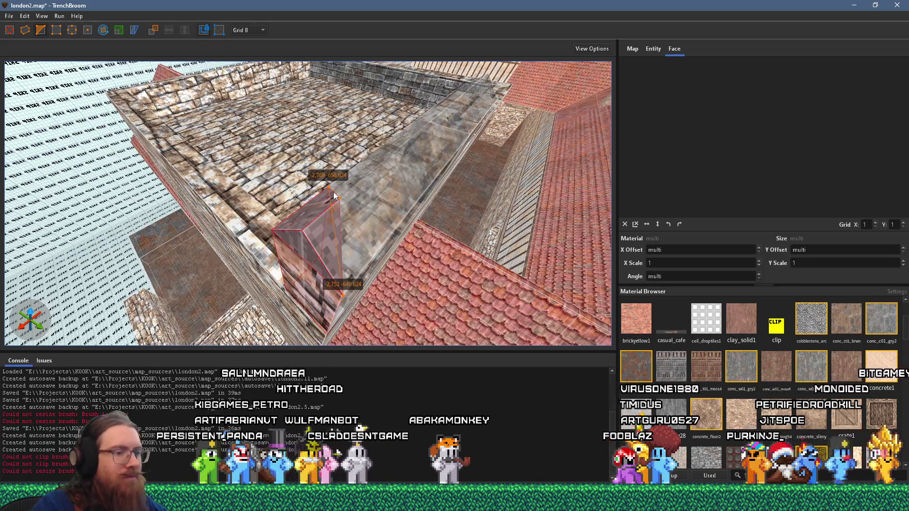
key("Tab")
key("Return")
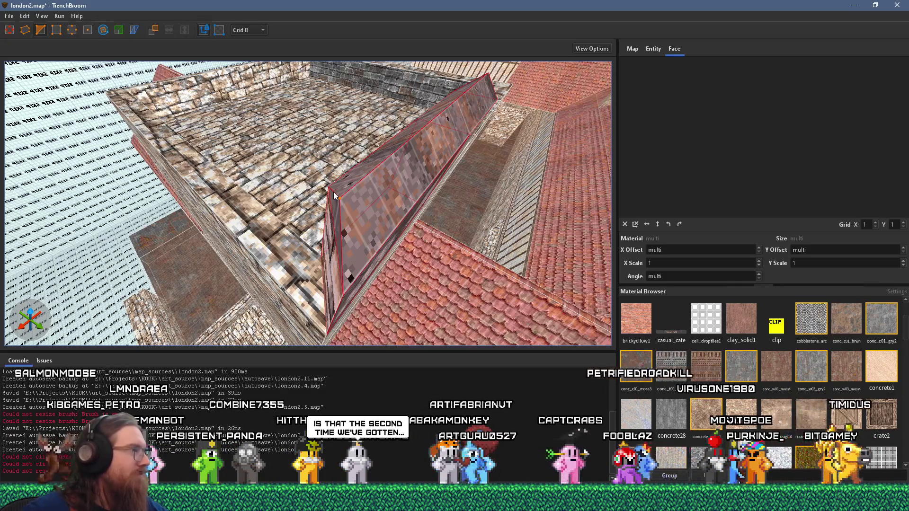
Step: Select the window brush on the building and view it level from the left
left_click_drag(334, 192, 378, 213)
left_click_drag(303, 168, 303, 167)
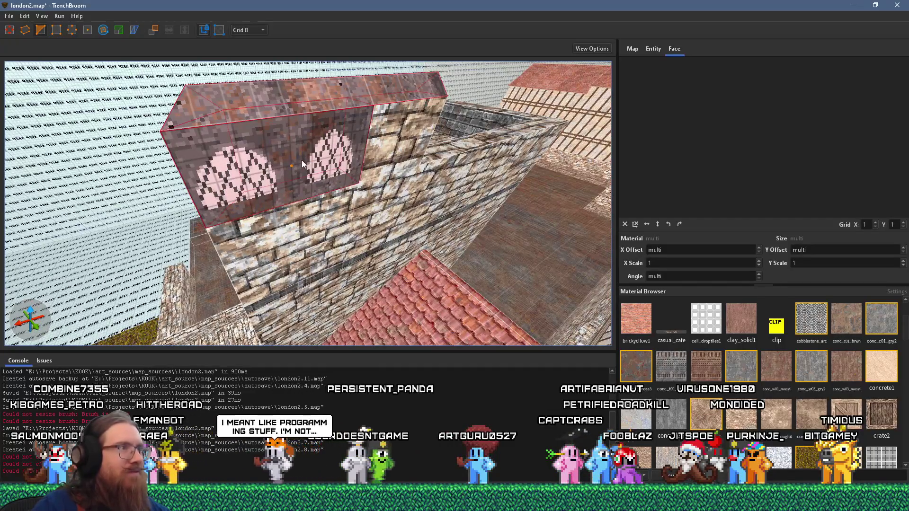
left_click(302, 160)
mouse_move(289, 165)
left_mouse_down()
mouse_move(310, 154)
mouse_move(391, 178)
left_mouse_up()
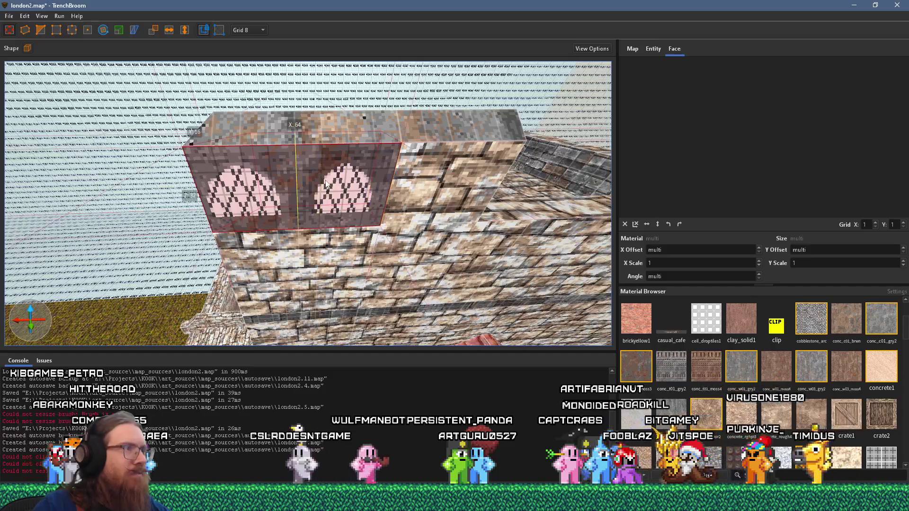
left_click_drag(270, 210, 304, 211)
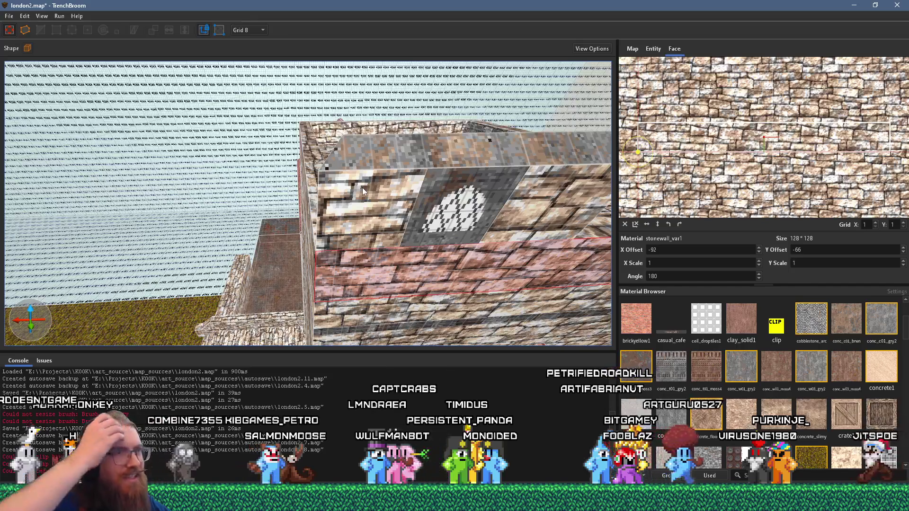
Step: Switch to grid 2 and raise the window gable brush's top from Z 8 to 10
mouse_move(404, 167)
left_mouse_down()
mouse_move(343, 184)
mouse_move(340, 170)
left_mouse_up()
left_click(340, 171)
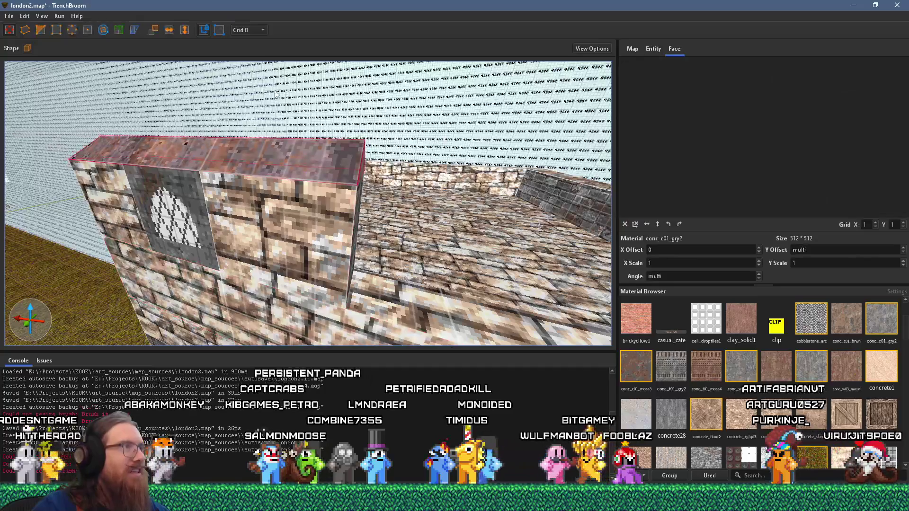
left_click(252, 30)
left_click(248, 50)
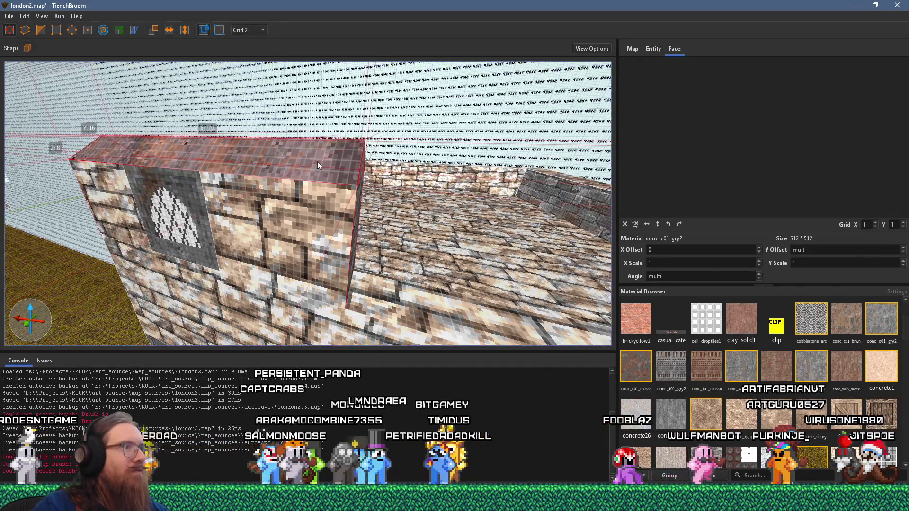
mouse_move(320, 164)
left_mouse_down()
mouse_move(319, 152)
mouse_move(314, 194)
left_mouse_up()
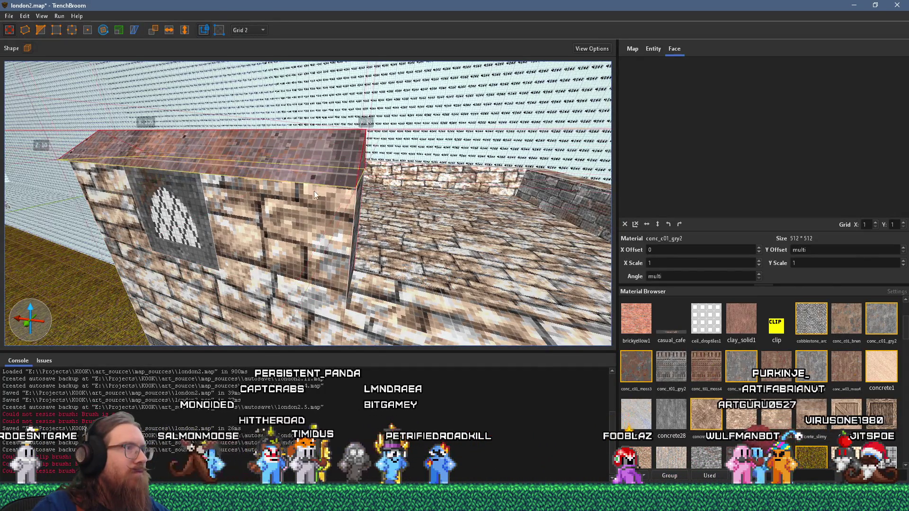
Step: Slide the small pink block right, then on grid 16 stretch it into a long wall-top slab
key("d")
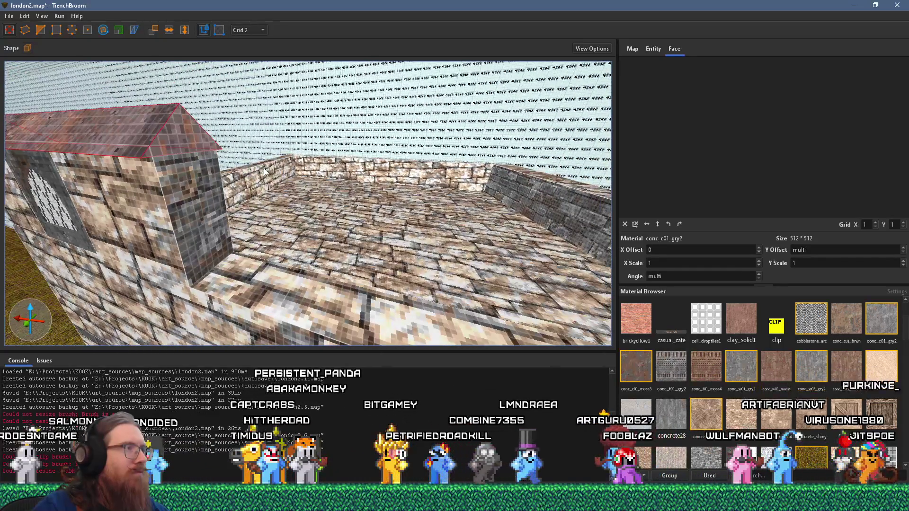
key("a")
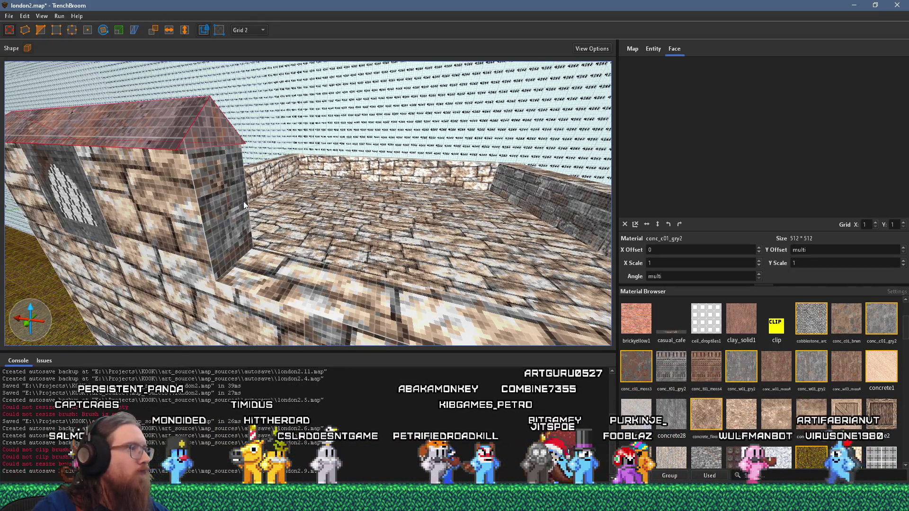
key("s")
left_click(266, 207)
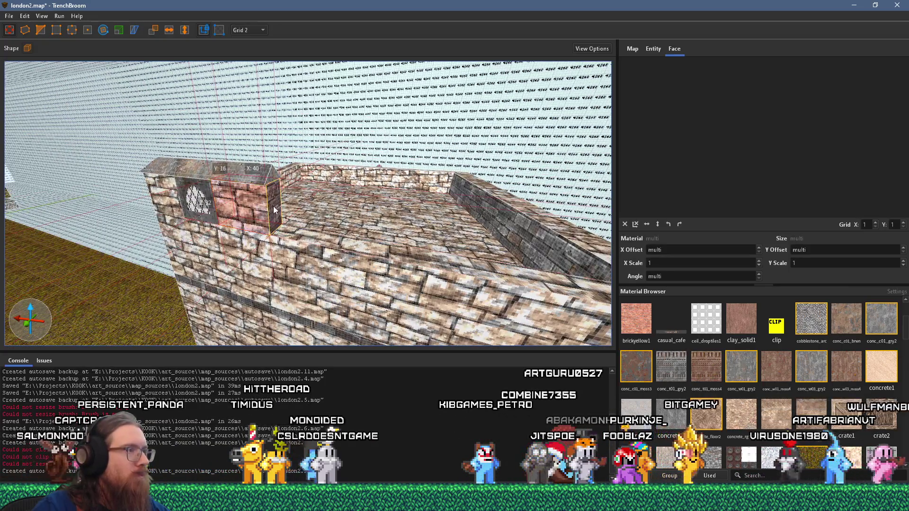
left_click_drag(274, 205, 315, 220)
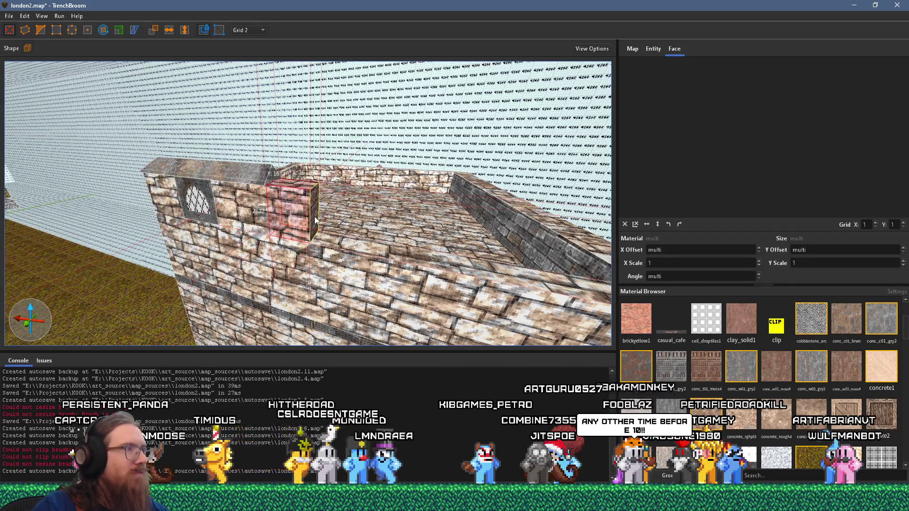
scroll(259, 181, "up", 3)
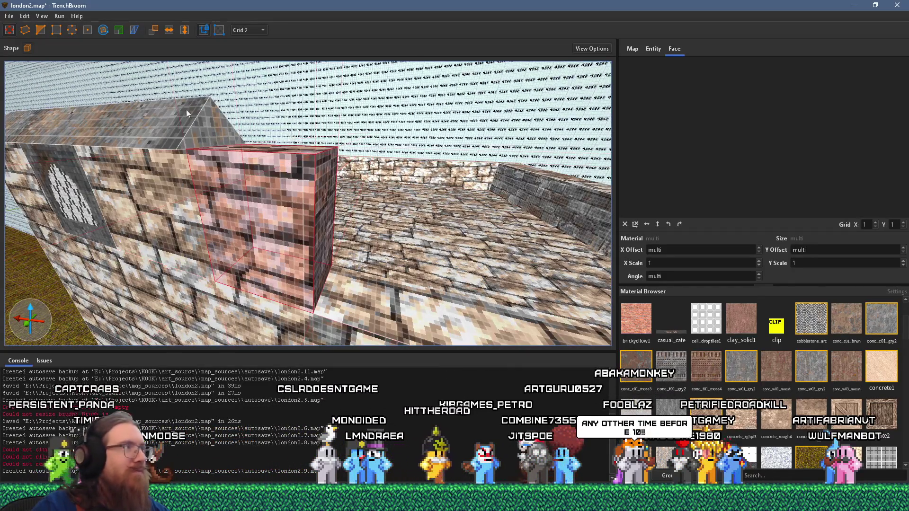
left_click(250, 29)
left_click(249, 86)
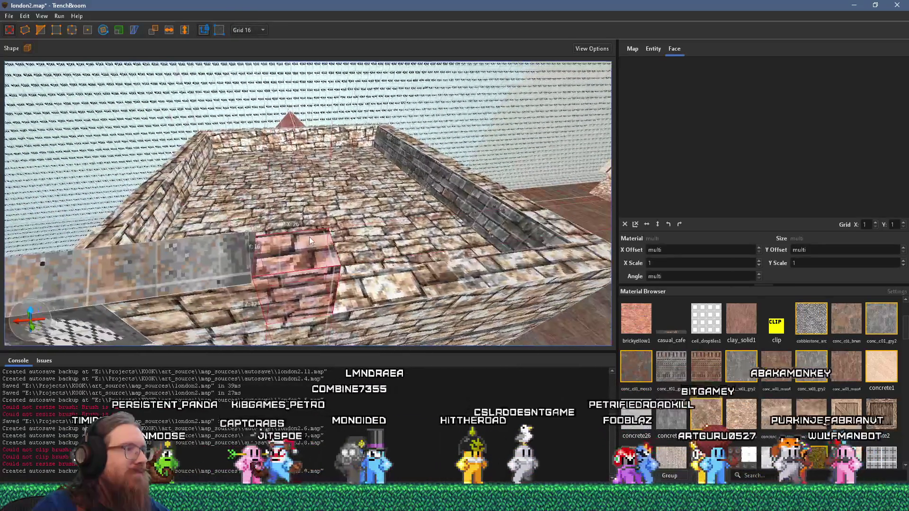
left_click_drag(310, 240, 473, 272)
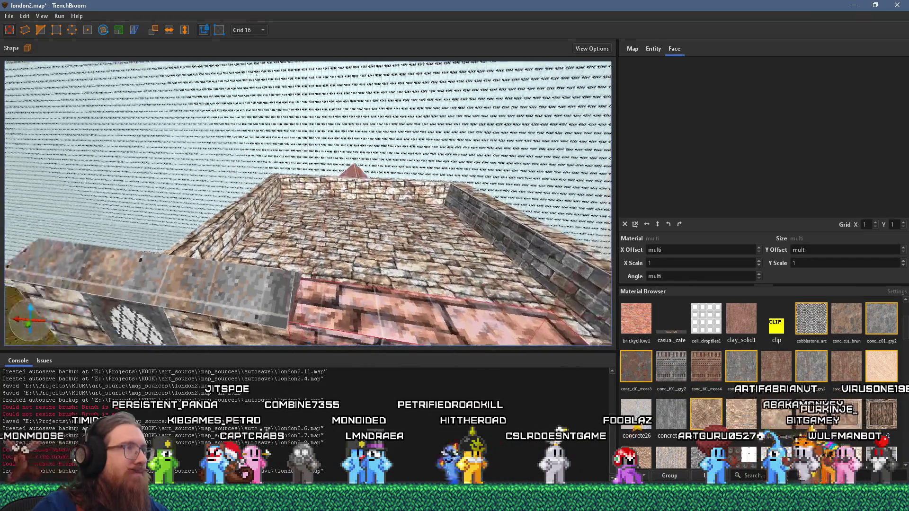
Step: Return the grid to 8 and fly the view over the rooftop to the stone wall
left_click(250, 29)
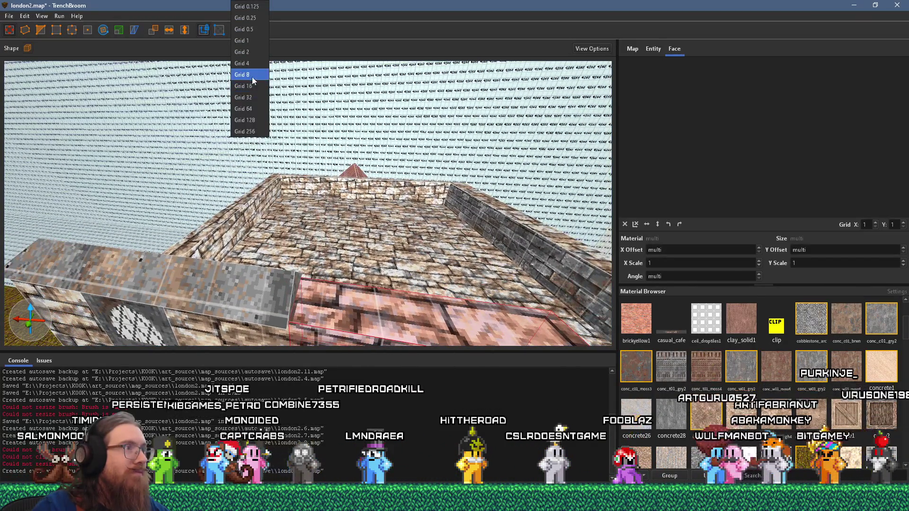
left_click(251, 75)
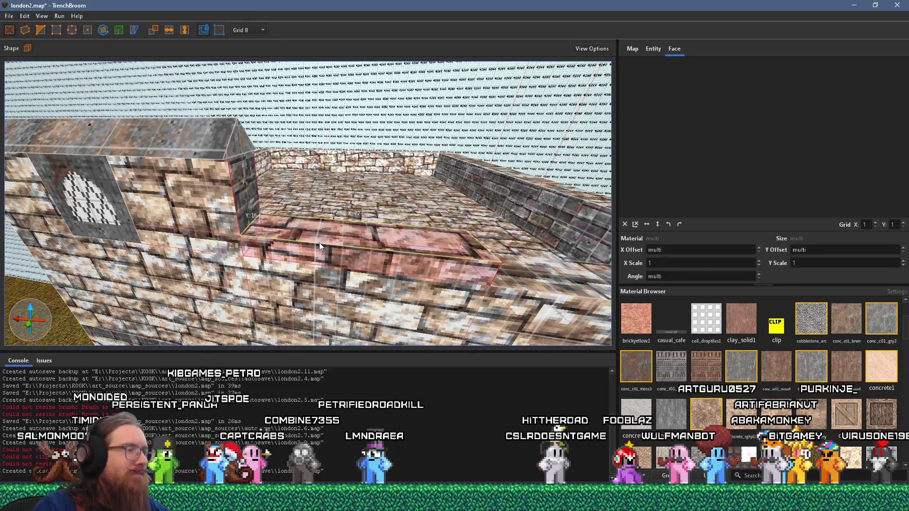
scroll(357, 237, "down", 5)
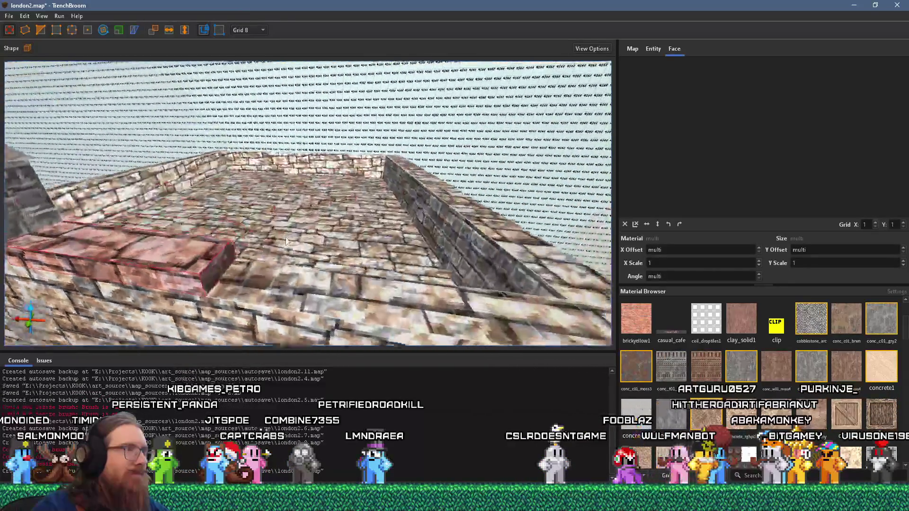
scroll(250, 241, "down", 8)
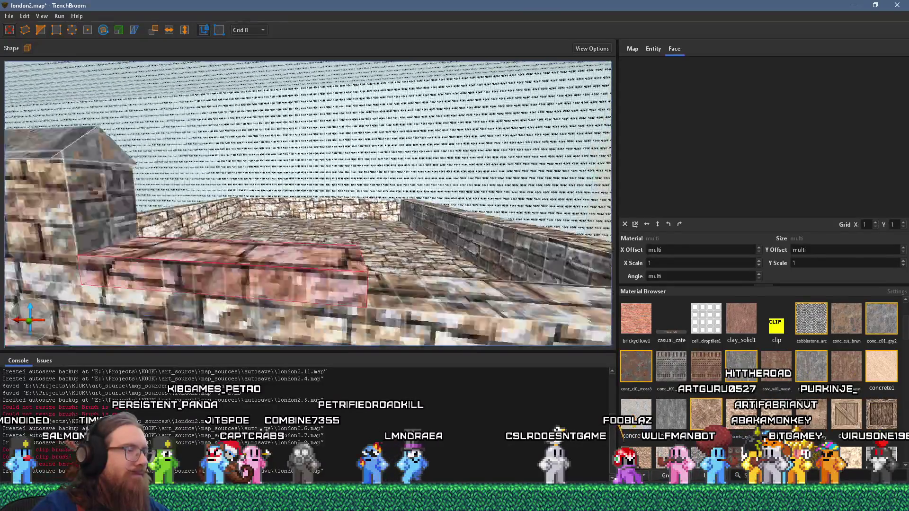
scroll(384, 202, "up", 1)
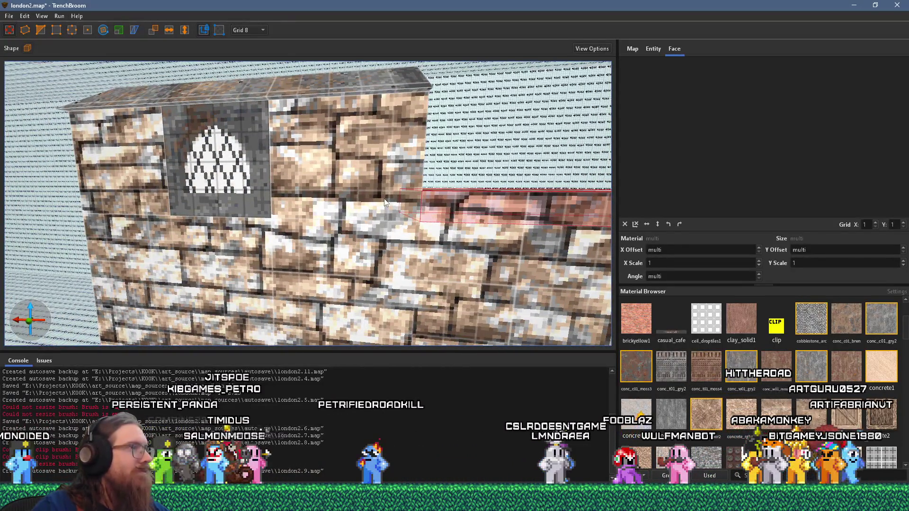
key("d")
left_click(78, 181)
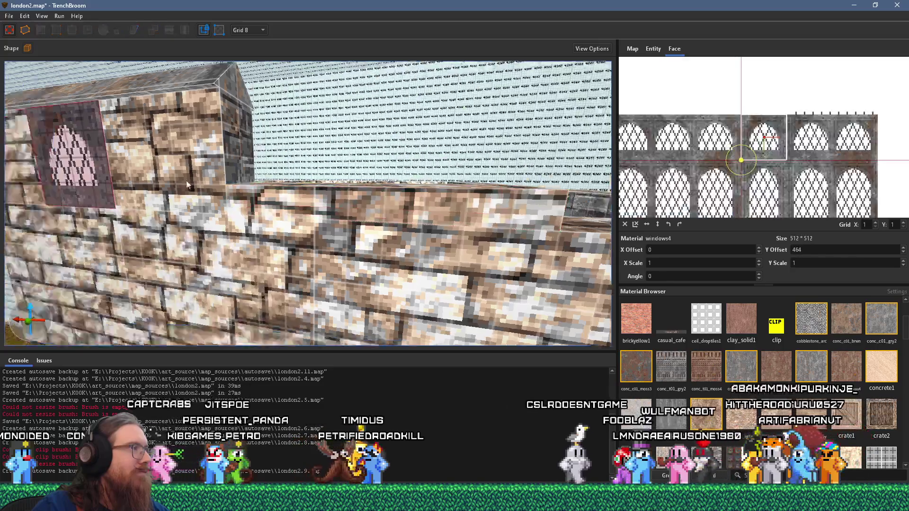
key("s")
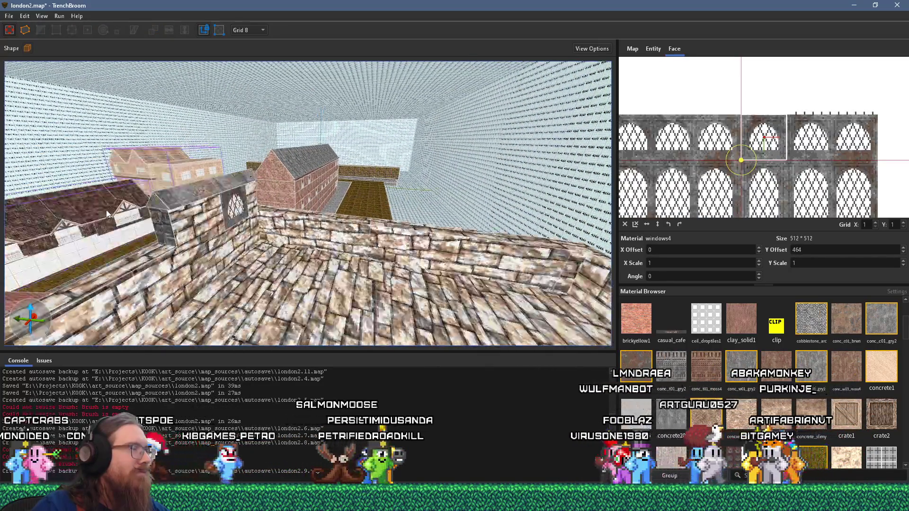
key("Escape")
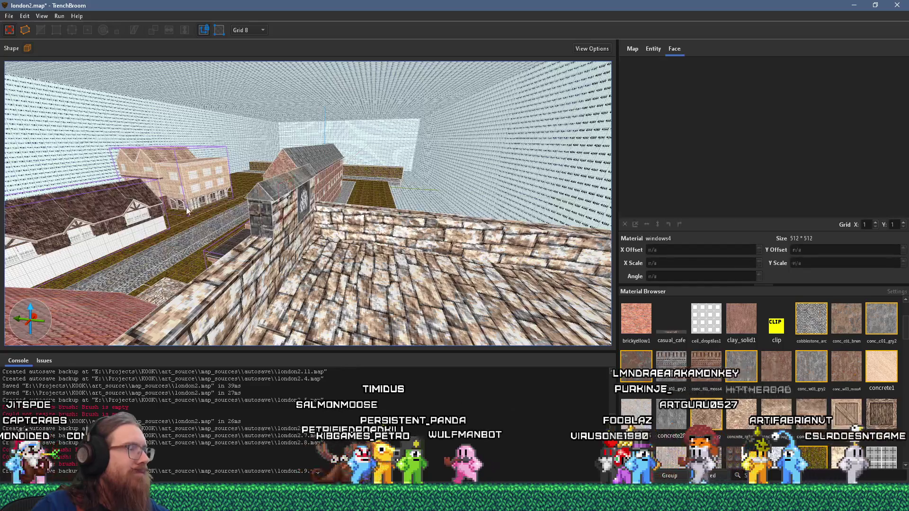
key("a")
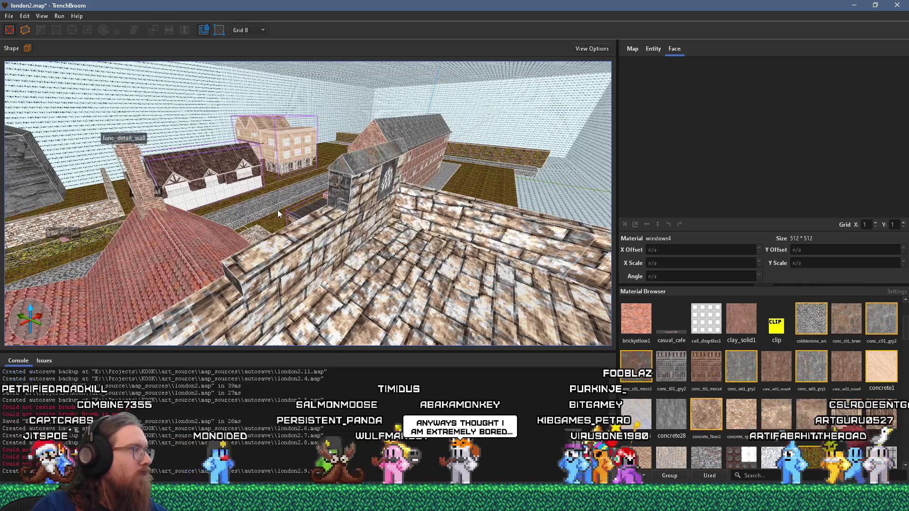
key("w")
key("w")
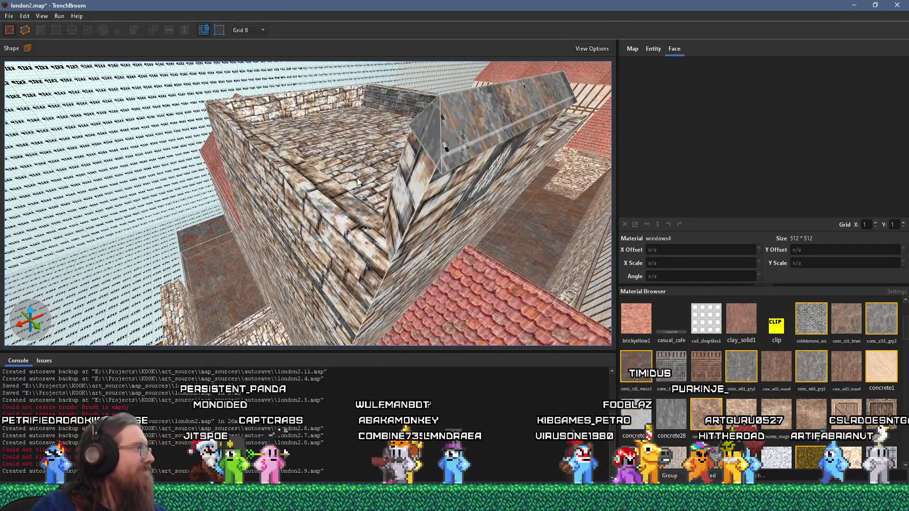
key("w")
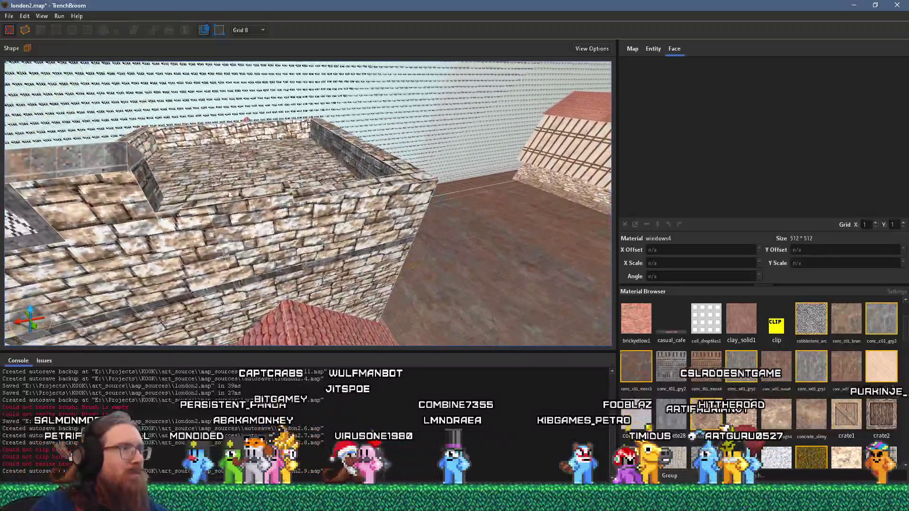
Step: Inspect the brush inside the walled area, the inner wall face and the ledge brush
left_click(264, 199)
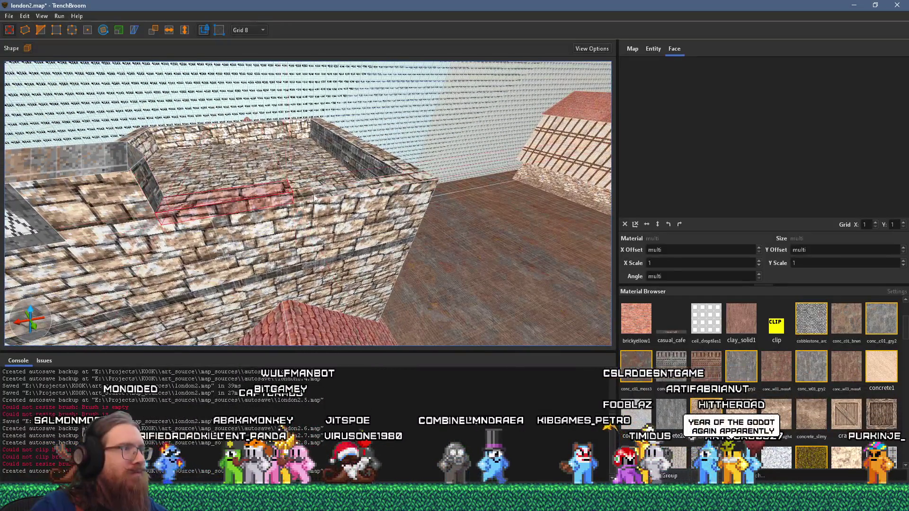
key("a")
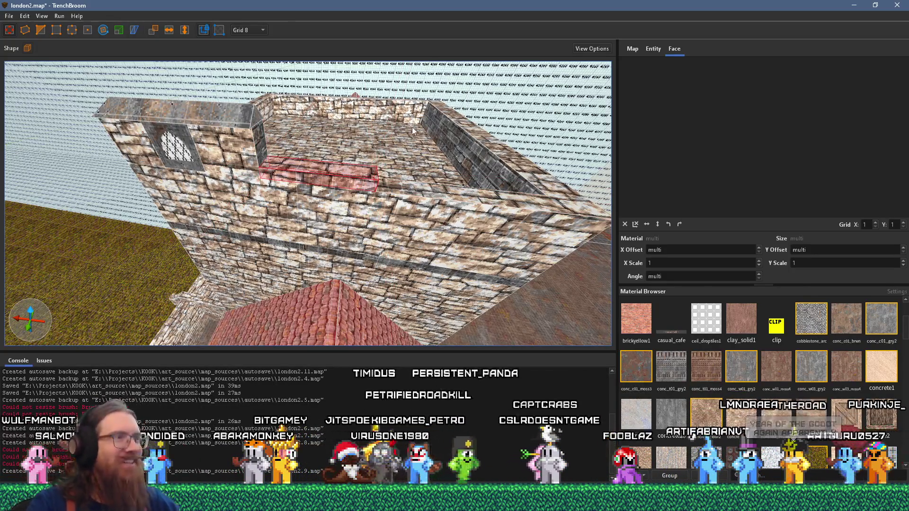
key("w")
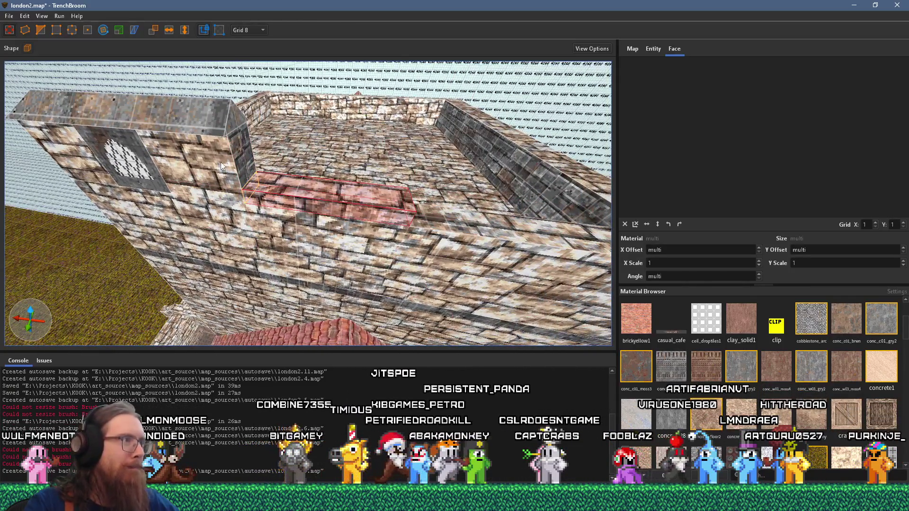
left_click(221, 162, "shift")
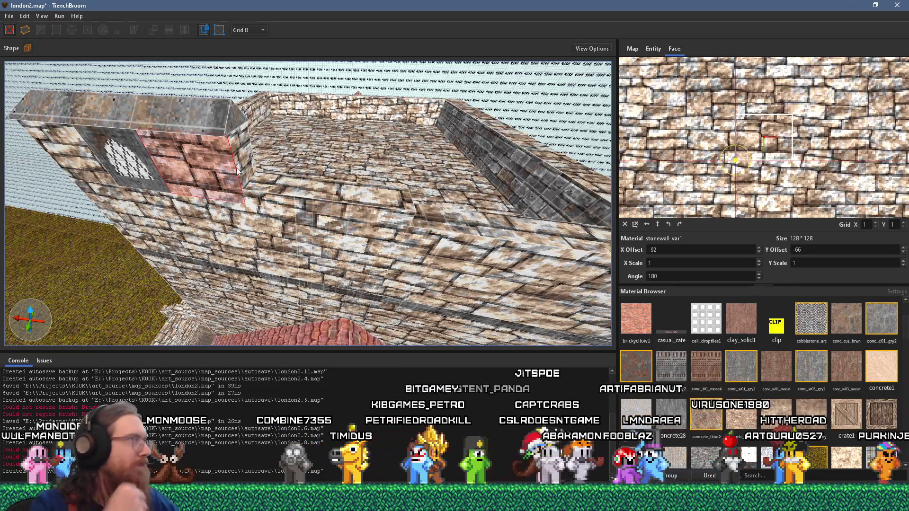
left_click(330, 198)
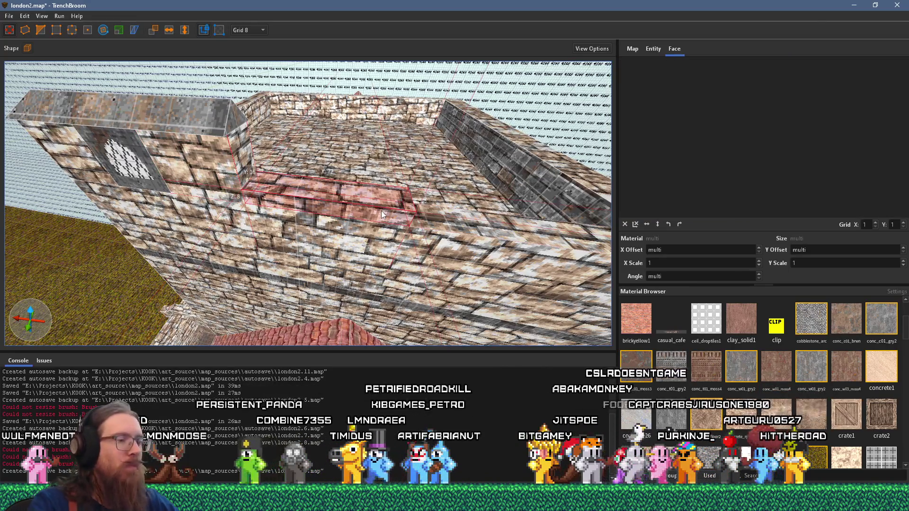
key("Escape")
Step: Duplicate the wall's stone cap brush onto the lower parapet ledge
key("w")
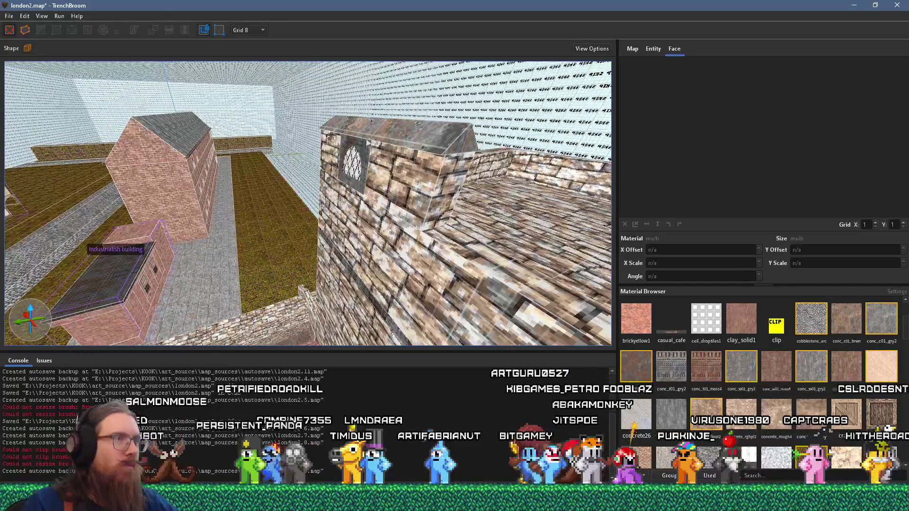
left_click(427, 128)
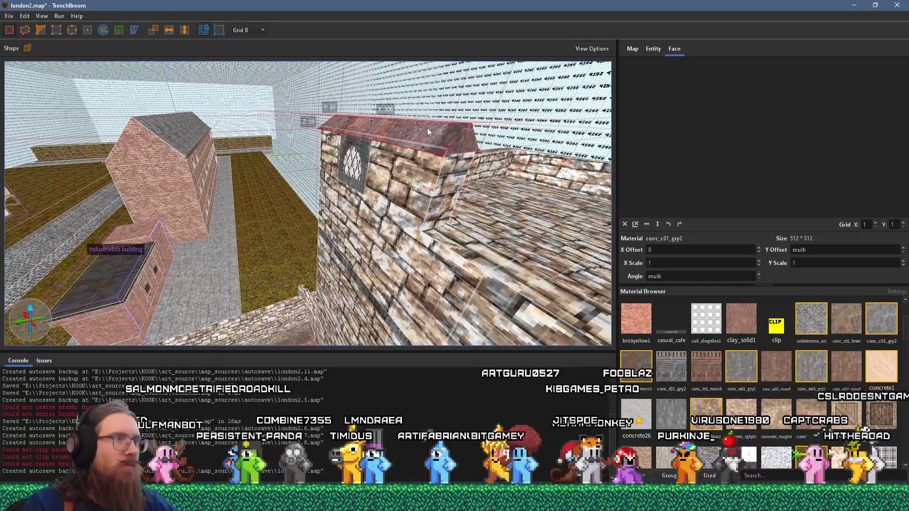
mouse_move(458, 141)
left_mouse_down()
mouse_move(539, 145)
mouse_move(514, 254)
mouse_move(428, 228)
left_mouse_up()
mouse_move(352, 218)
left_mouse_down()
mouse_move(399, 204)
mouse_move(507, 208)
mouse_move(383, 190)
left_mouse_up()
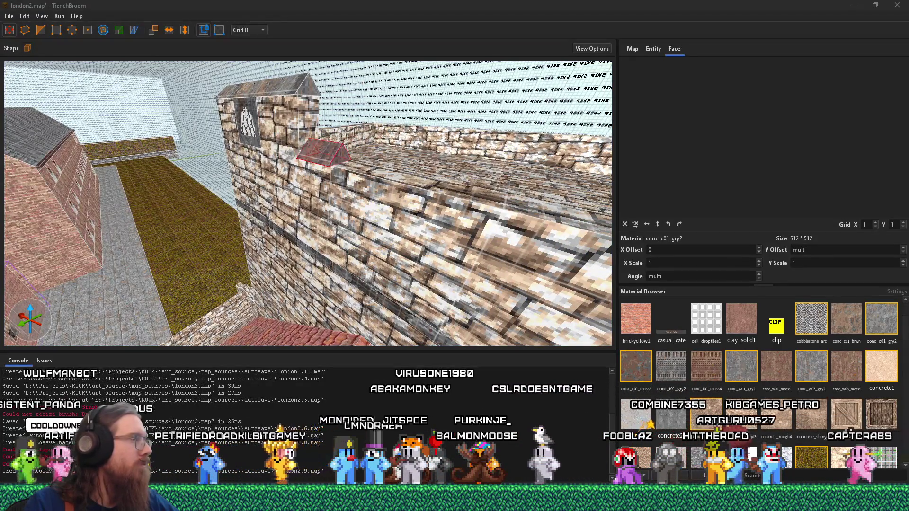
left_click(204, 189)
mouse_move(204, 189)
left_mouse_down()
mouse_move(266, 200)
mouse_move(299, 182)
left_mouse_up()
Step: Try raising the long wall-top brush over the arched window, then undo the move
left_click(299, 182)
scroll(251, 188, "down", 3)
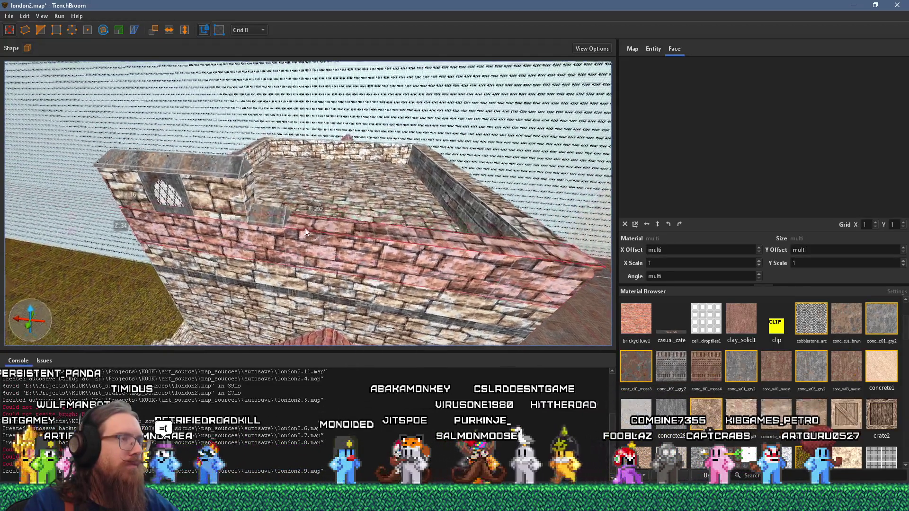
scroll(305, 229, "up", 1)
left_click_drag(306, 228, 151, 187)
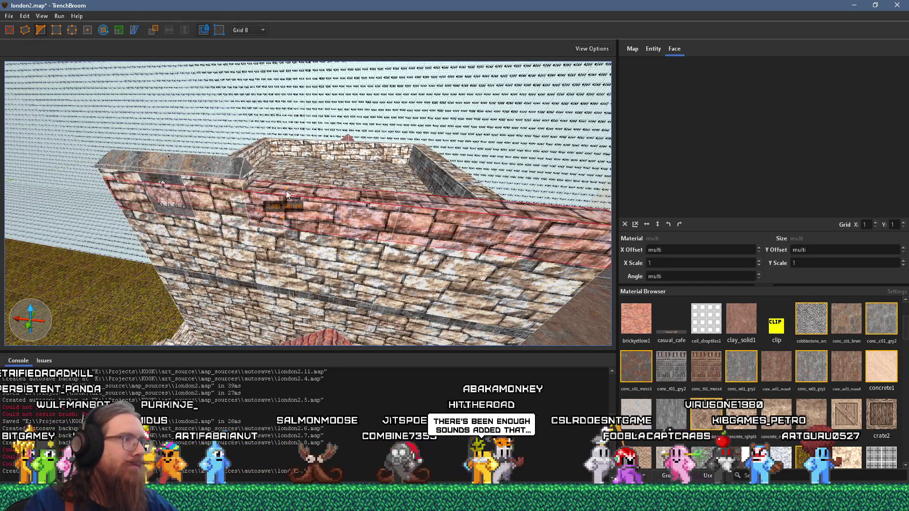
key("ctrl+z")
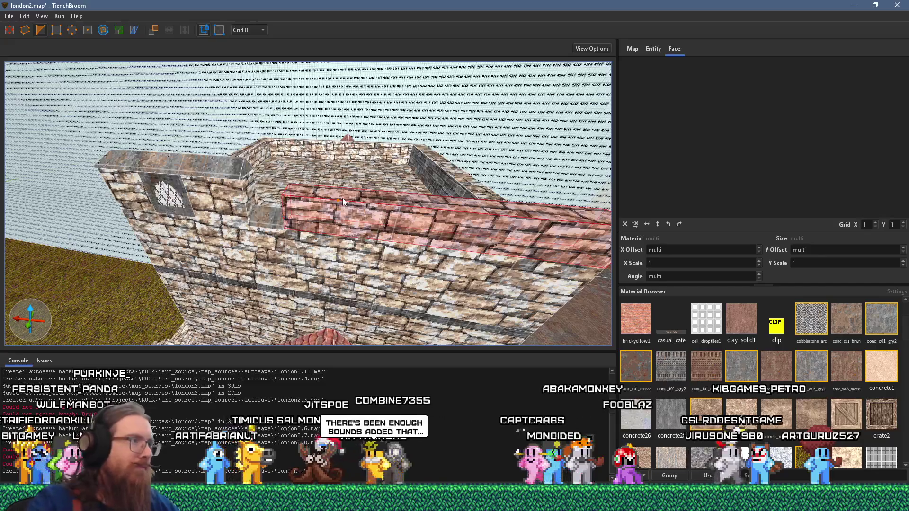
Step: Inspect the small wall-top face and the long stone wall face
key("a")
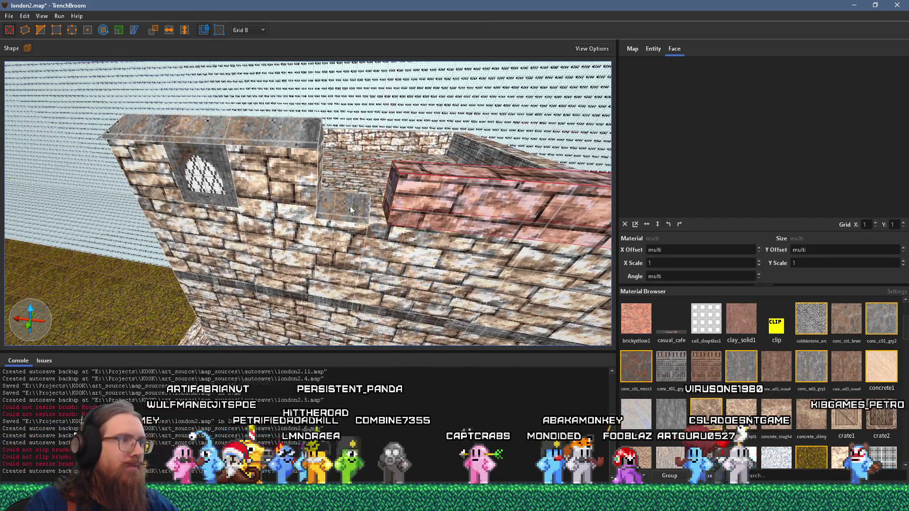
left_click(351, 208)
scroll(355, 202, "up", 3)
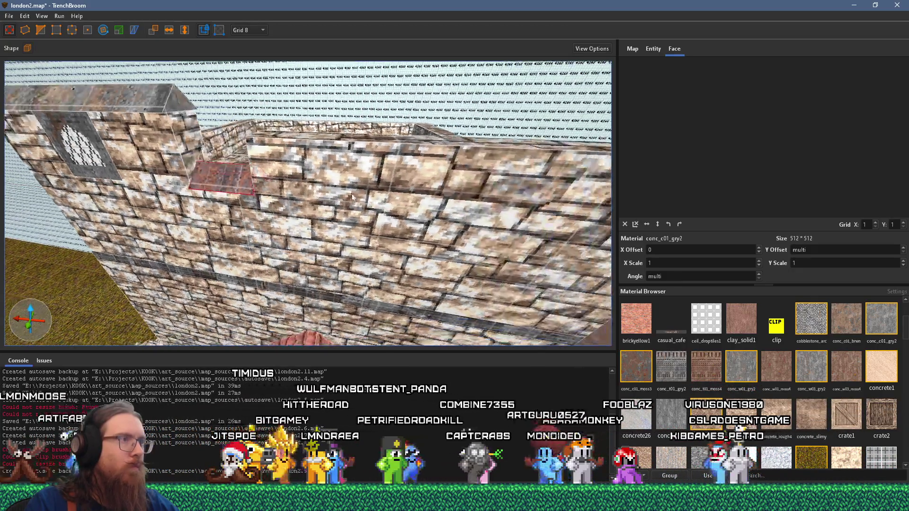
scroll(358, 198, "down", 3)
left_click(460, 189)
scroll(460, 190, "up", 3)
left_click_drag(393, 191, 360, 197)
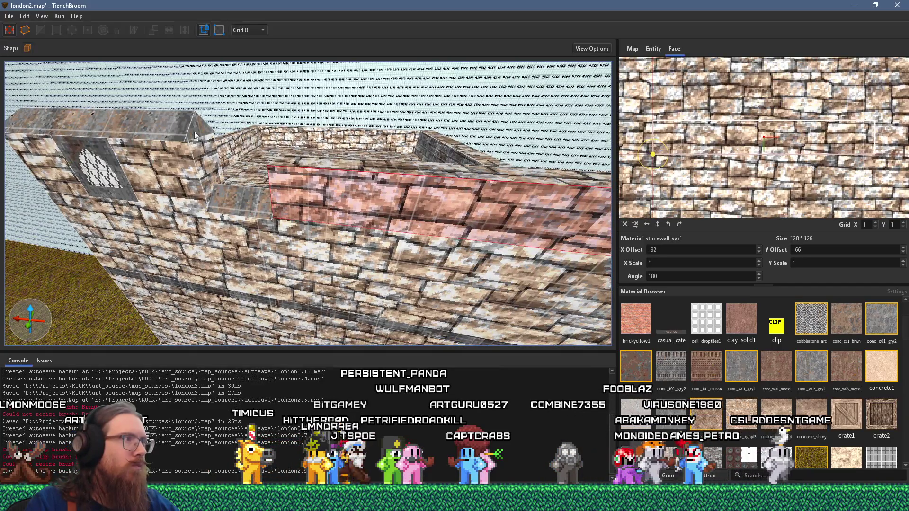
Step: Select the parapet wall's corner brush and move a corner vertex to reshape it
left_click(194, 132)
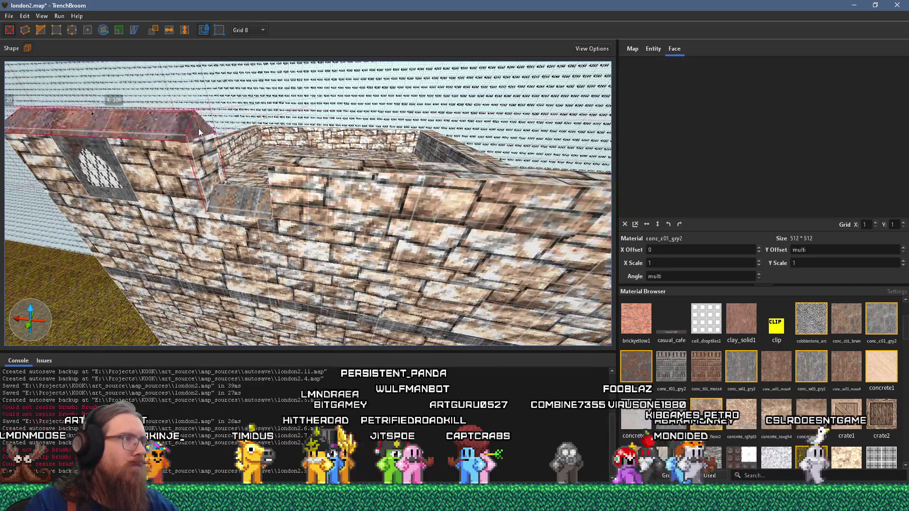
scroll(317, 152, "up", 4)
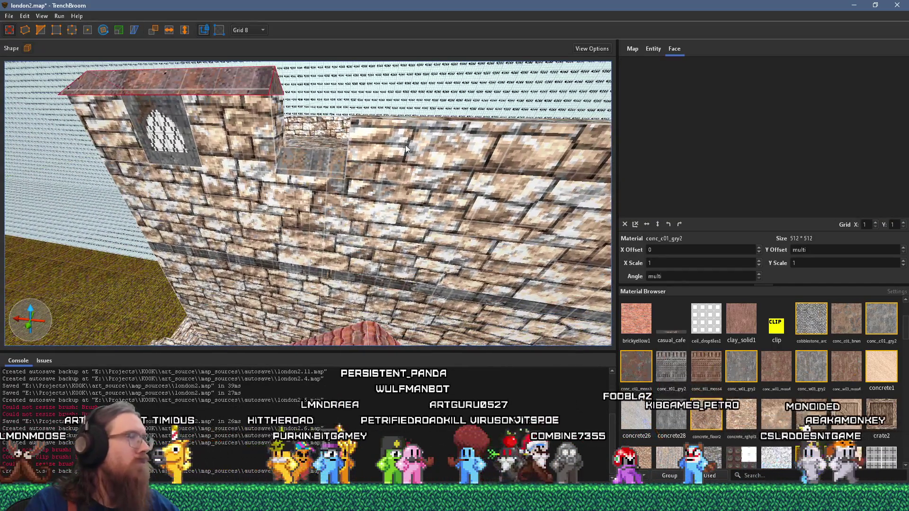
left_click(404, 145)
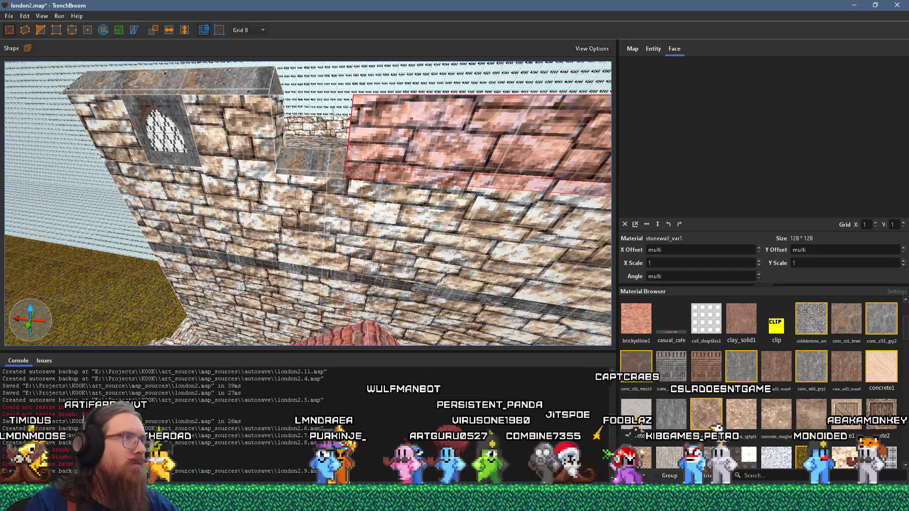
left_click(226, 79)
left_click_drag(317, 93, 305, 124)
mouse_move(225, 140)
left_mouse_down()
mouse_move(305, 152)
mouse_move(191, 205)
mouse_move(140, 178)
mouse_move(240, 162)
mouse_move(335, 197)
mouse_move(306, 203)
mouse_move(348, 226)
mouse_move(279, 236)
mouse_move(317, 245)
mouse_move(393, 209)
mouse_move(288, 194)
mouse_move(296, 205)
mouse_move(202, 149)
left_mouse_up()
left_click(317, 245)
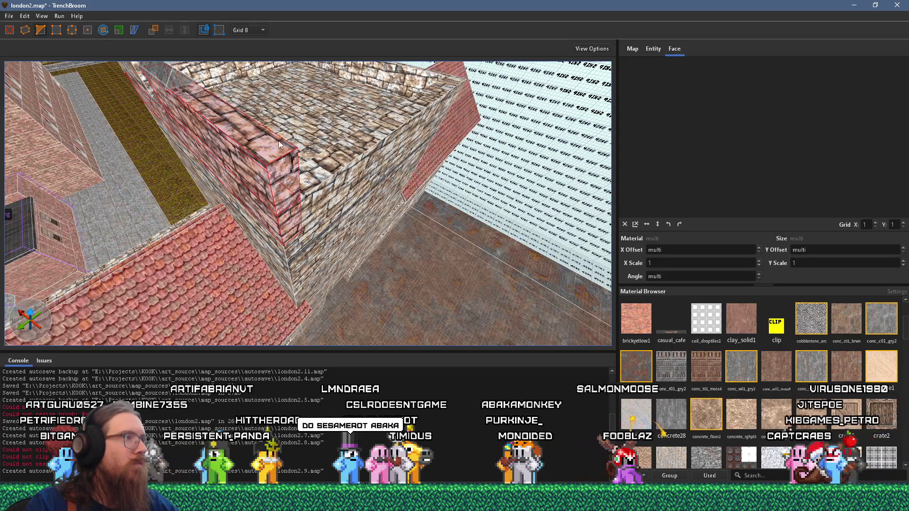
left_click_drag(270, 165, 274, 167)
Step: Exit vertex editing, fly the camera to the tower's brick-and-stone wall corner, and open the grid size list
key("Escape")
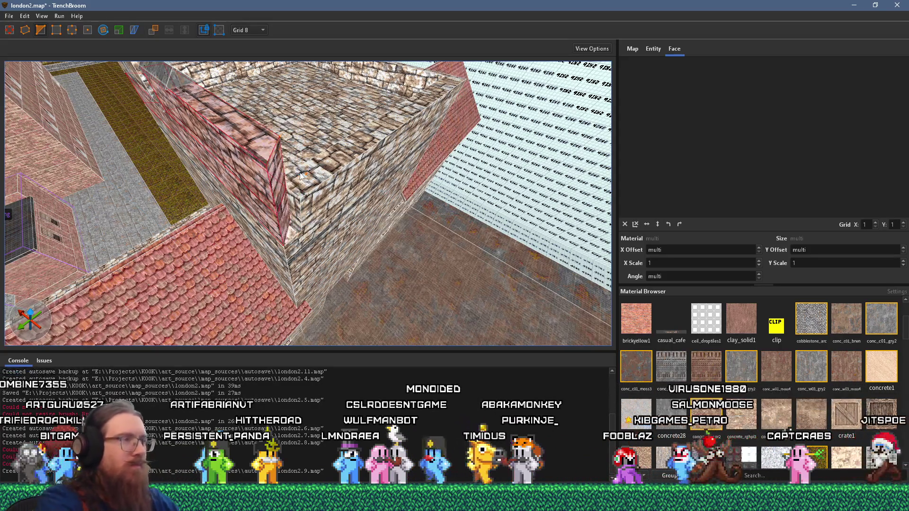
key("Escape")
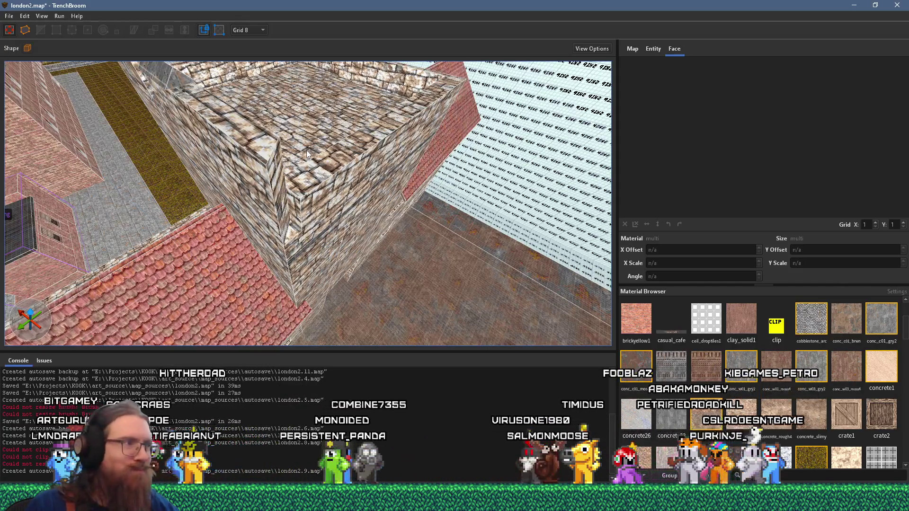
scroll(306, 150, "up", 8)
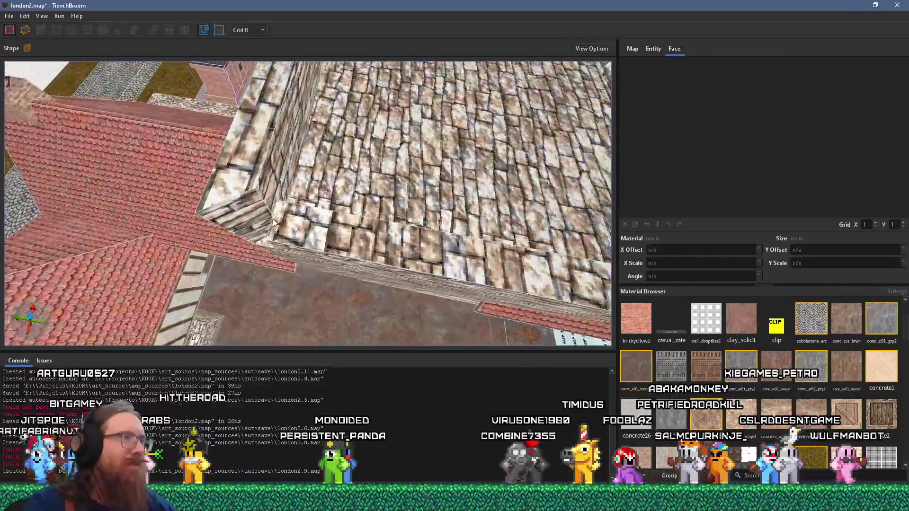
key("a")
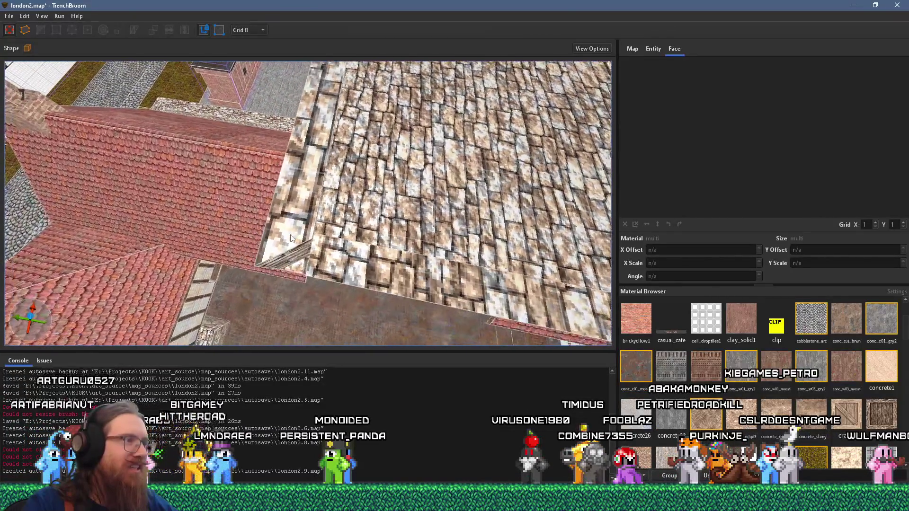
left_click(292, 234)
key("a")
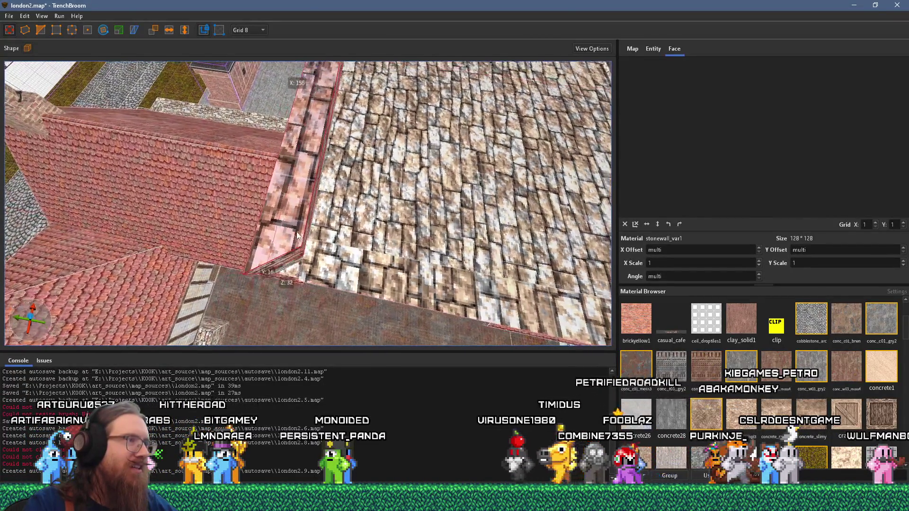
key("a")
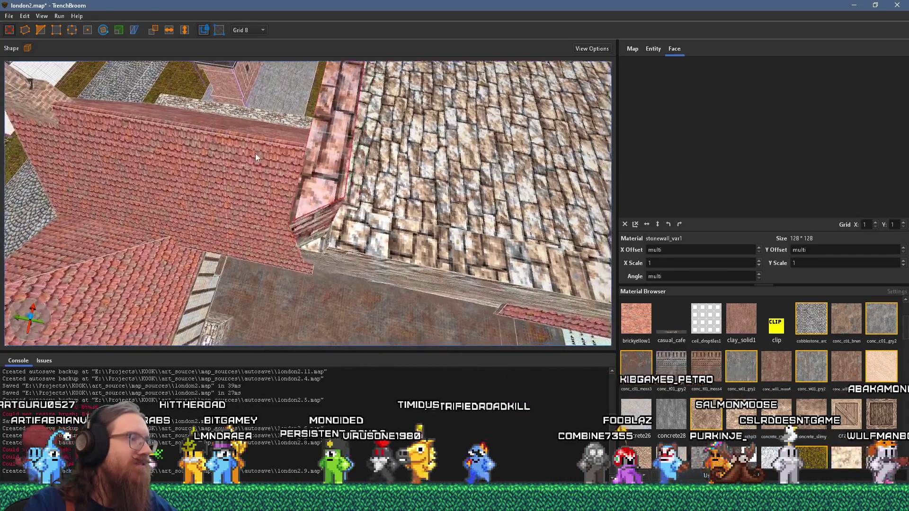
key("w")
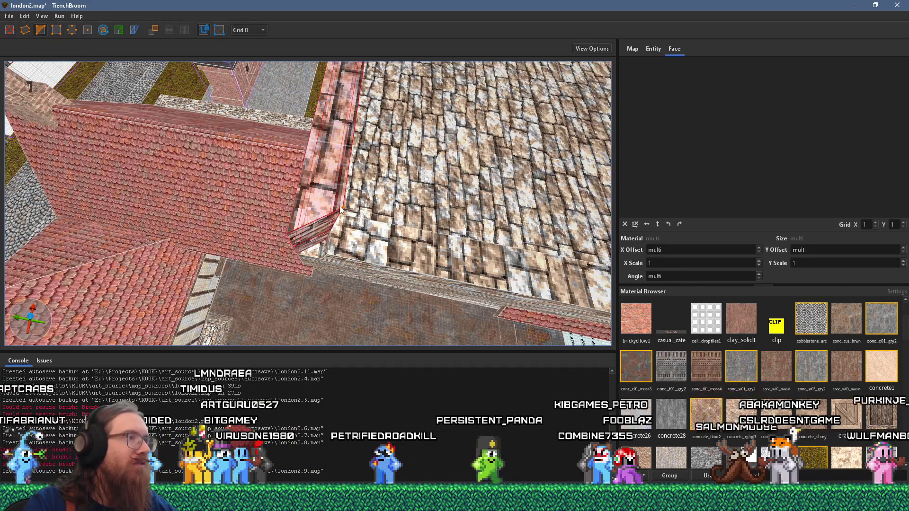
left_click_drag(302, 223, 375, 112)
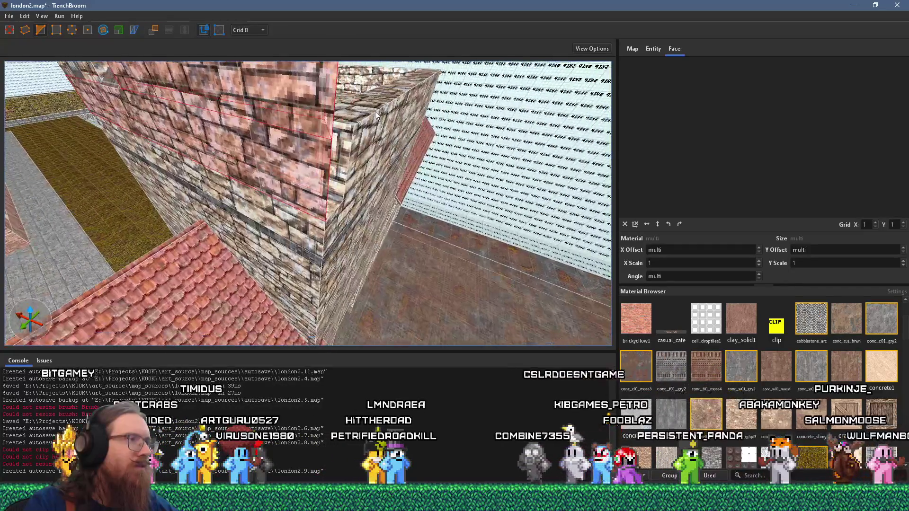
key("a")
key("Escape")
left_click(246, 30)
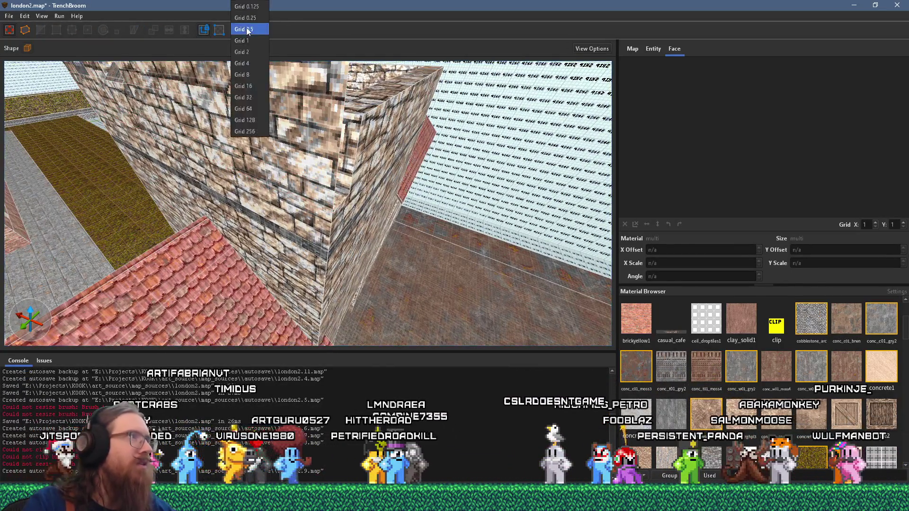
Step: Set grid 16 and extend the stone trim band out past the wall corner
left_click(260, 87)
left_click(347, 213)
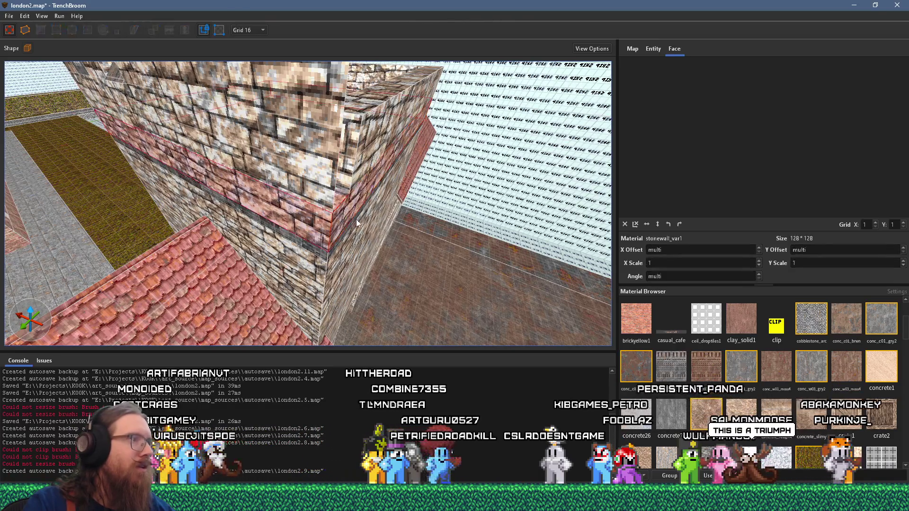
left_click_drag(335, 218, 357, 226)
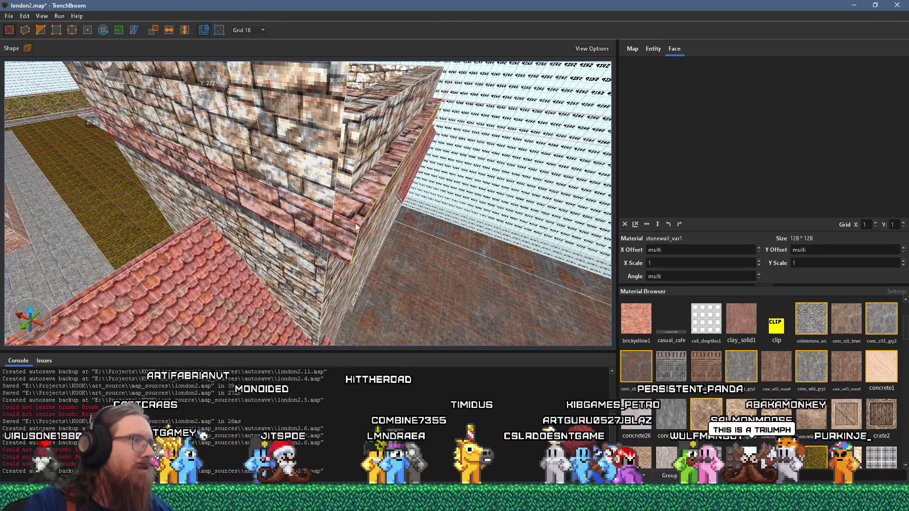
Step: Select the stone wall's left, next, top and outer sections together
scroll(355, 226, "down", 10)
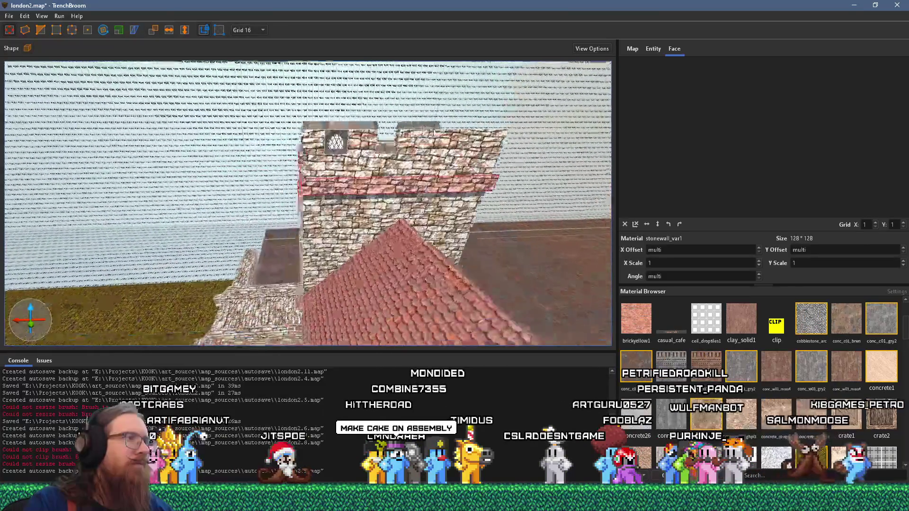
mouse_move(434, 133)
left_mouse_down()
mouse_move(255, 204)
mouse_move(125, 143)
left_mouse_up()
left_click_drag(16, 110, 34, 102)
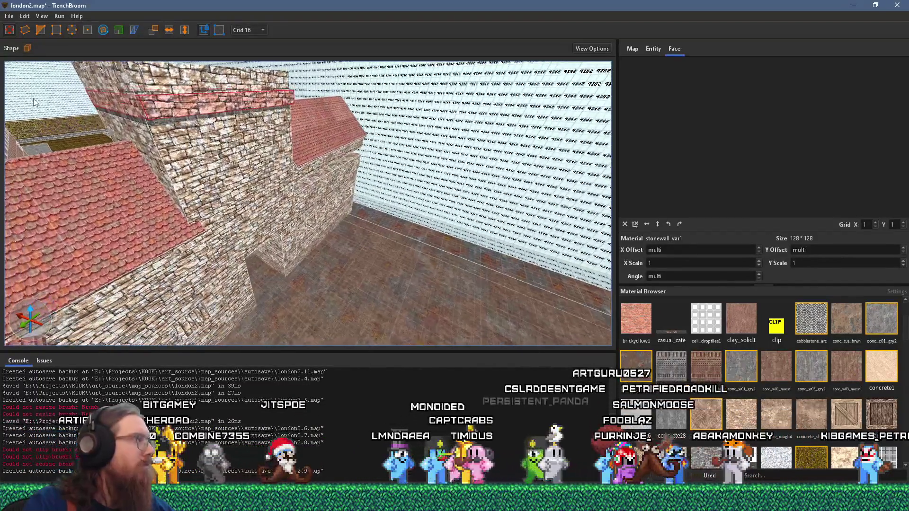
scroll(115, 183, "up", 10)
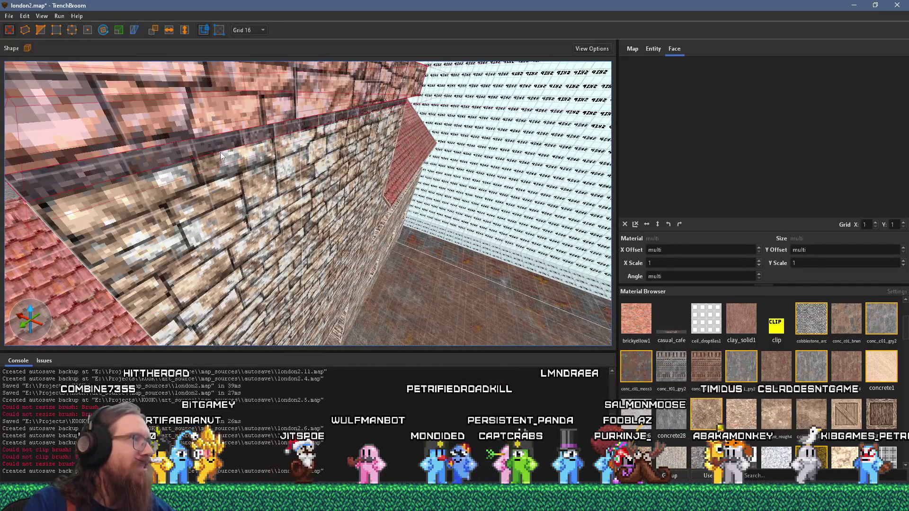
left_click(248, 185, "alt")
left_click(336, 160, "alt")
scroll(359, 179, "down", 5)
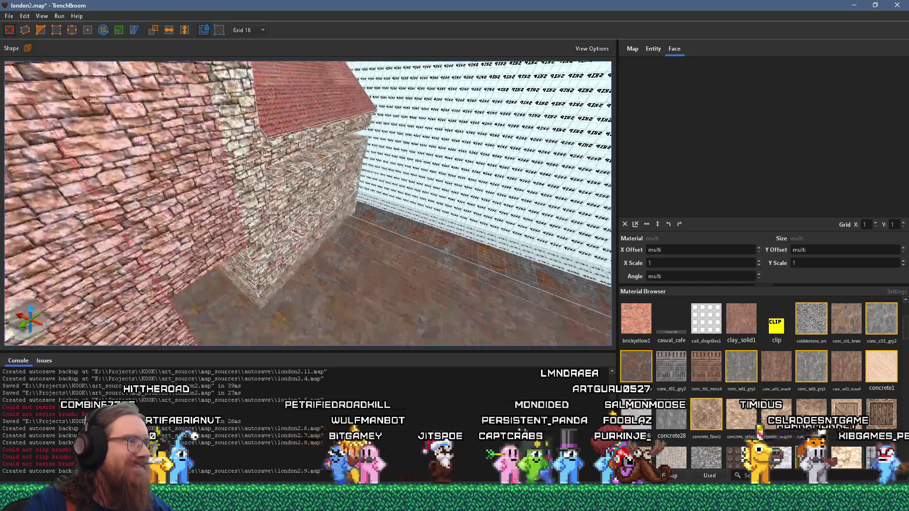
scroll(278, 234, "down", 5)
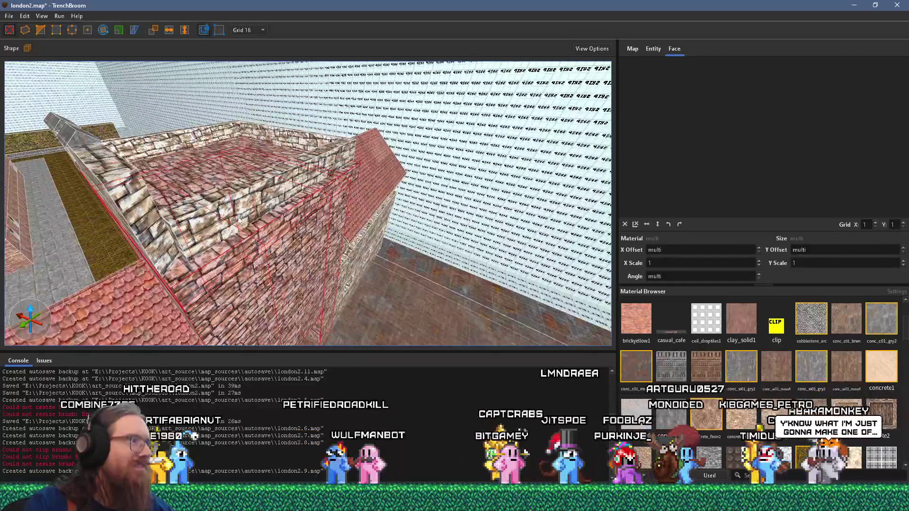
left_click(248, 285, "alt")
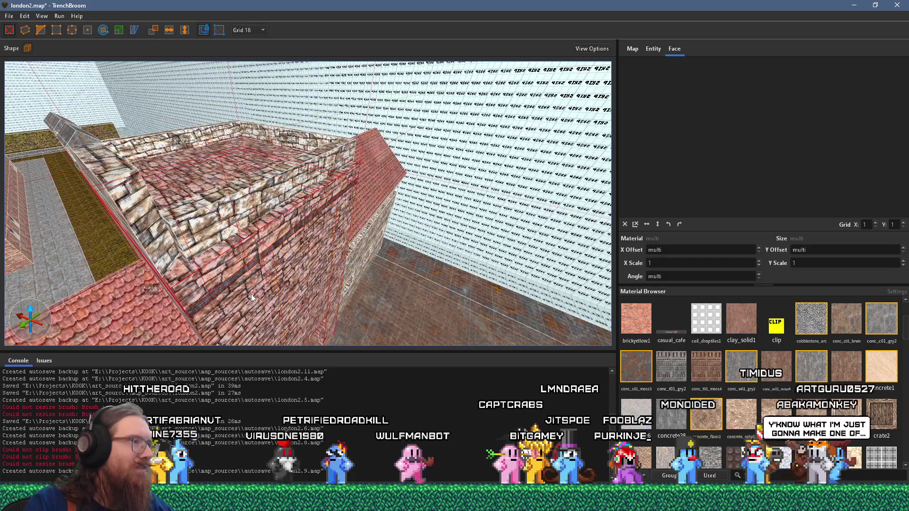
left_click(276, 313, "alt")
Step: Select only the parapet brush and check its stonewall_var1 face texture
scroll(276, 313, "up", 10)
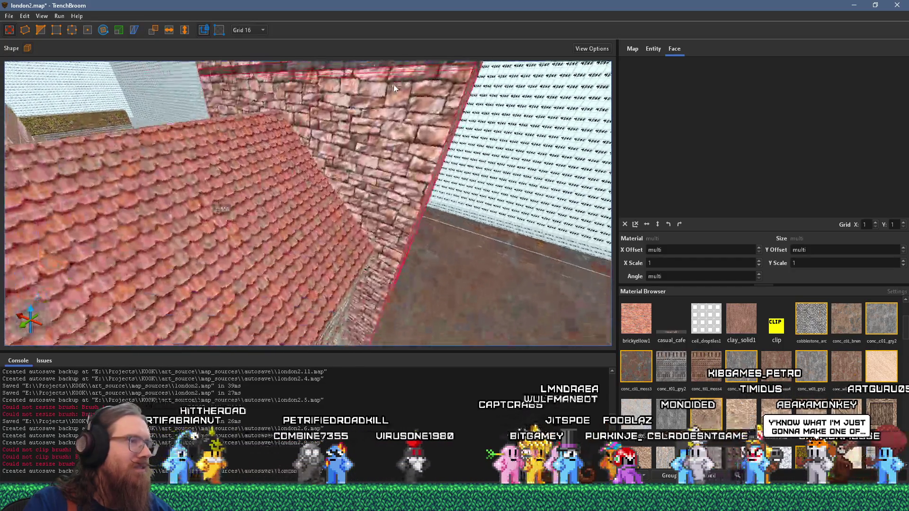
scroll(362, 200, "down", 10)
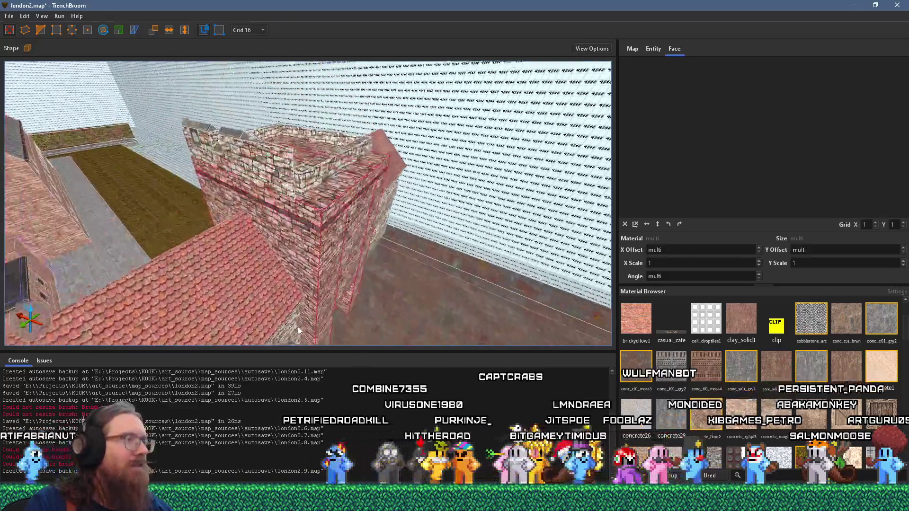
scroll(299, 330, "up", 3)
left_click(324, 170)
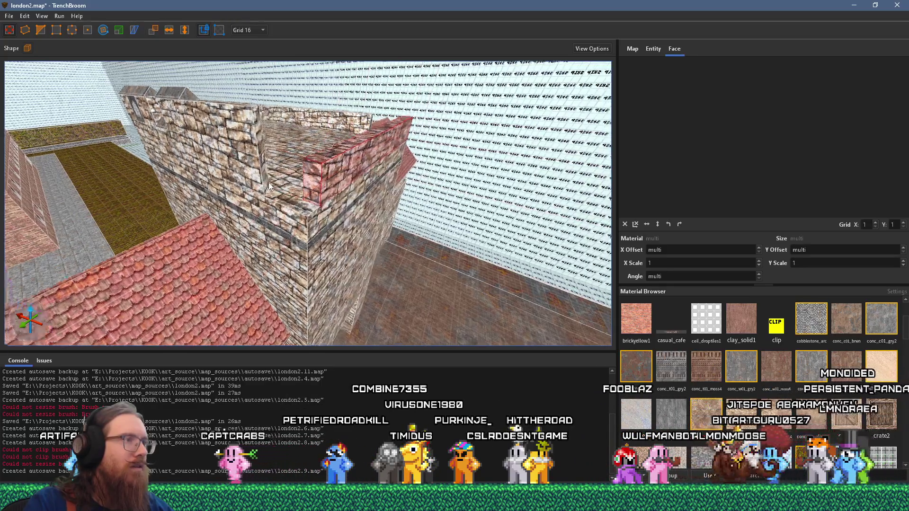
left_click(259, 195, "shift")
left_click(298, 232, "shift")
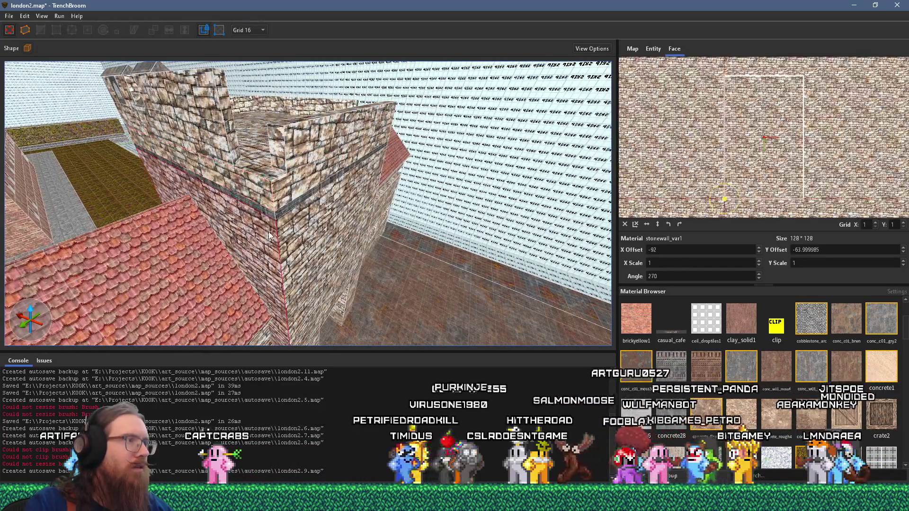
mouse_move(368, 197)
left_mouse_down()
mouse_move(322, 210)
mouse_move(257, 206)
mouse_move(315, 180)
left_mouse_up()
left_click(315, 181, "shift")
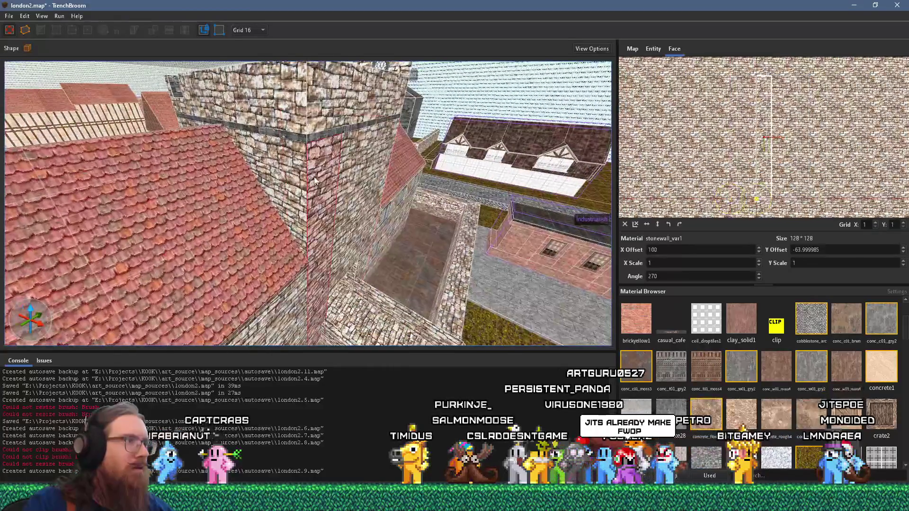
left_click(330, 109, "shift")
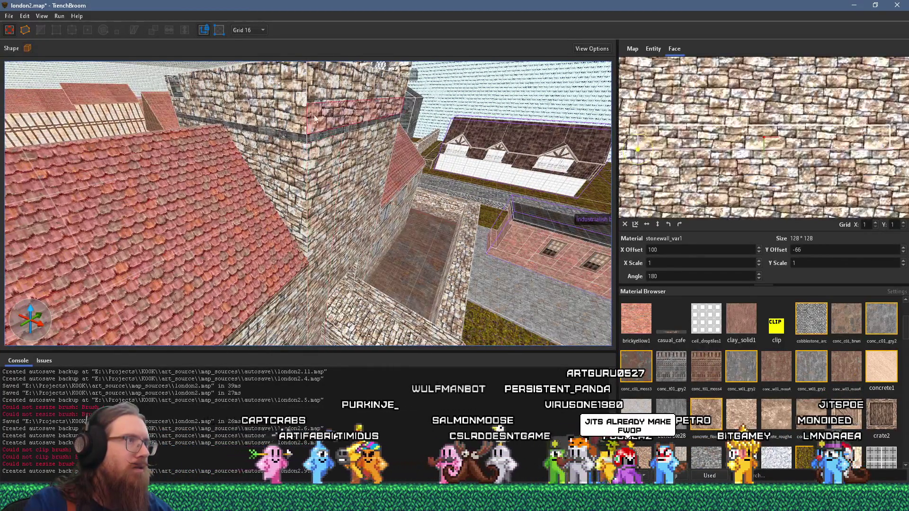
left_click_drag(302, 99, 271, 196)
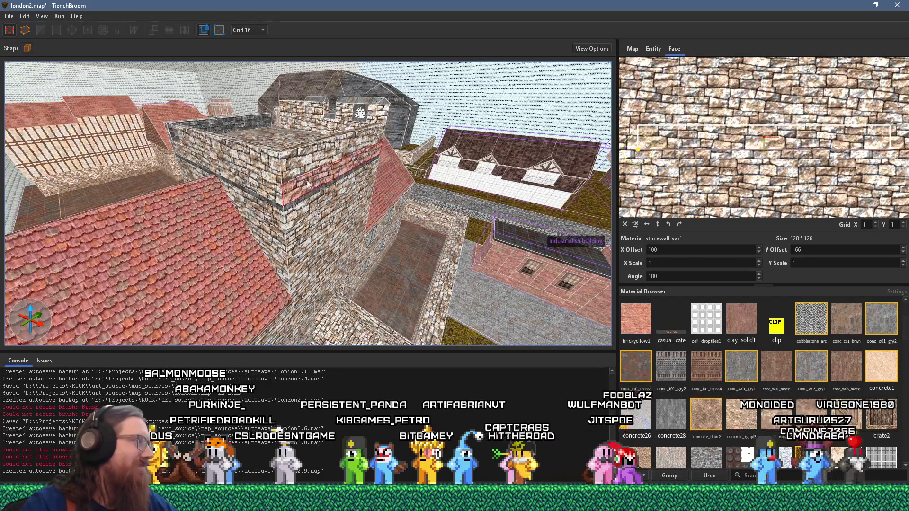
scroll(298, 175, "up", 6)
left_click_drag(186, 188, 311, 212)
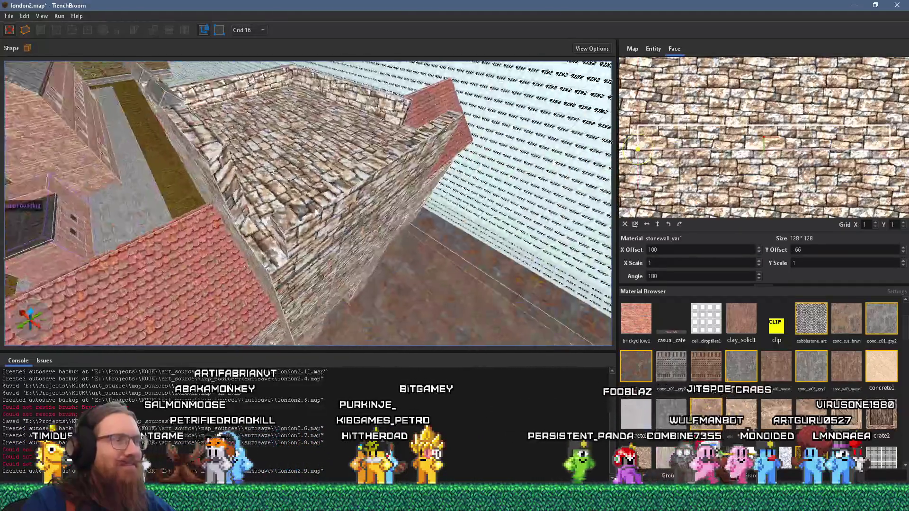
scroll(311, 212, "down", 2)
left_click(301, 254)
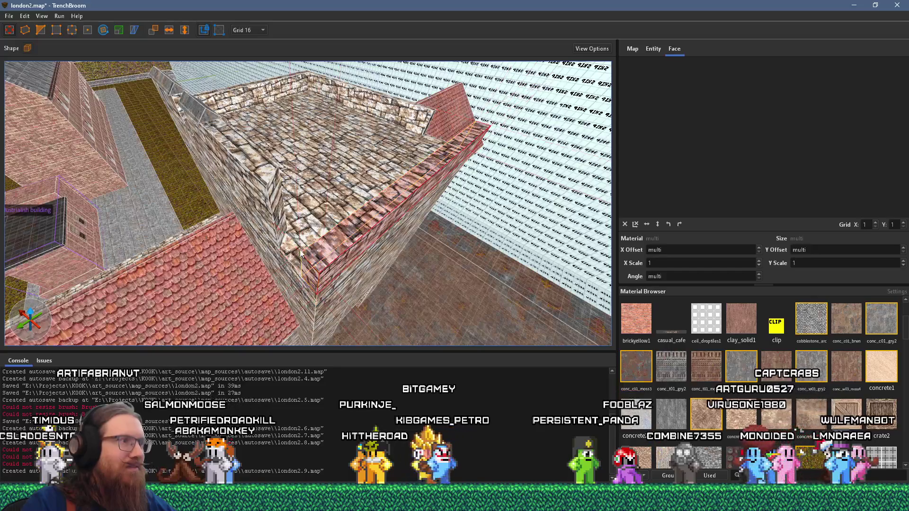
key("e")
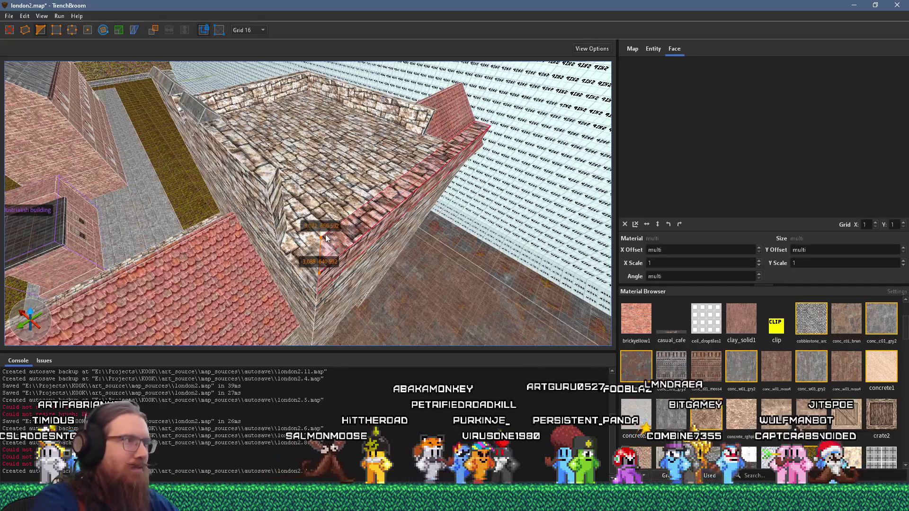
key("Escape")
key("Escape")
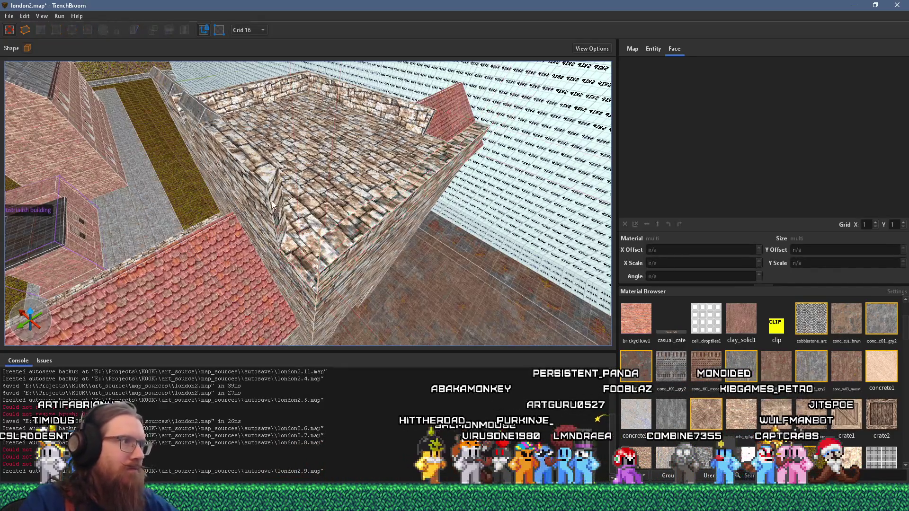